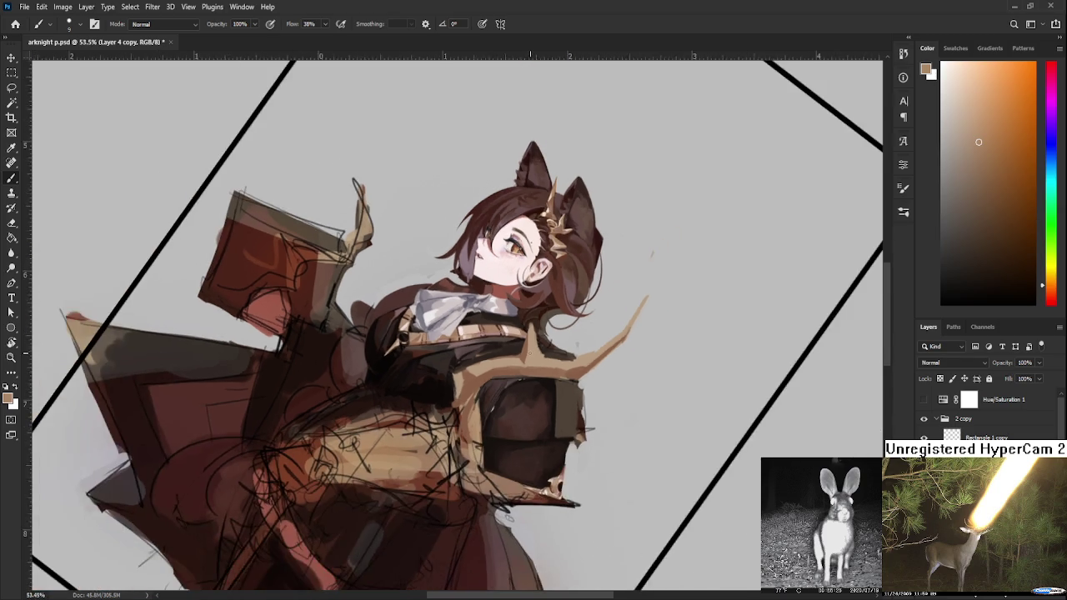
- Recentre the chest, straighten the canvas and paint dark bodice brown over the tan strap
mouse_move(538, 347)
left_mouse_down()
mouse_move(418, 315)
mouse_move(462, 383)
mouse_move(454, 393)
left_mouse_up()
key("r")
left_click(455, 391, "alt")
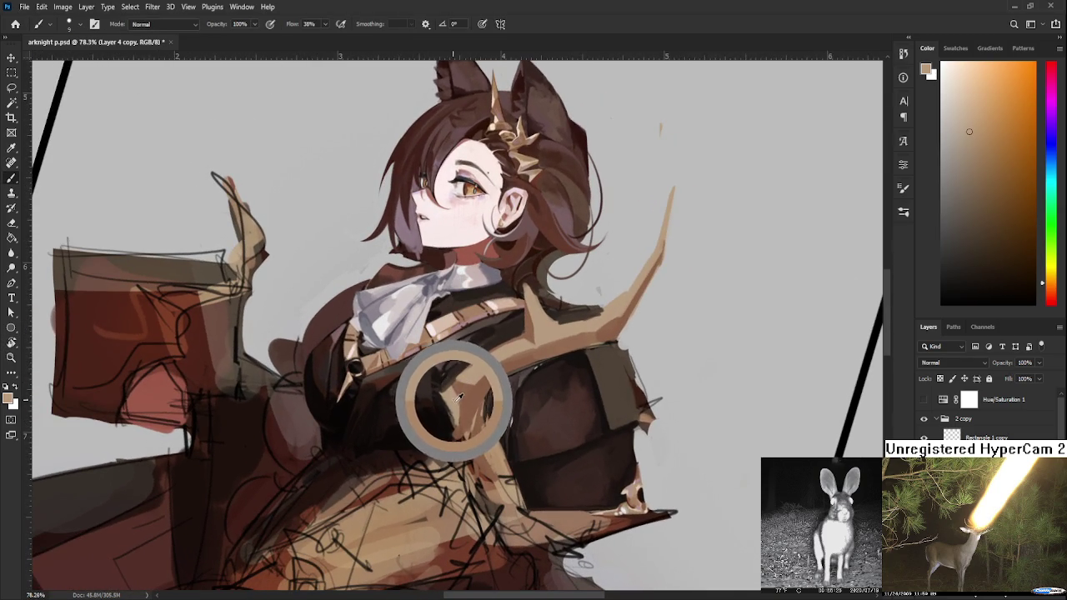
left_click(465, 395, "alt")
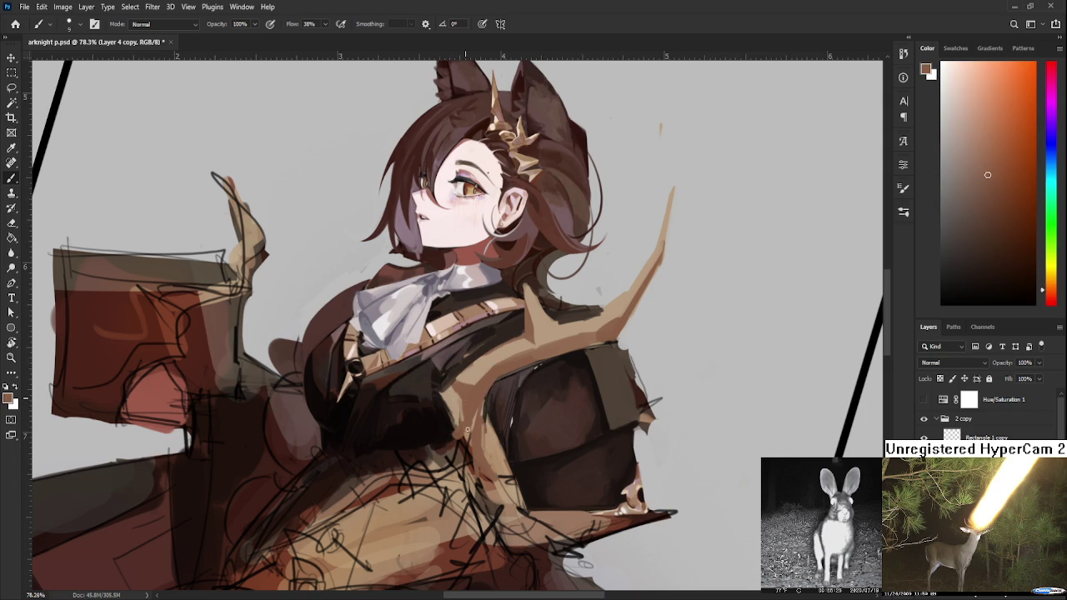
left_click(464, 395, "alt")
left_click(473, 400, "alt")
left_click_drag(473, 401, 453, 420)
- Sample the strap's tan and paint a tan stroke back across the chest strap
left_click(459, 411, "alt")
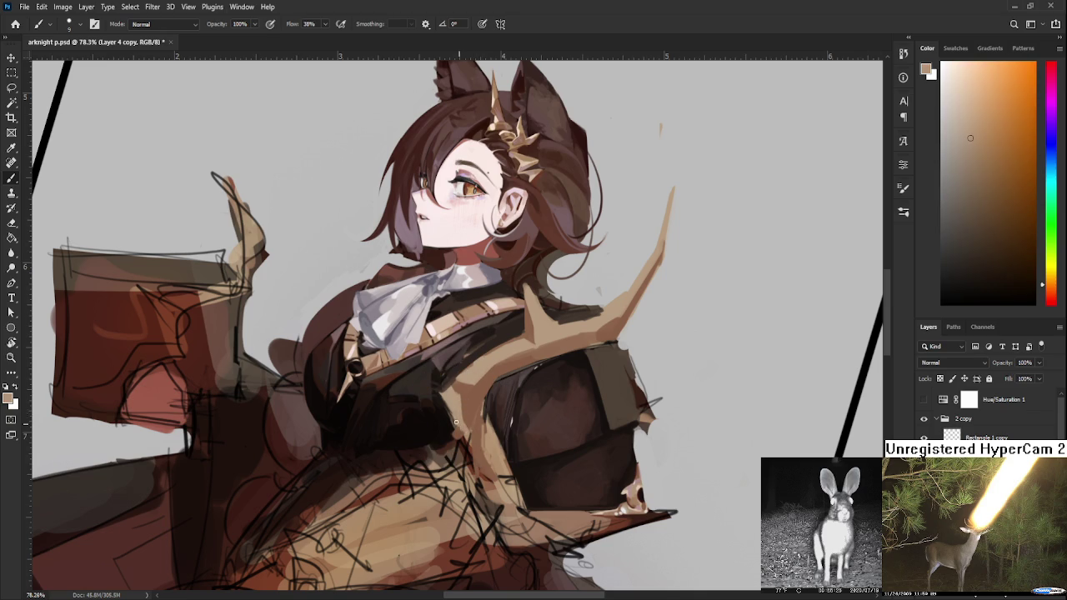
left_click(473, 415, "alt")
left_click(468, 417, "alt")
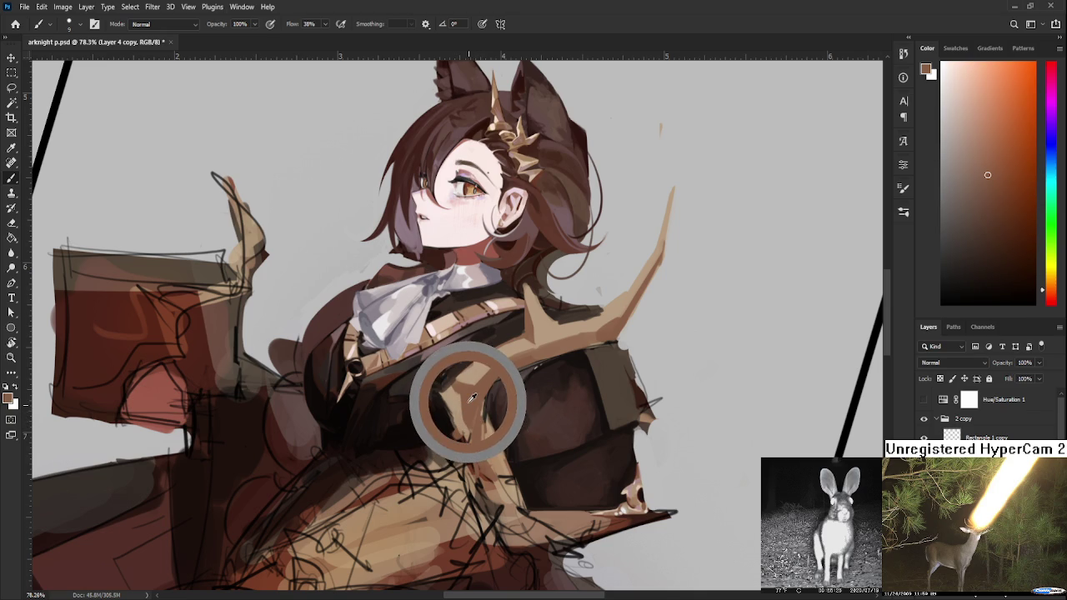
left_click(472, 405, "alt")
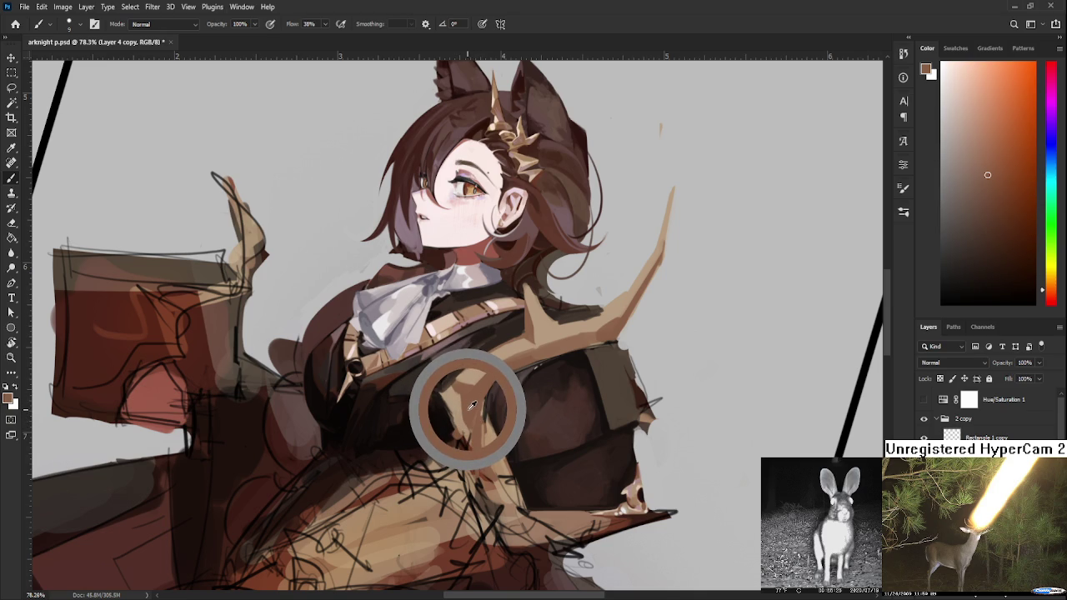
left_click_drag(467, 371, 463, 419)
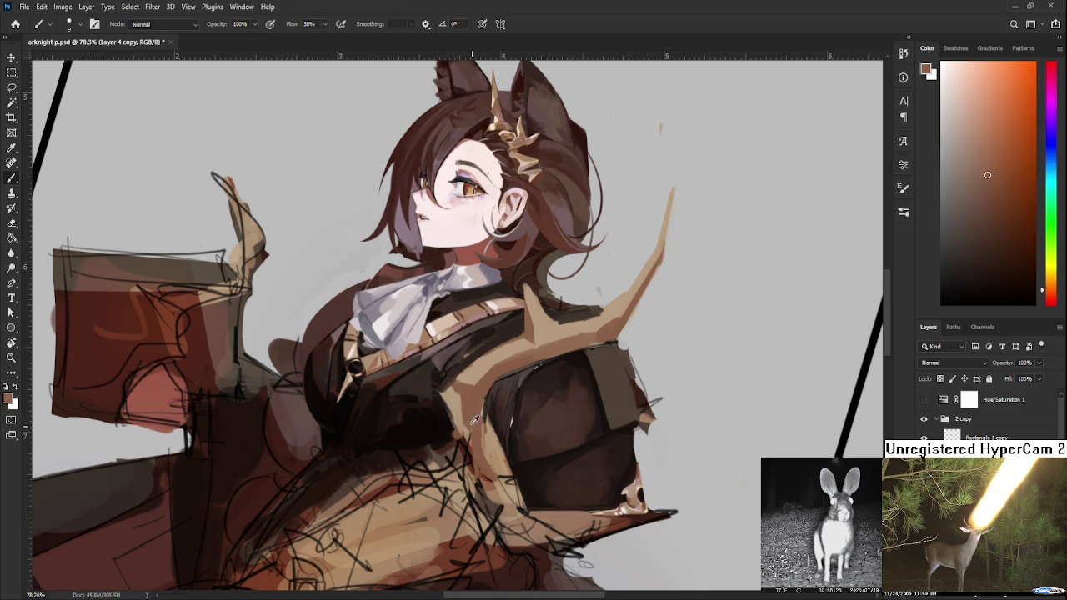
- Sample new chest colours, including a near-black from the chest shadows
left_click(464, 404, "alt")
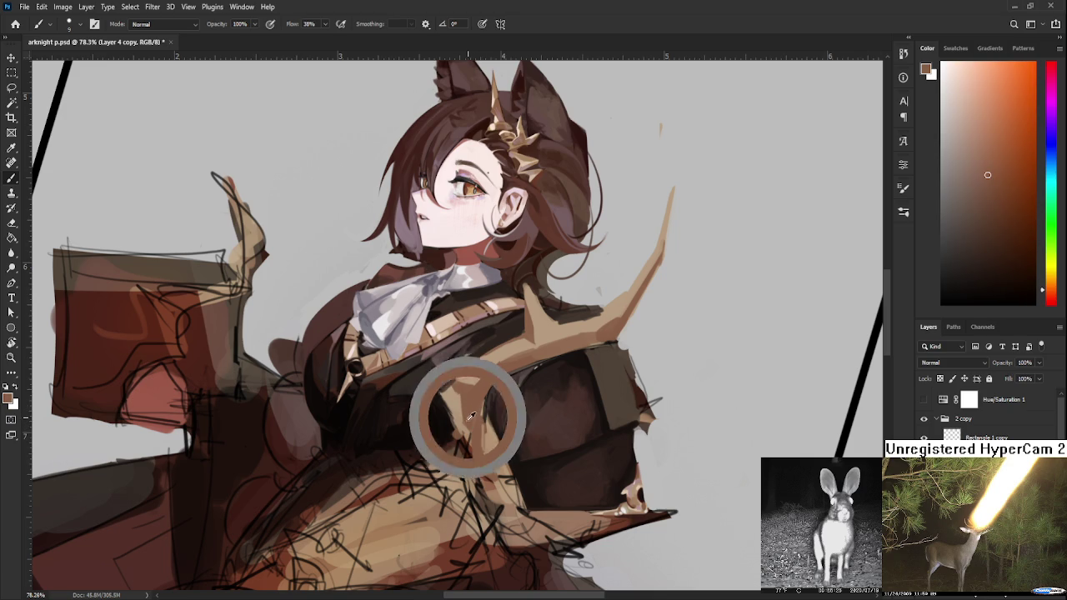
left_click(465, 427, "alt")
left_click(466, 429, "alt")
left_click_drag(465, 427, 457, 421)
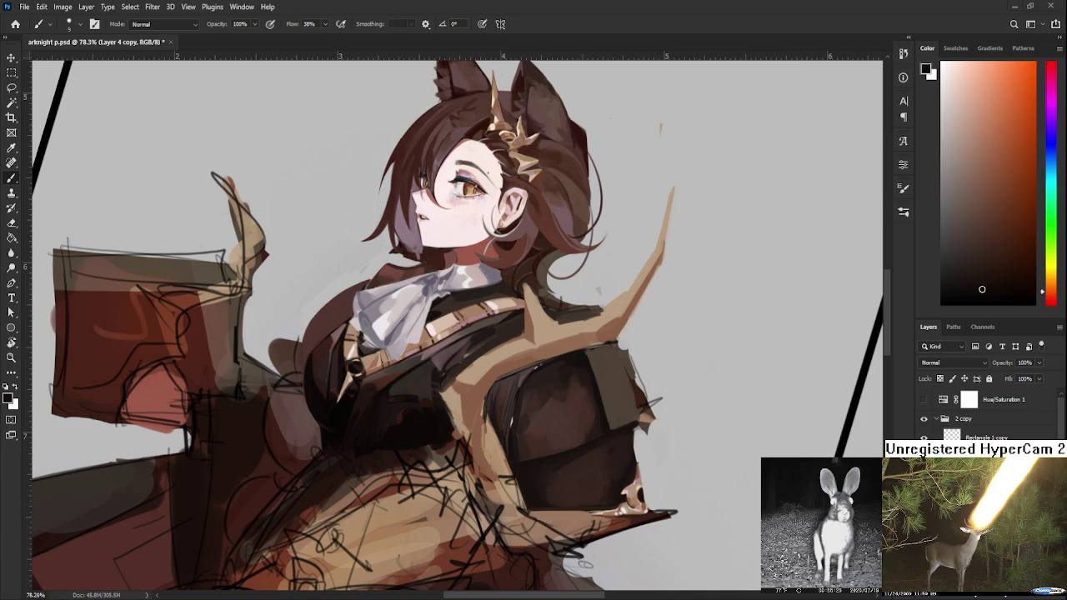
scroll(464, 402, "down", 5)
- Zoom in and touch up where the strap crosses the bodice with its tan and darker browns
scroll(455, 425, "up", 4)
scroll(448, 443, "up", 2)
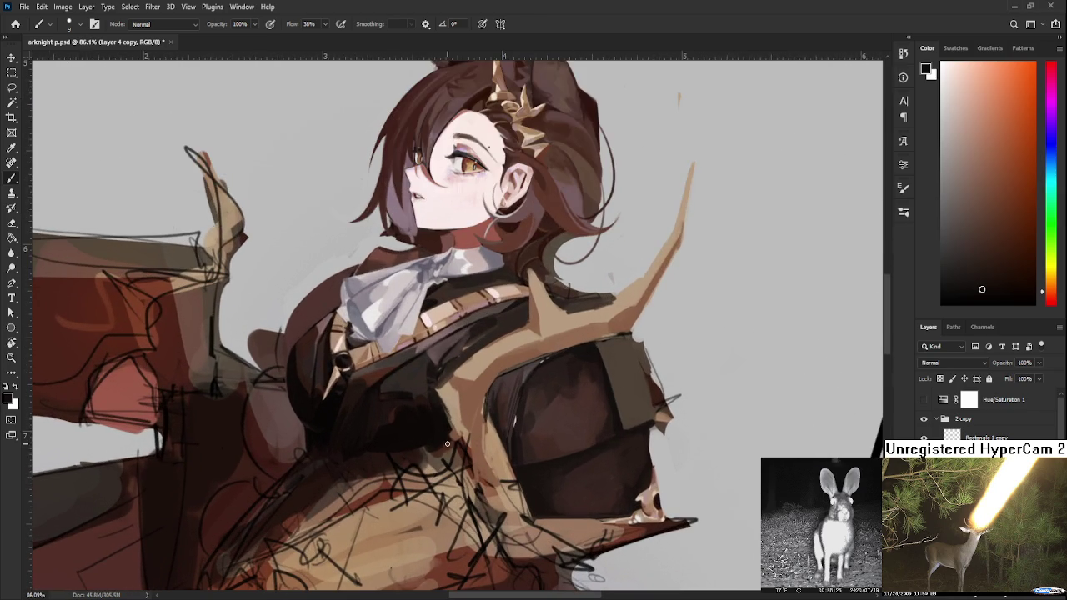
left_click(489, 386, "alt")
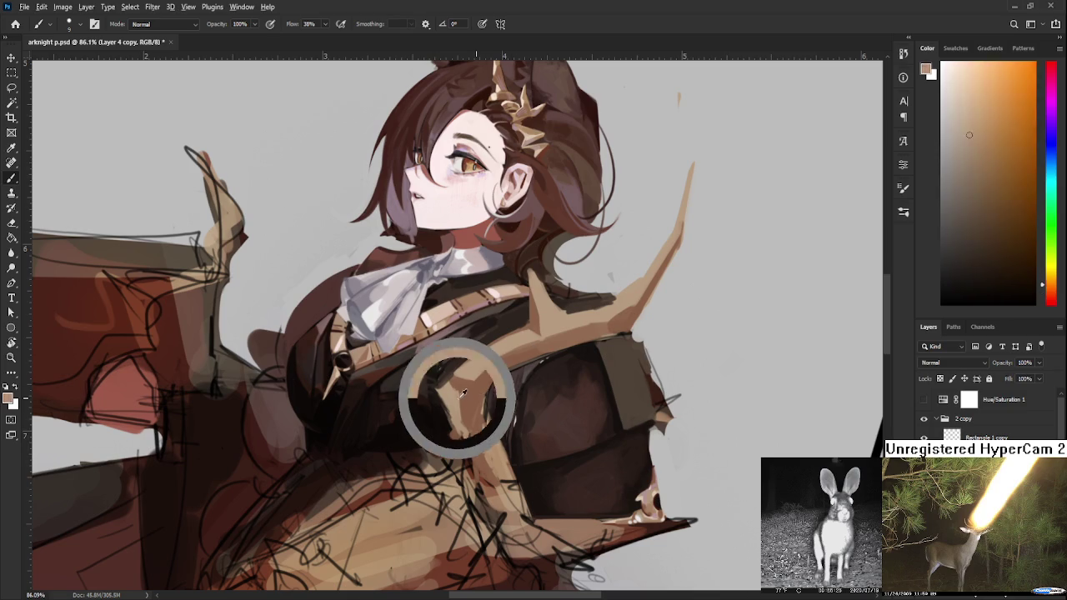
left_click(464, 392, "alt")
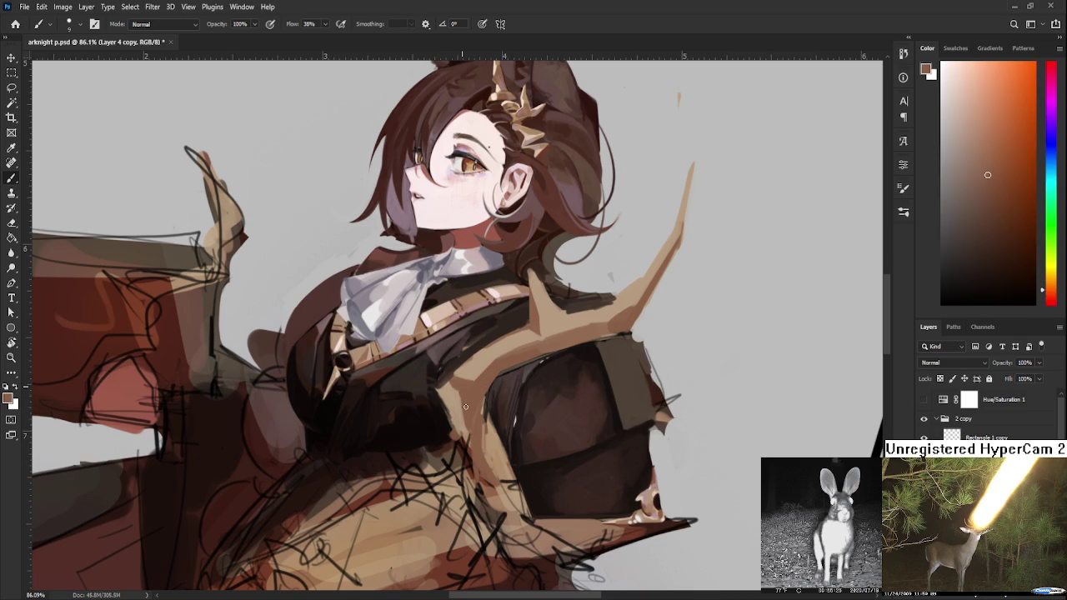
left_click(457, 391, "alt")
left_click(451, 378, "alt")
scroll(580, 516, "down", 3)
- Repeatedly sample the strap's tan and keep painting the strap and bodice
scroll(516, 379, "up", 2)
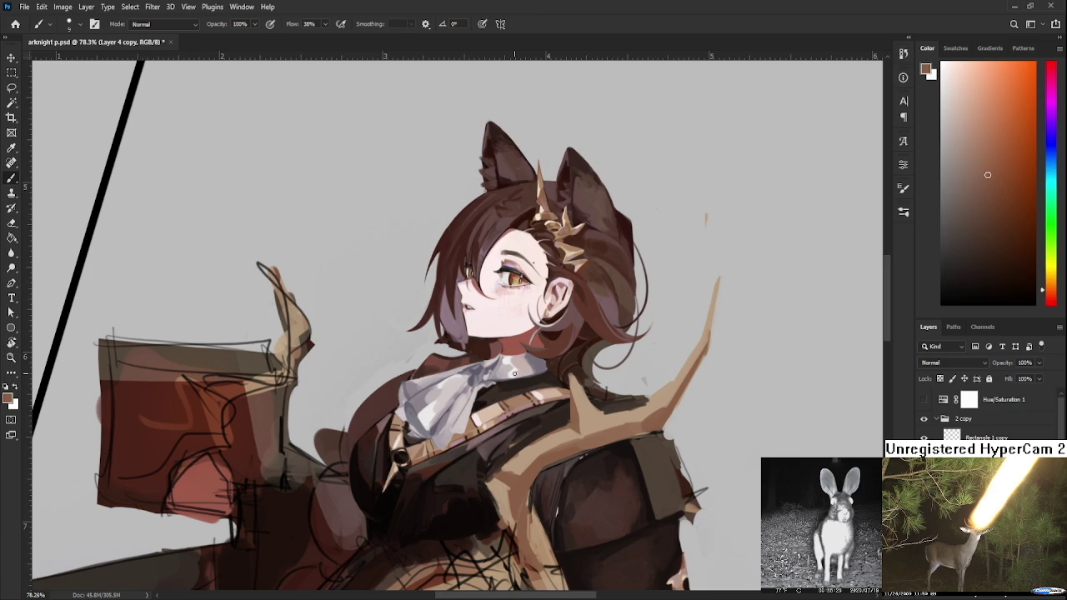
left_click(583, 408, "alt")
left_click(584, 401, "alt")
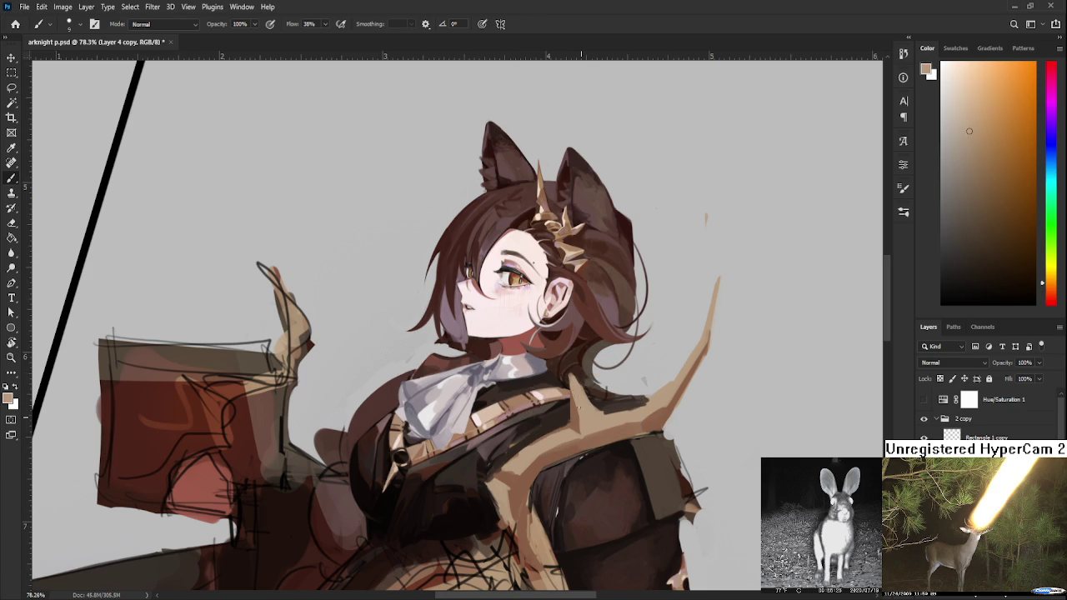
left_click(582, 421, "alt")
scroll(622, 362, "down", 2)
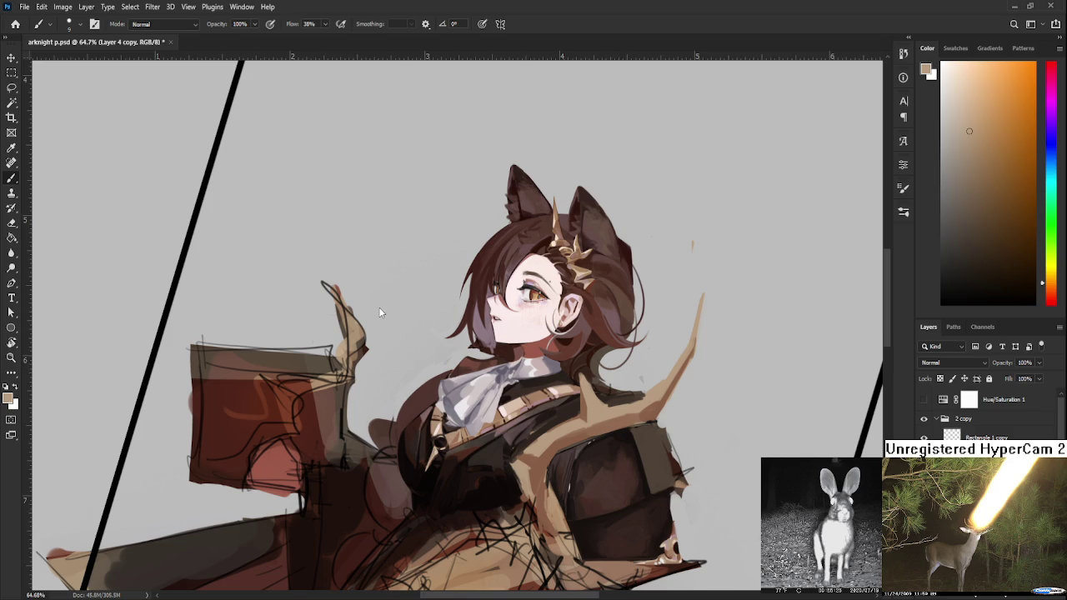
scroll(602, 441, "up", 2)
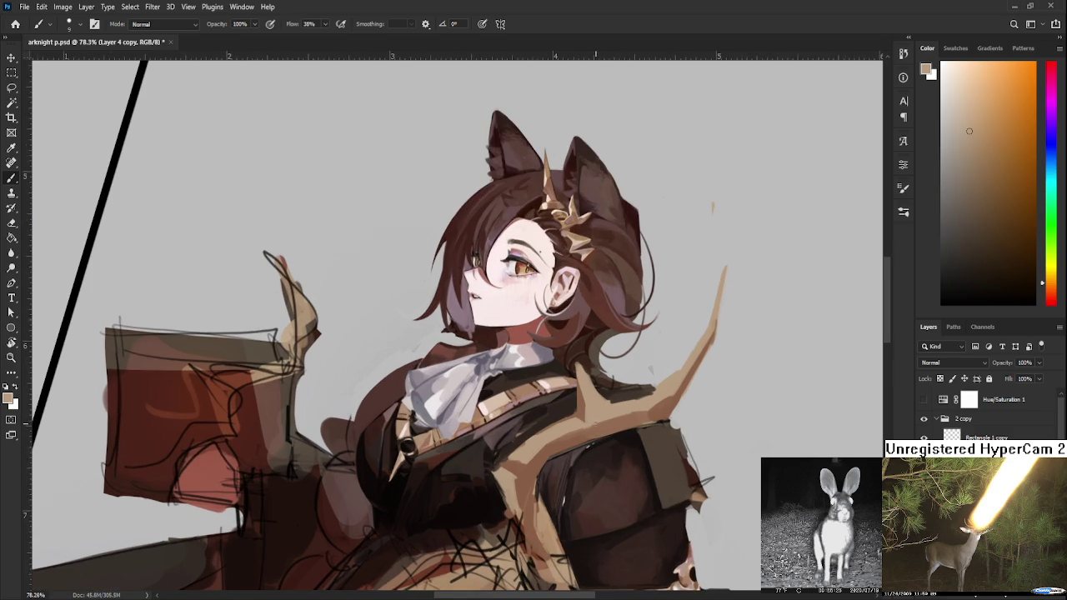
- Centre the chest and paint the bodice with sampled dark browns
left_click_drag(581, 411, 514, 317)
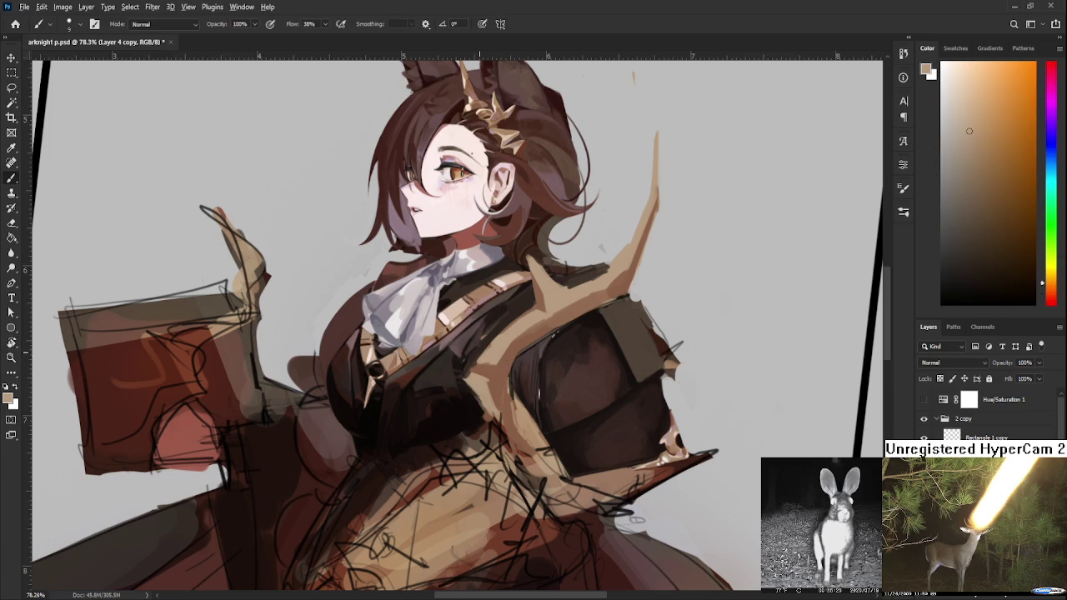
left_click(482, 352, "alt")
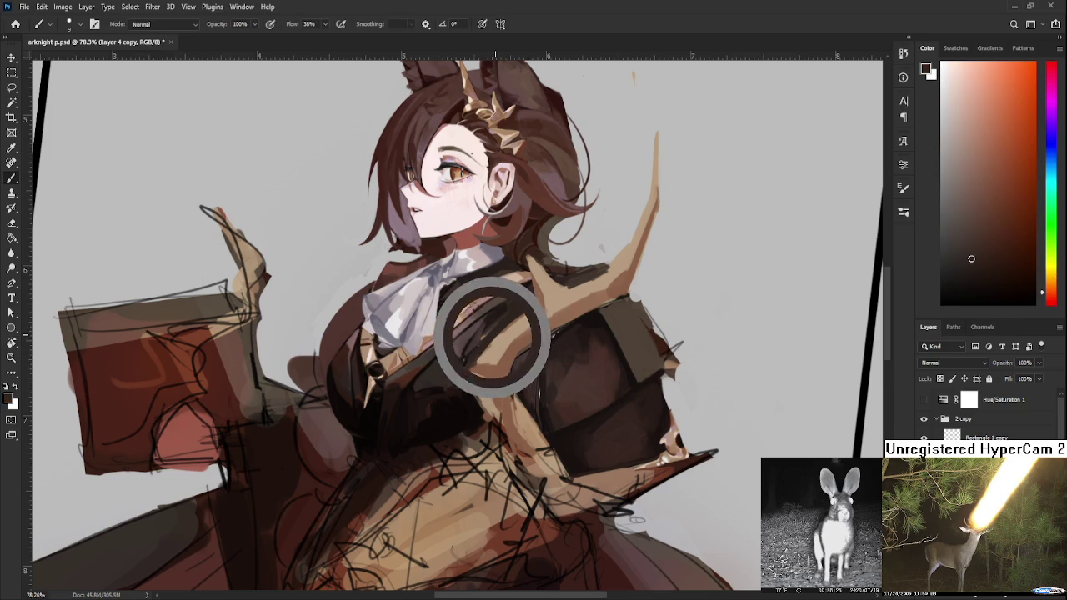
left_click(497, 332, "alt")
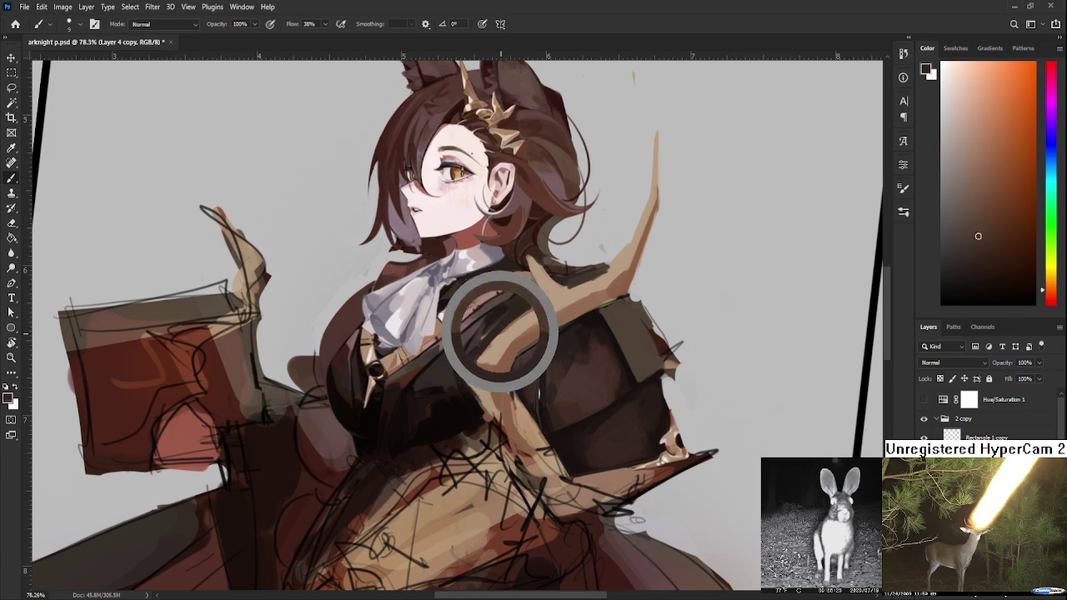
left_click(503, 324, "alt")
left_click(477, 352, "alt")
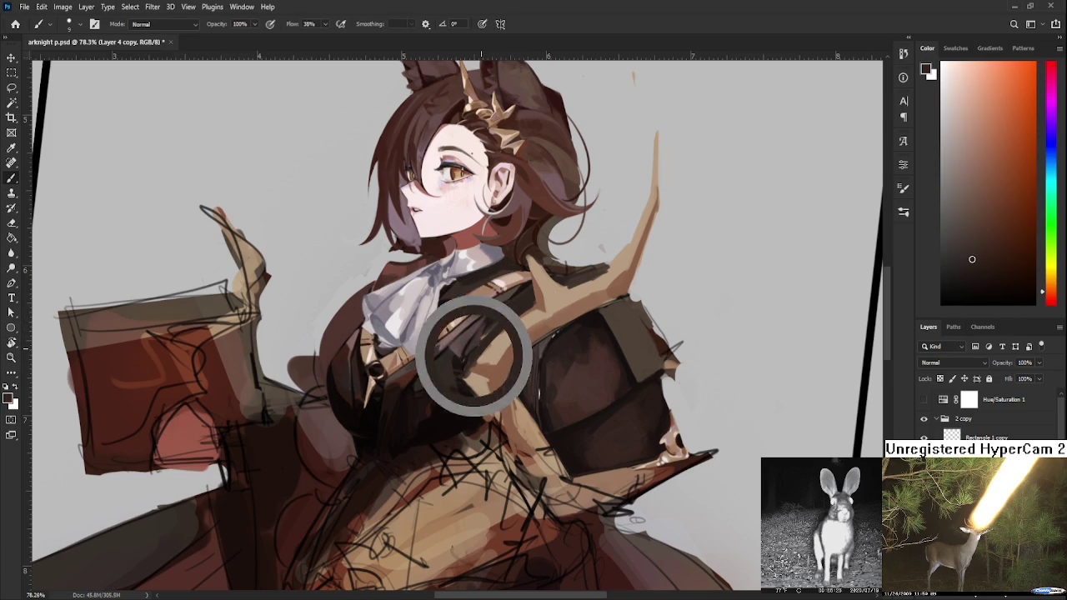
left_click(472, 375, "alt")
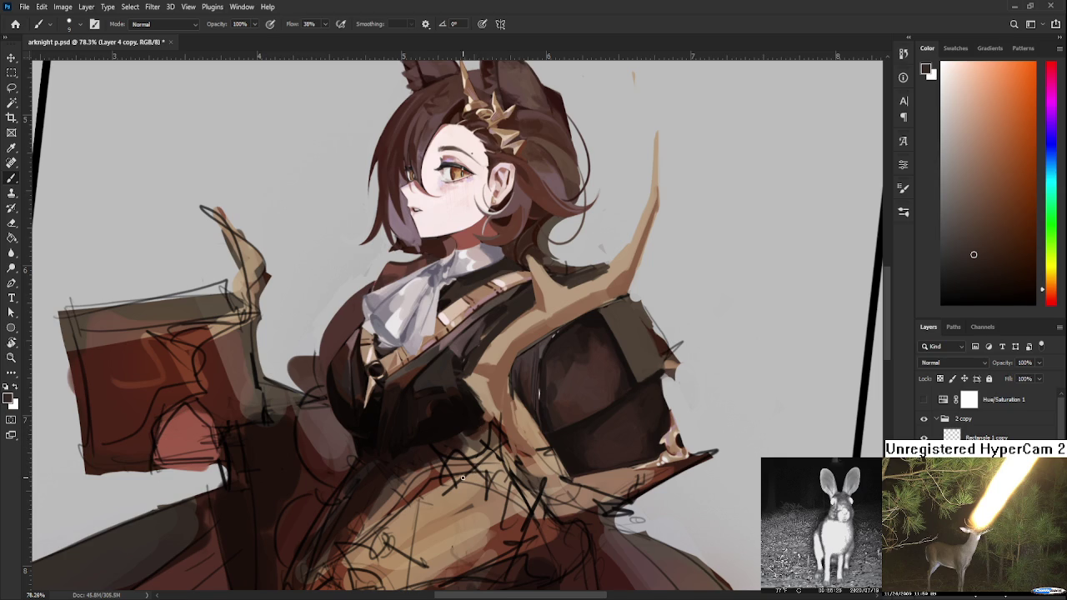
- Blend the dark bodice under the strap using closely matched sampled bodice shades
left_click(488, 400, "alt")
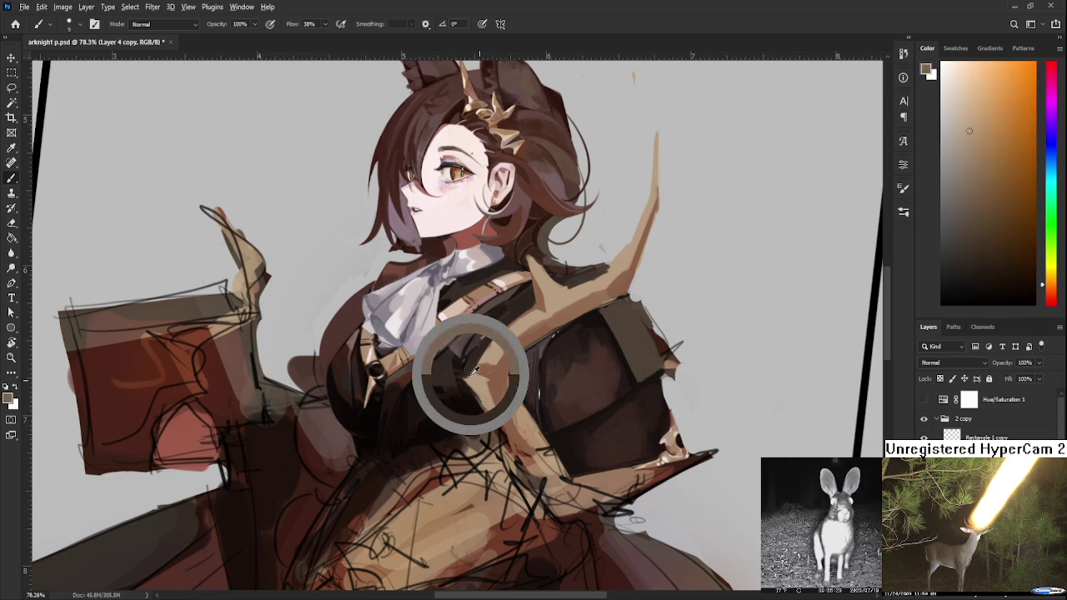
left_click(481, 356, "alt")
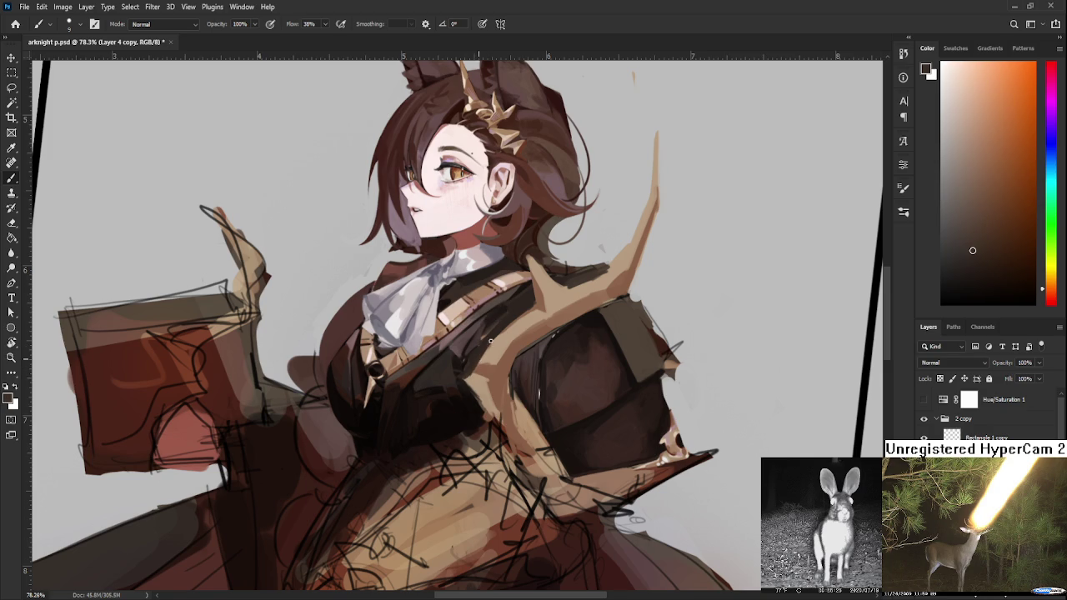
left_click(498, 336, "alt")
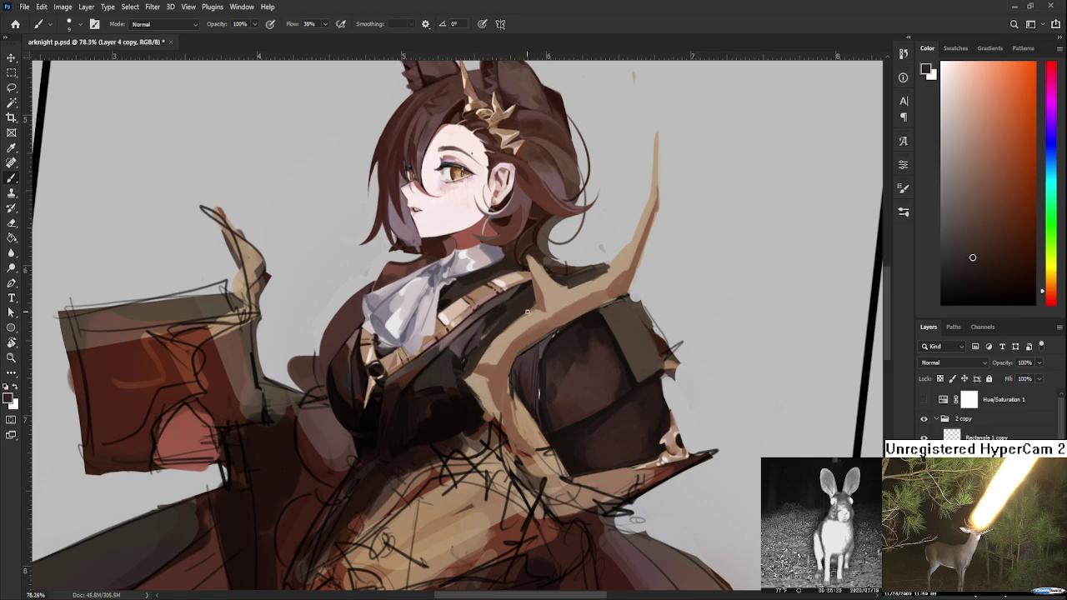
left_click(500, 330, "alt")
left_click(505, 325, "alt")
left_click(495, 332, "alt")
left_click(477, 357, "alt")
left_click(472, 367, "alt")
left_click(467, 373, "alt")
left_click(480, 383, "alt")
- Clean up the strap edges with reddish brown, light tan and the darker browns beside it
left_click(475, 402, "alt")
left_click(489, 394, "alt")
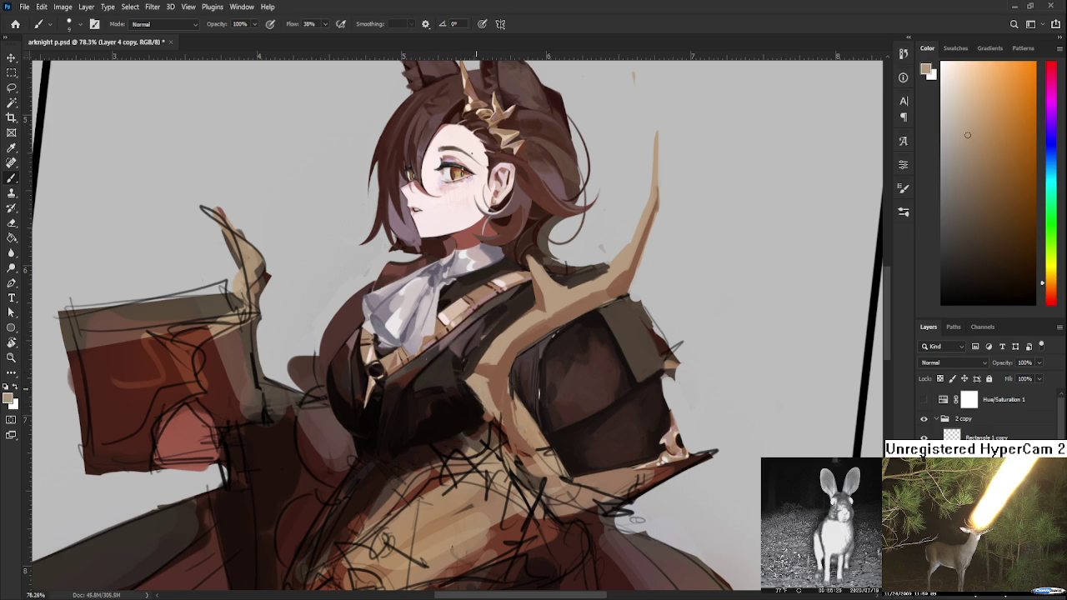
left_click(471, 388, "alt")
left_click(477, 397, "alt")
left_click(480, 392, "alt")
- Shade the chest armour beside the trim using its browns, tans and dark reddish-brown, then tilt the canvas
left_click_drag(489, 372, 460, 430)
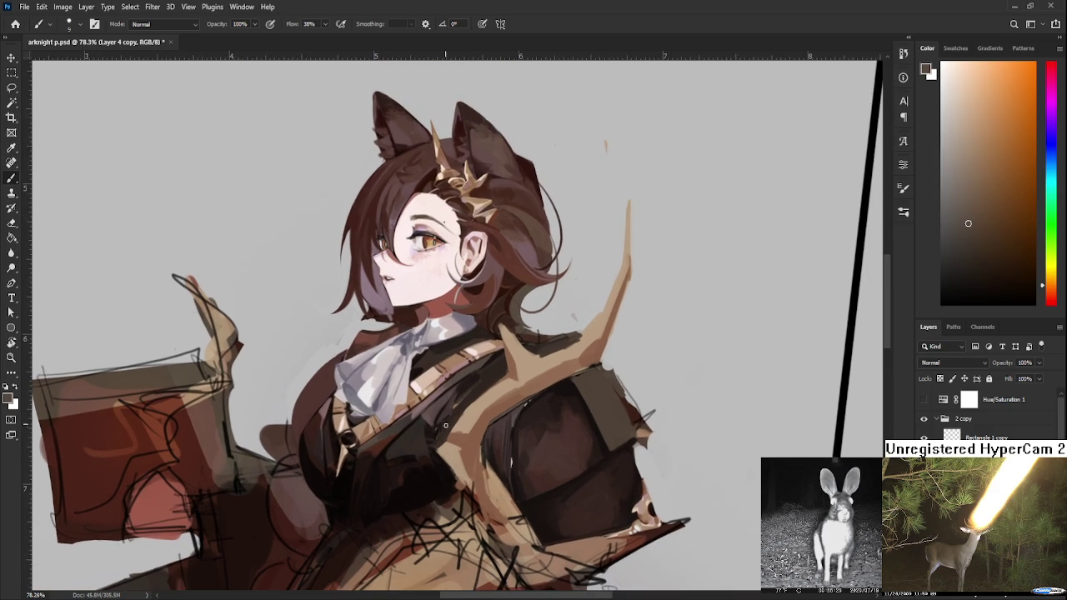
left_click(457, 435, "alt")
left_click(455, 438, "alt")
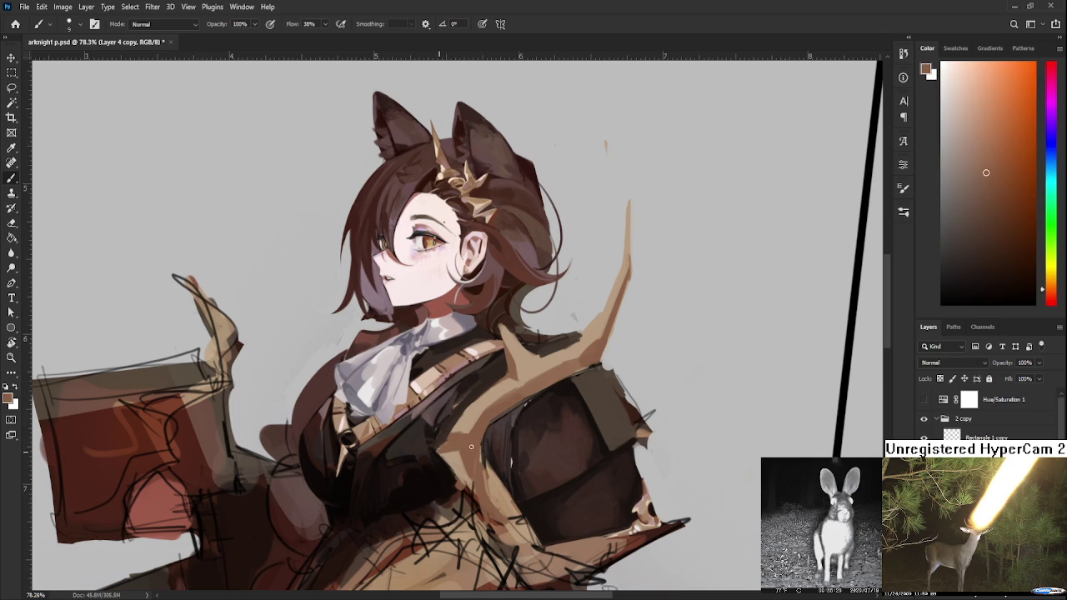
left_click(448, 451, "alt")
left_click(459, 426, "alt")
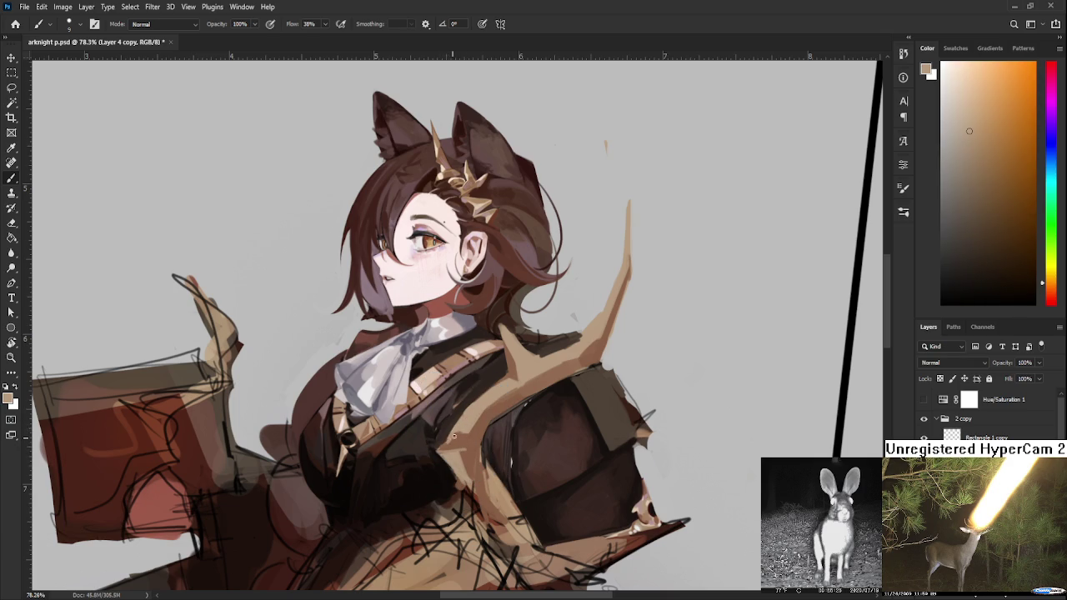
left_click(464, 442, "alt")
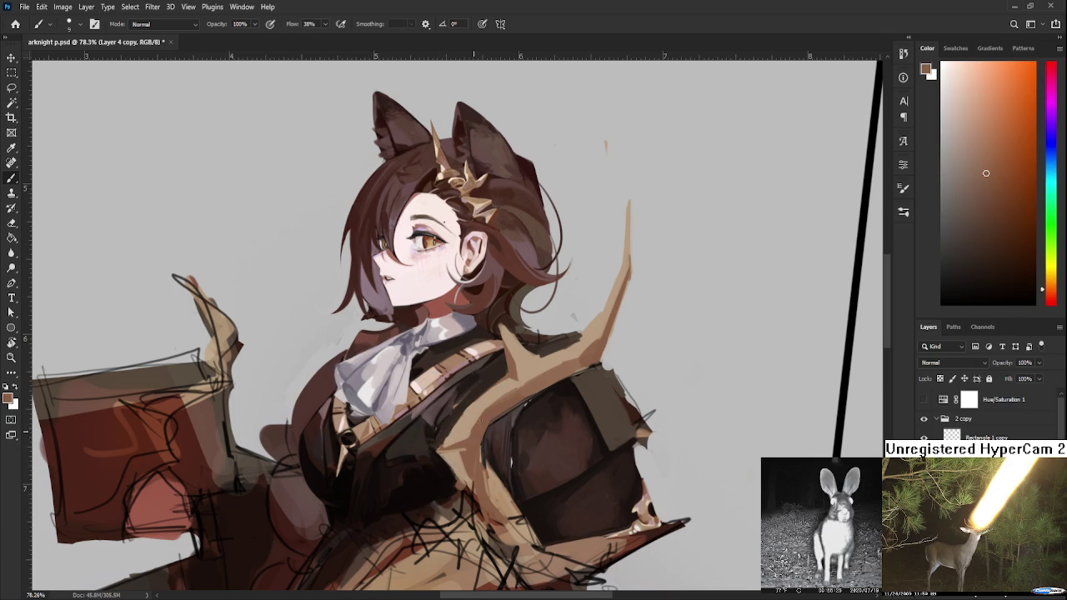
left_click(471, 441, "alt")
left_click(459, 454, "alt")
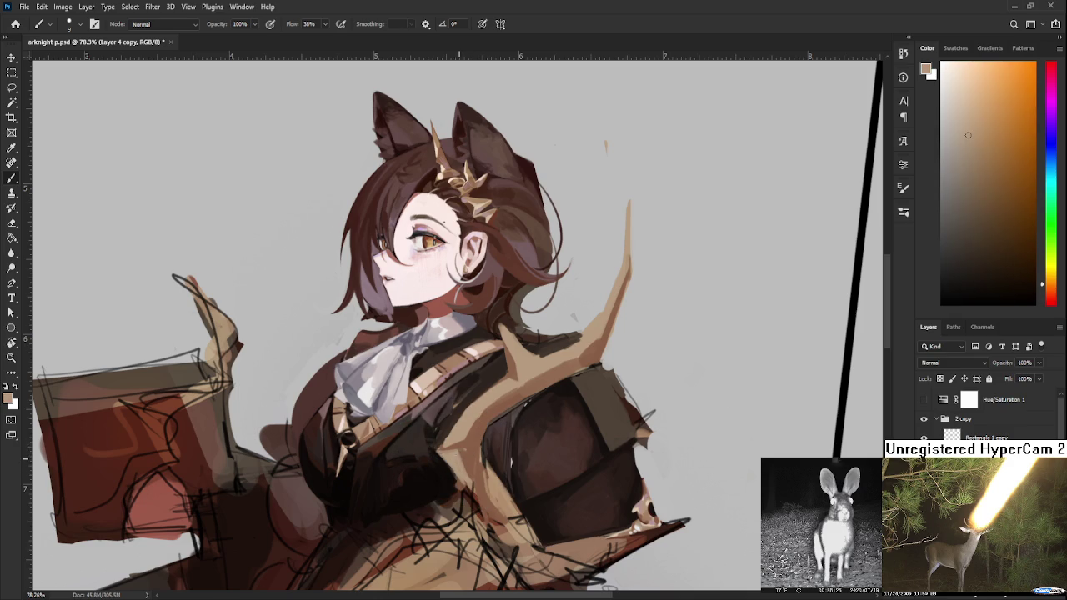
left_click(471, 460, "alt")
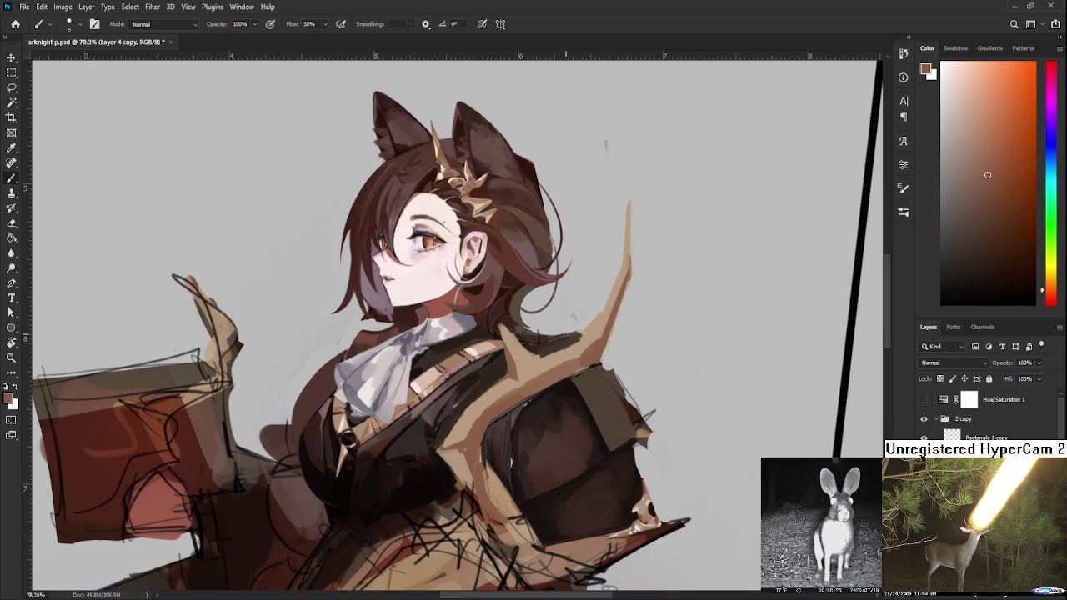
key("r")
left_click_drag(520, 336, 487, 377)
- Paint with the antler trim's light tan and the chest's dark reddish-brown, then straighten the view
left_click(384, 428, "alt")
left_click(410, 428, "alt")
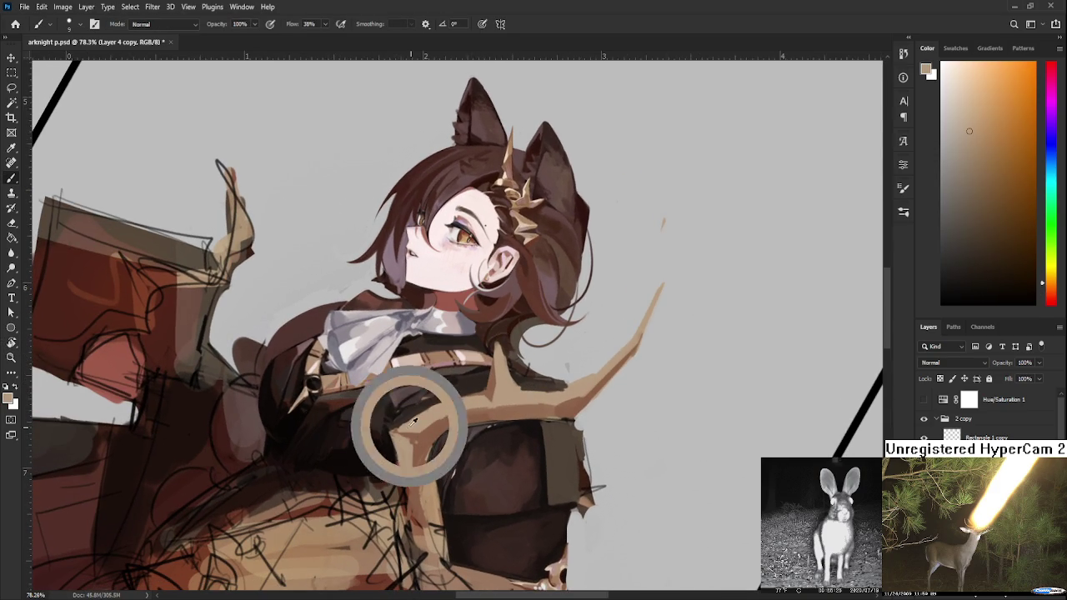
left_click(424, 434, "alt")
left_click(421, 440, "alt")
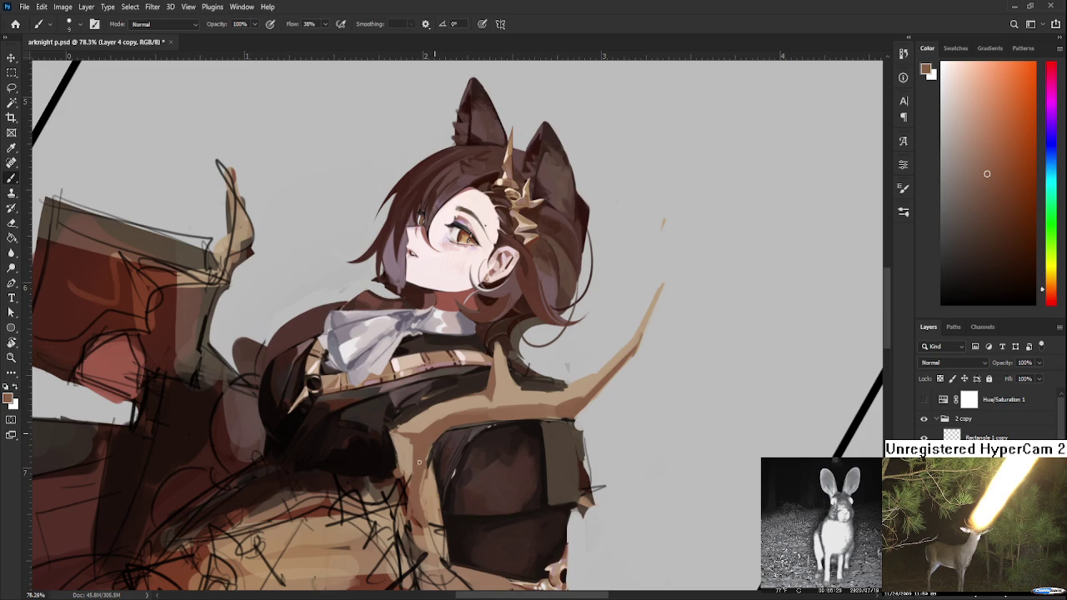
key("r")
left_click_drag(418, 464, 411, 417)
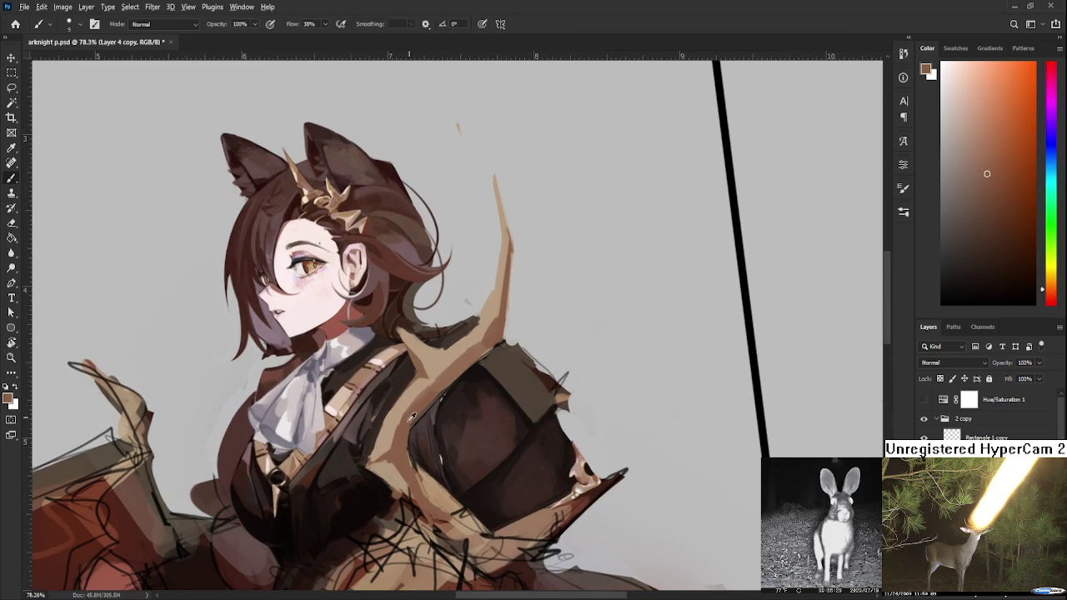
- Blend the chest armour with resampled chest browns and lighter trim beiges
left_click(410, 418, "alt")
left_click(401, 427, "alt")
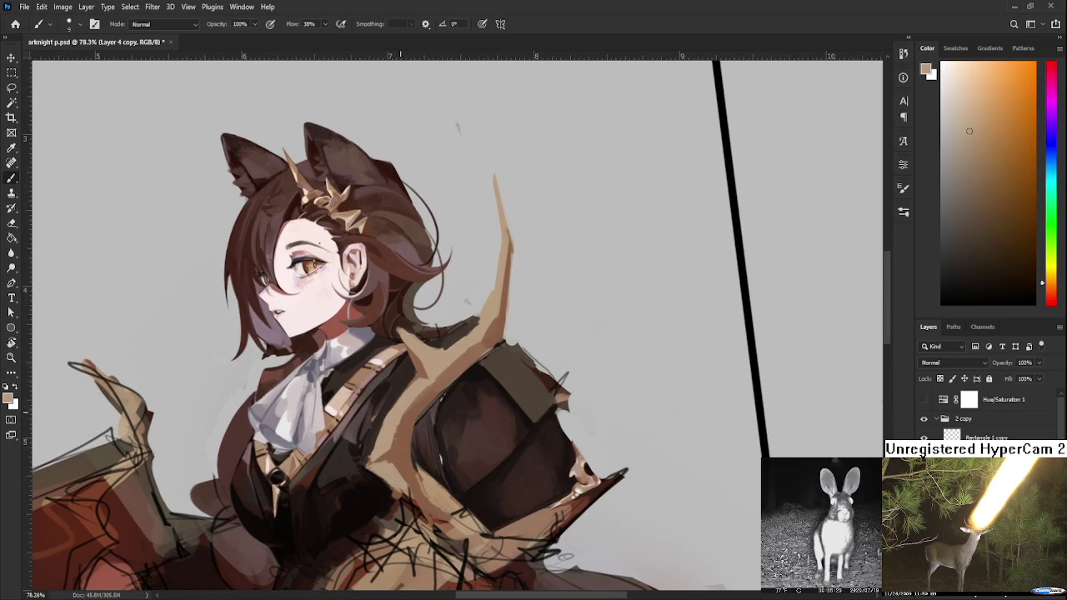
left_click(404, 419, "alt")
left_click(406, 427, "alt")
left_click(396, 447, "alt")
left_click(404, 437, "alt")
left_click(440, 378, "alt")
left_click(389, 393, "alt")
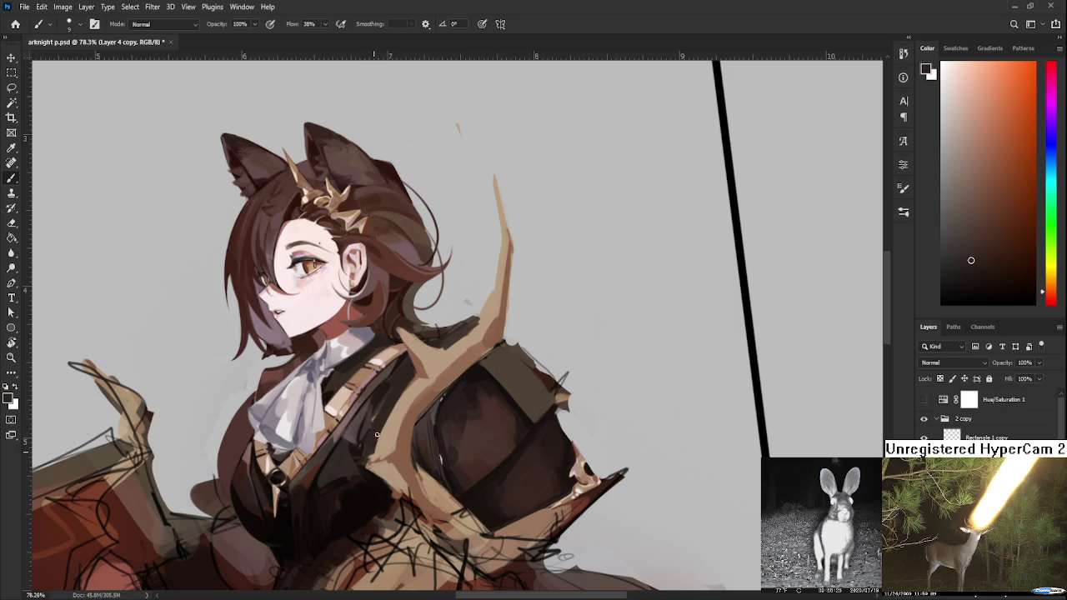
- Alternate trim beige and near-black to define the trim's edge on the dark chest
left_click(391, 439, "alt")
left_click(391, 439, "alt")
left_click(370, 467, "alt")
left_click(371, 465, "alt")
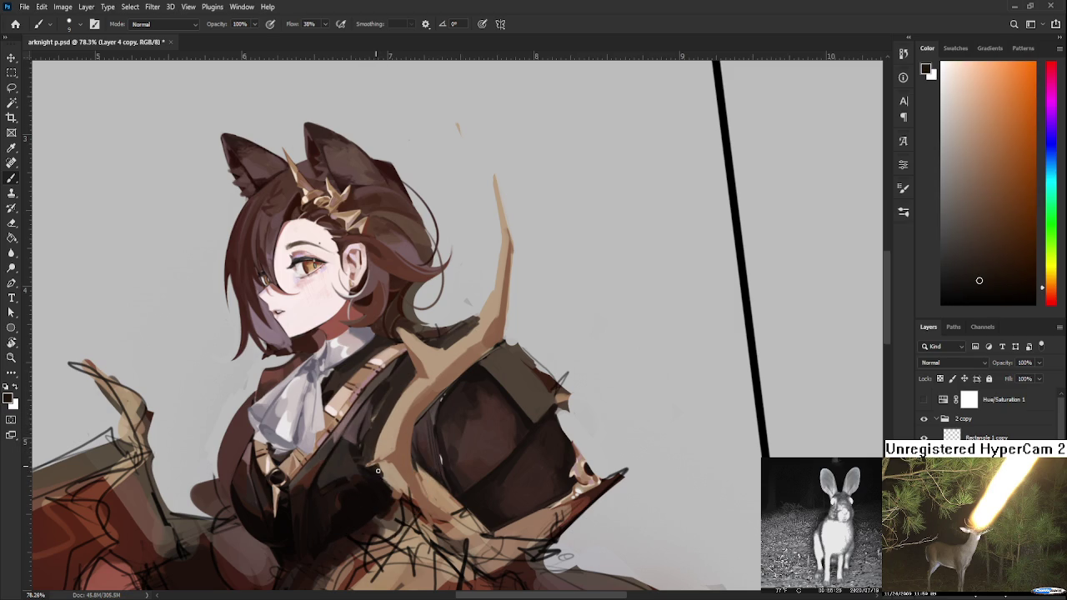
left_click(382, 476, "alt")
- Tilt the canvas to a new angle and paint with near-black, trim tan and reddish-brown
key("r")
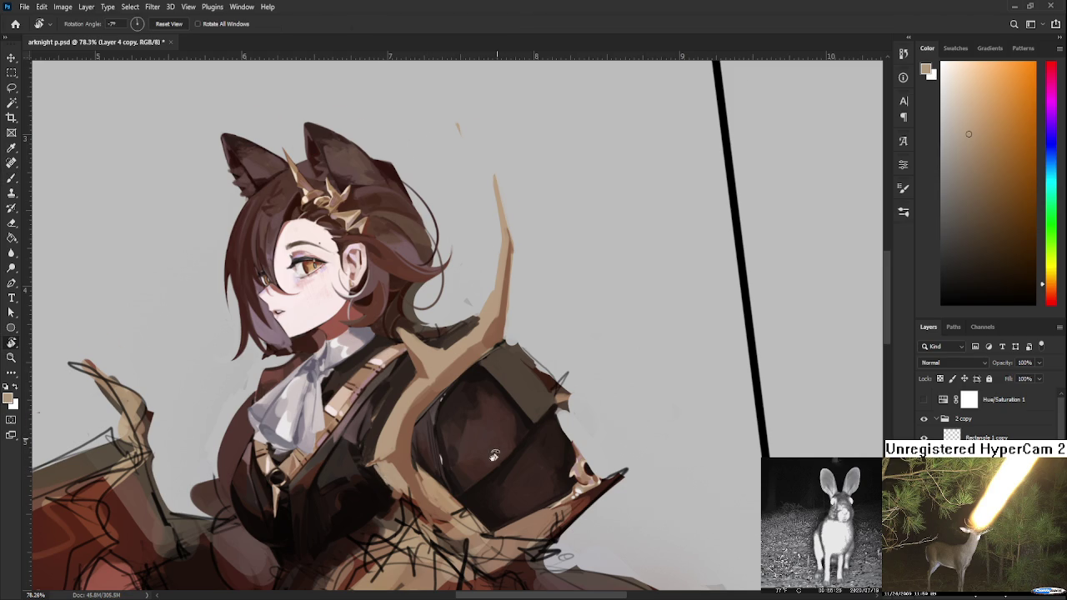
left_click_drag(499, 447, 448, 498)
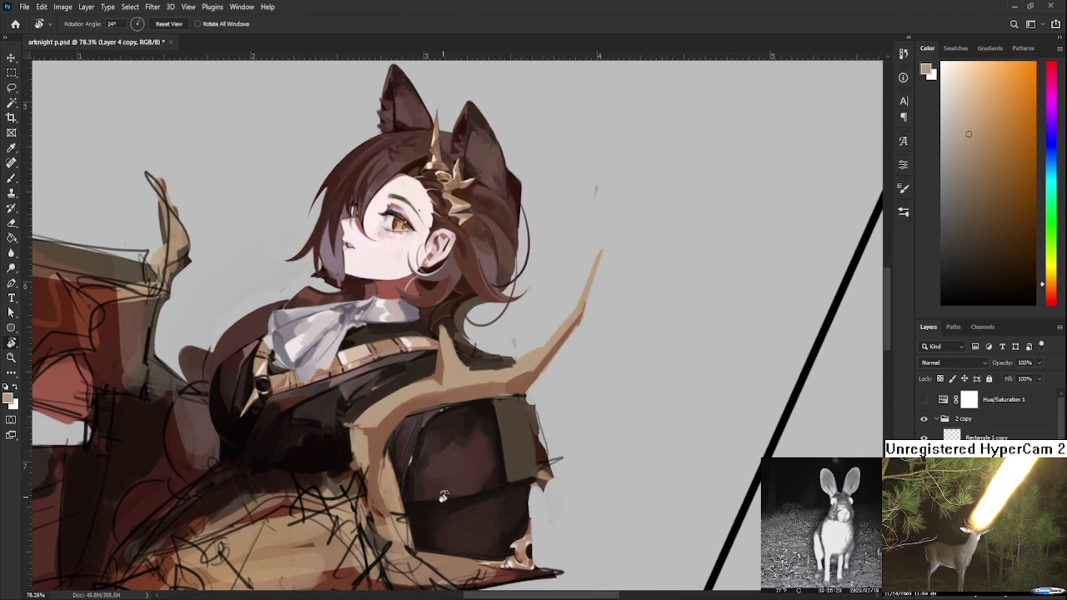
left_click_drag(370, 464, 371, 446)
key("b")
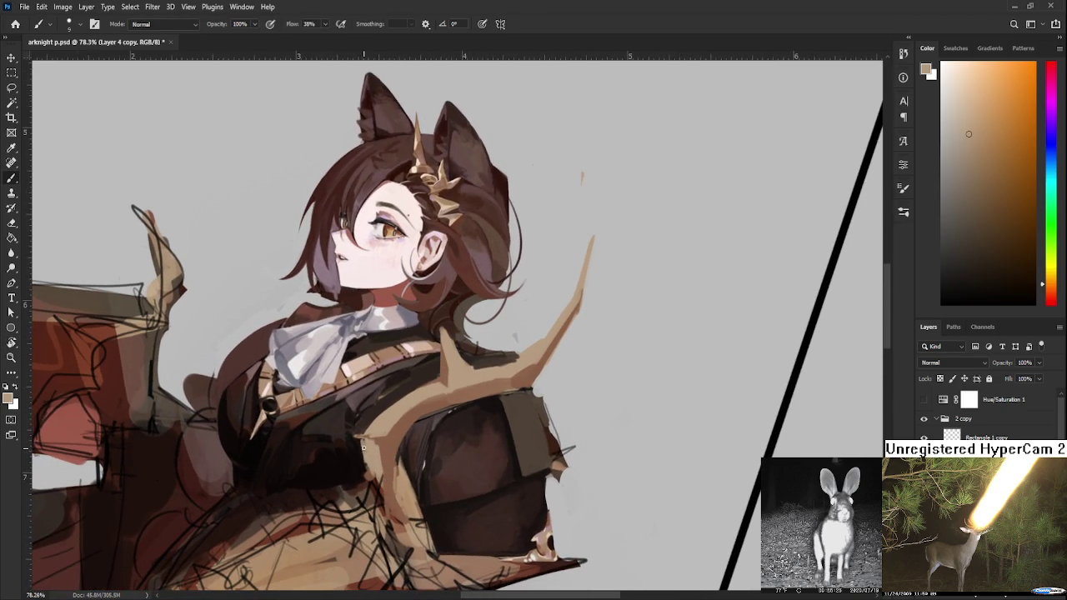
left_click(361, 454, "alt")
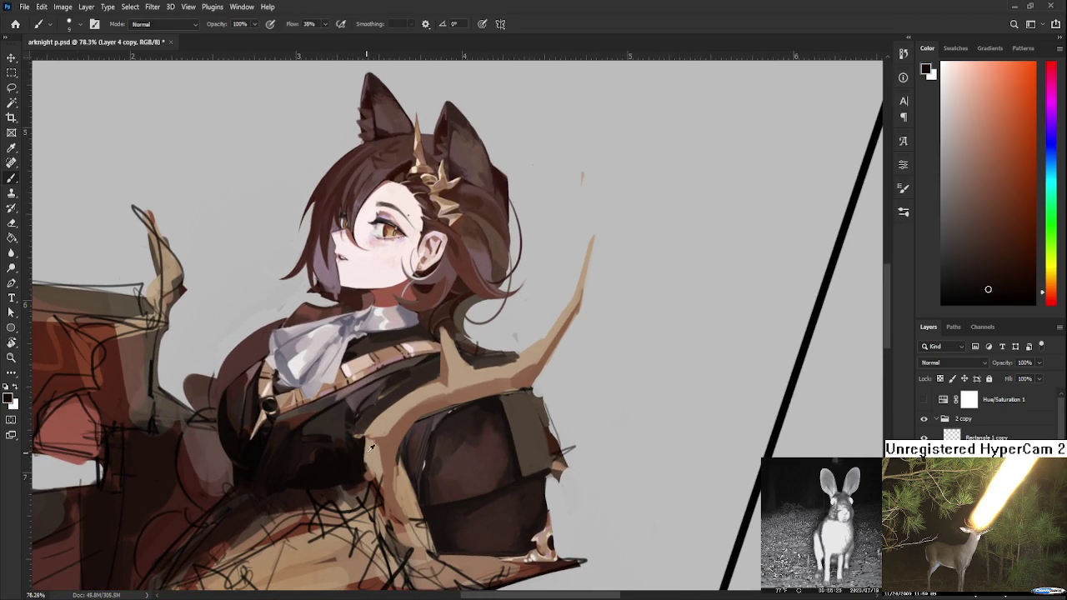
left_click(367, 443, "alt")
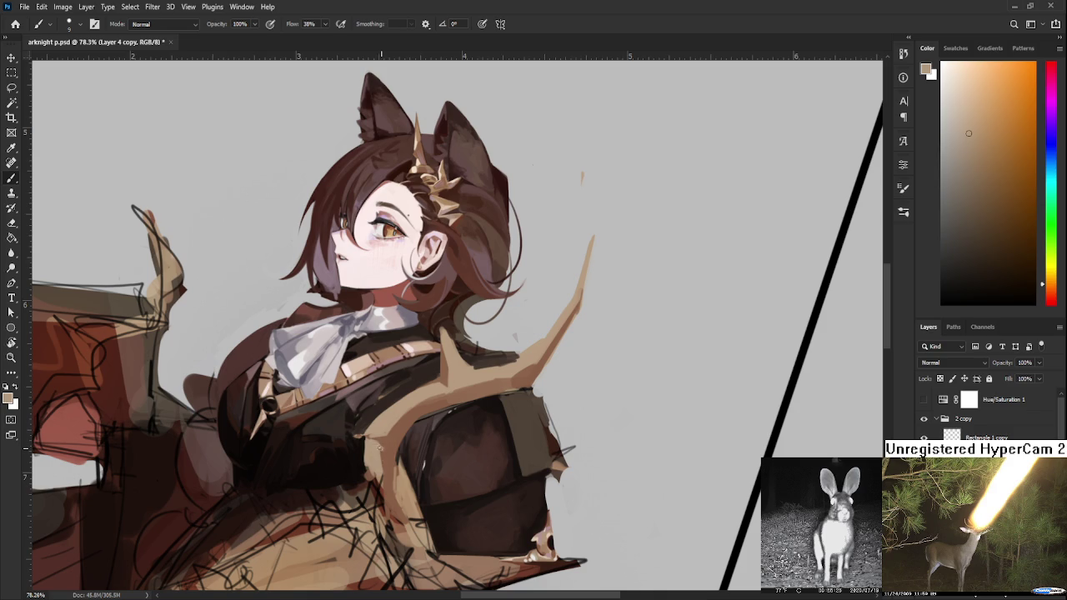
left_click(380, 446, "alt")
left_click(381, 443, "alt")
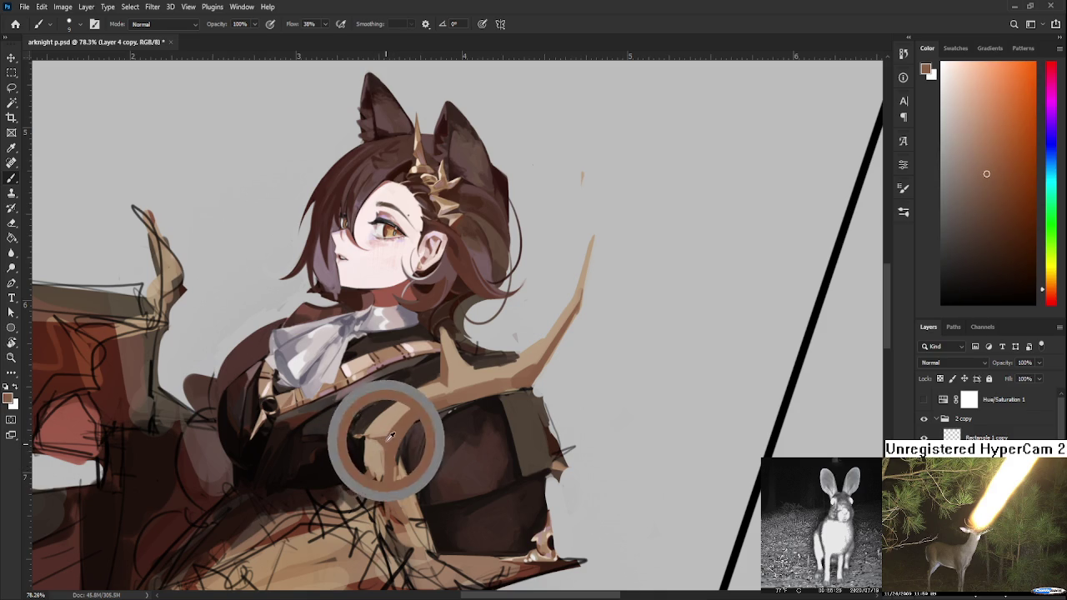
- Smooth the browns below the cravat with near-black, reddish-brown and trim tan
left_click(372, 425, "alt")
left_click(373, 419, "alt")
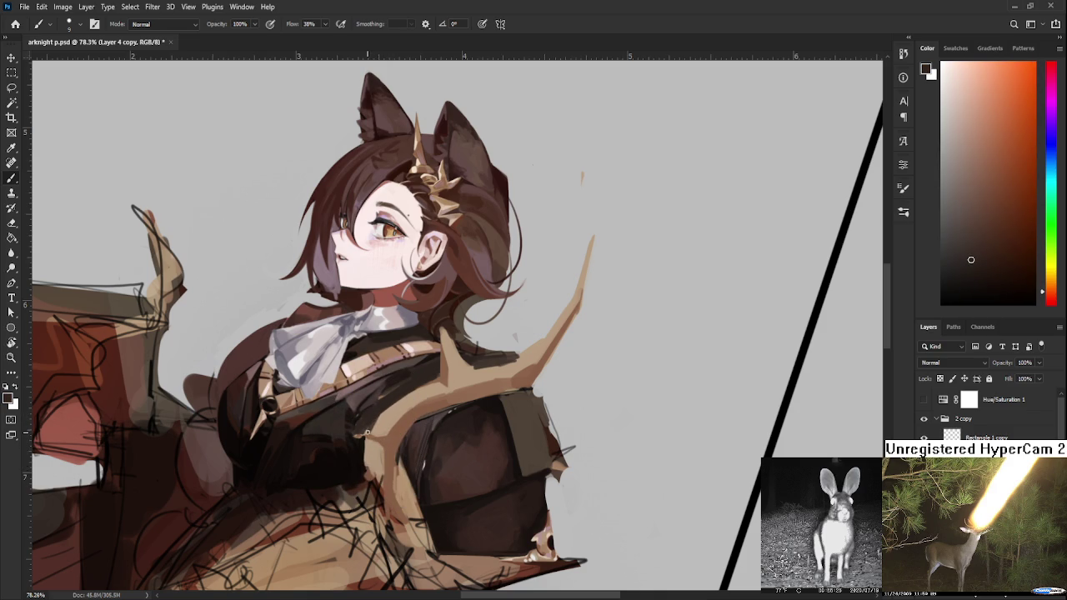
left_click(388, 447, "alt")
left_click(387, 425, "alt")
left_click(378, 433, "alt")
left_click(387, 428, "alt")
left_click(371, 428, "alt")
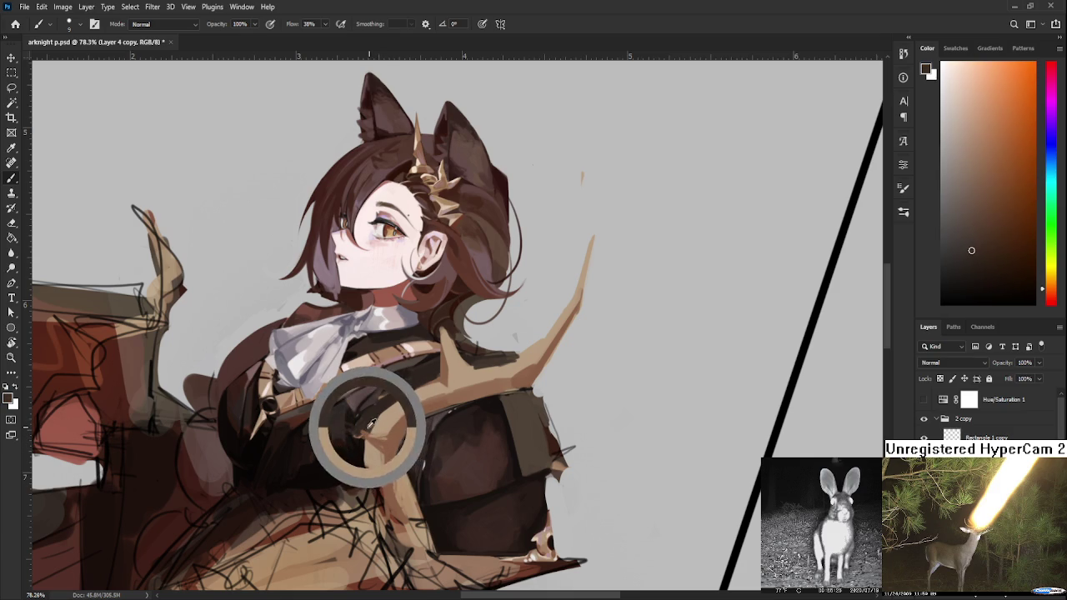
left_click(355, 443, "alt")
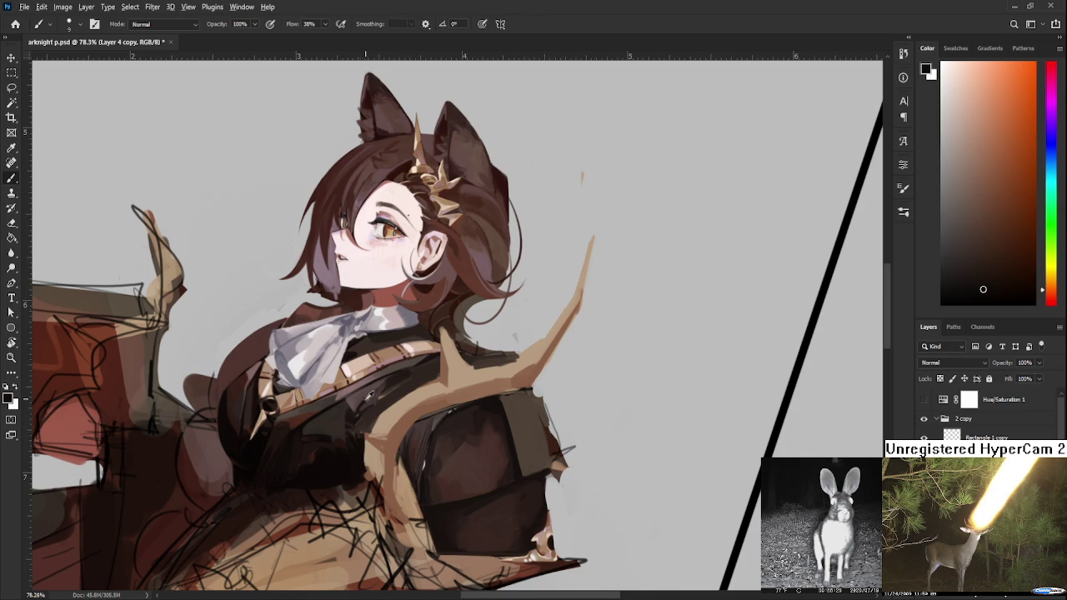
left_click(373, 441, "alt")
left_click_drag(380, 439, 380, 434)
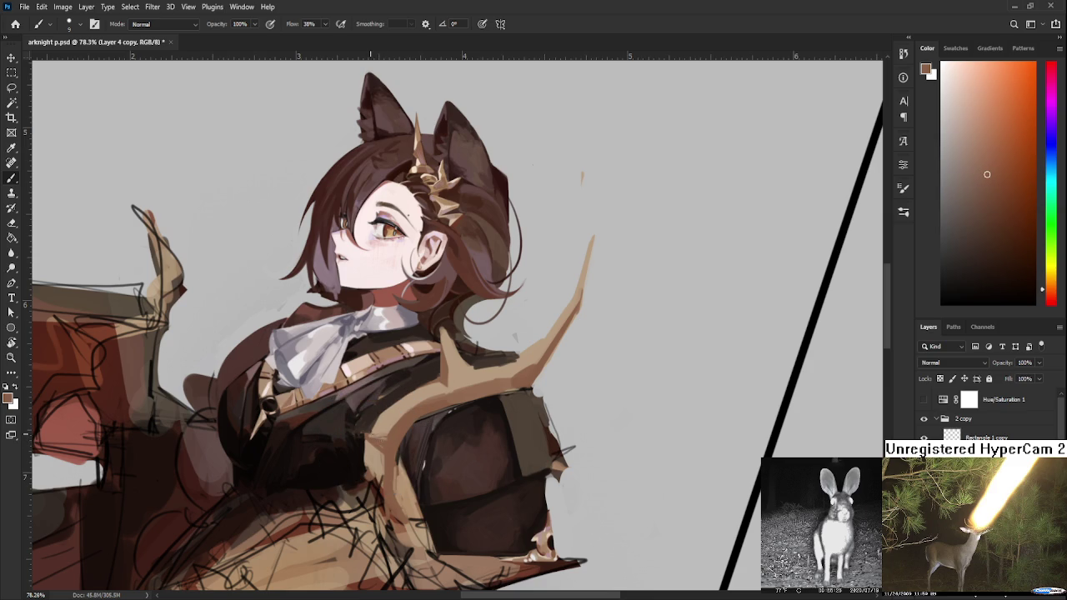
- Refine the chest shading with fine-tuned browns and tan from the antler trim
left_click(380, 443, "alt")
left_click(388, 442, "alt")
left_click_drag(388, 442, 390, 435)
left_click(385, 427, "alt")
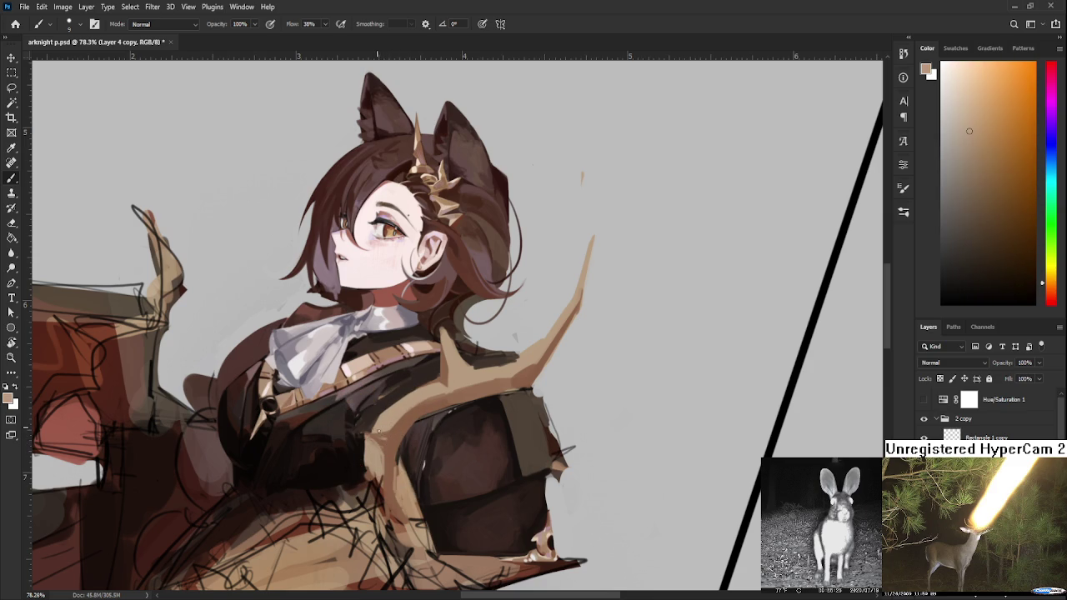
left_click(392, 435, "alt")
left_click(390, 438, "alt")
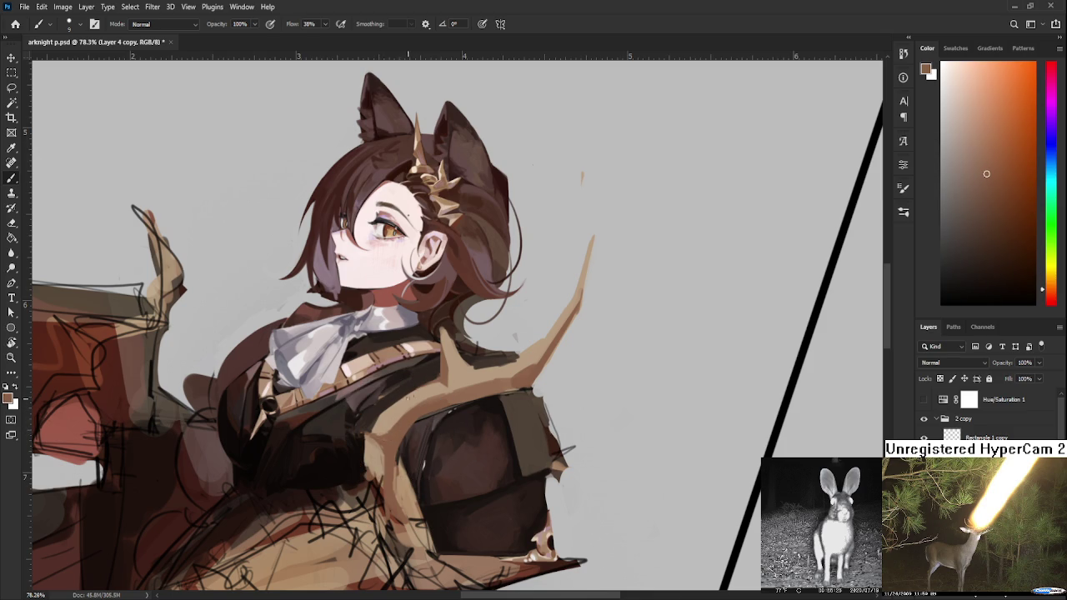
left_click(372, 434, "alt")
left_click(370, 437, "alt")
left_click(387, 421, "alt")
left_click(394, 417, "alt")
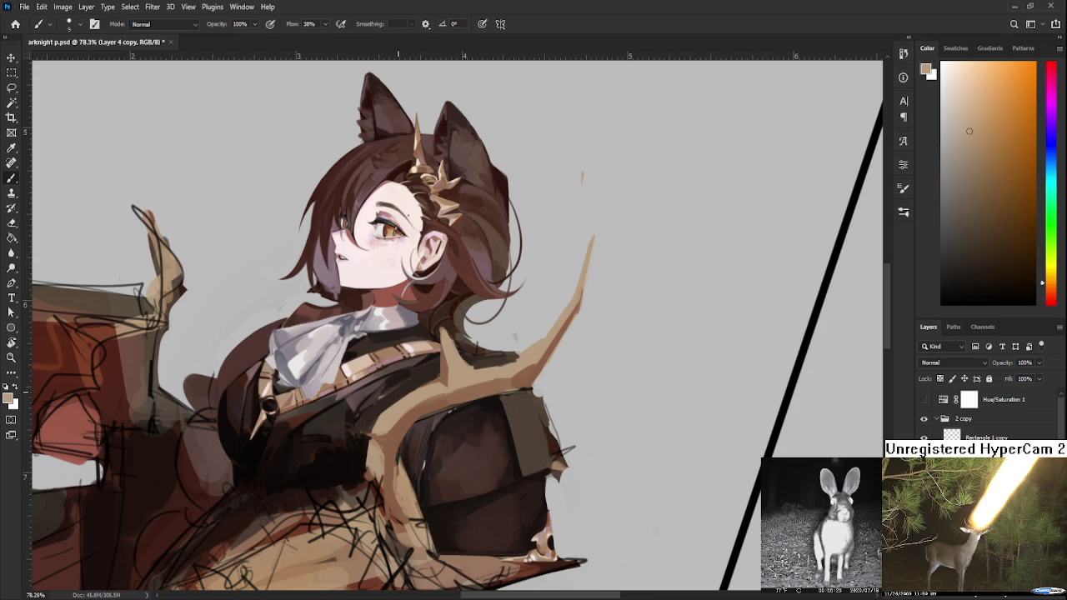
- Blend near-black, light trim tan and graded browns across the chest armour
left_click(367, 437, "alt")
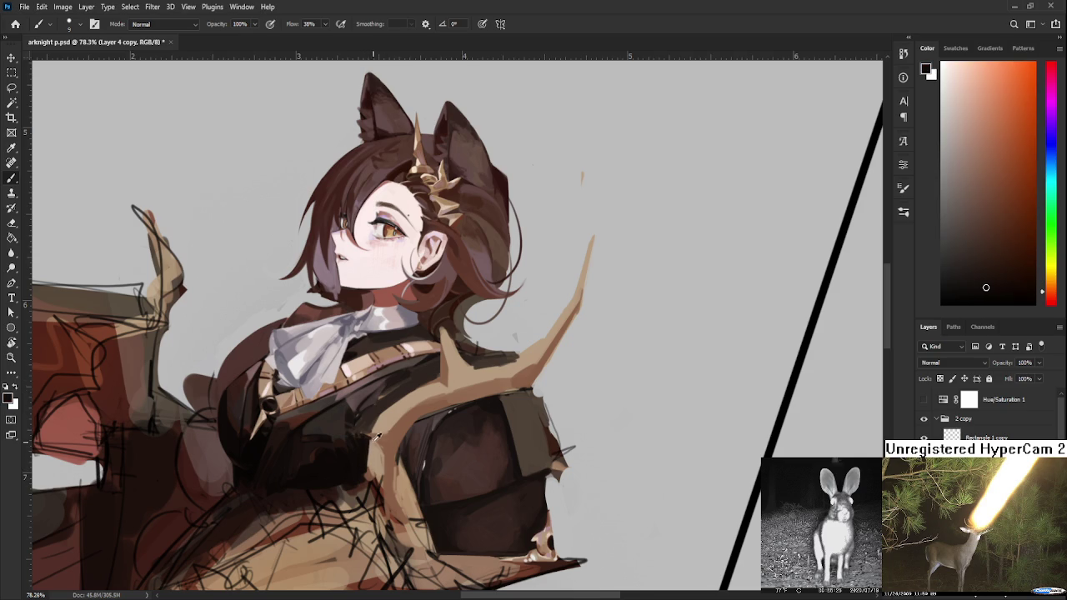
left_click(369, 452, "alt")
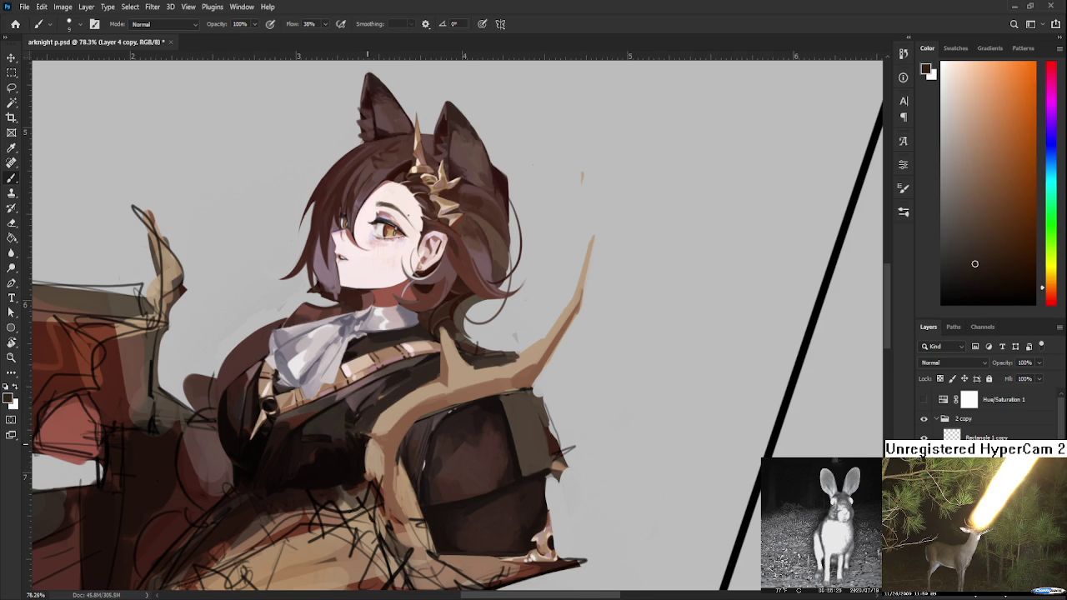
left_click(373, 418, "alt")
left_click(381, 413, "alt")
left_click(394, 403, "alt")
left_click(383, 410, "alt")
left_click(377, 417, "alt")
left_click(379, 414, "alt")
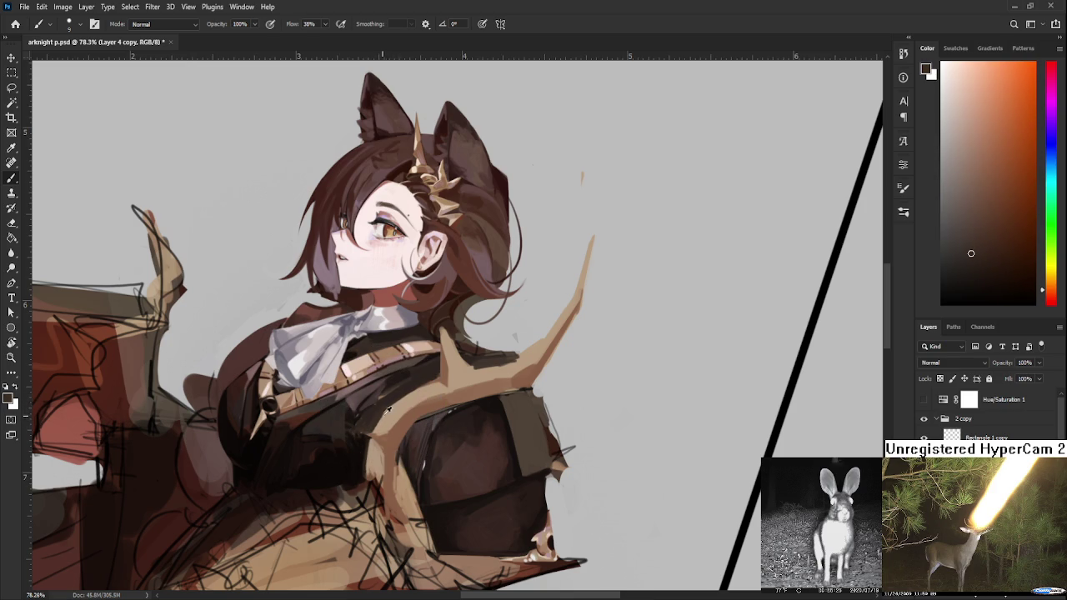
- Finish blending the chest with lighter browns, then rotate the figure closer to upright
left_click(385, 419, "alt")
left_click(379, 432, "alt")
left_click(390, 427, "alt")
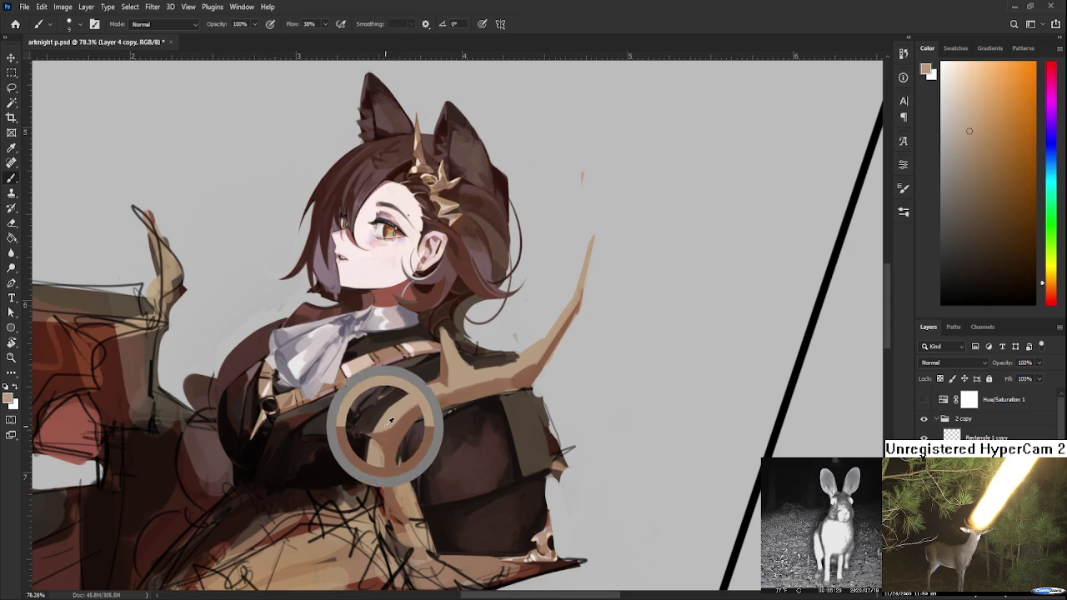
left_click(400, 426, "alt")
left_click(400, 427, "alt")
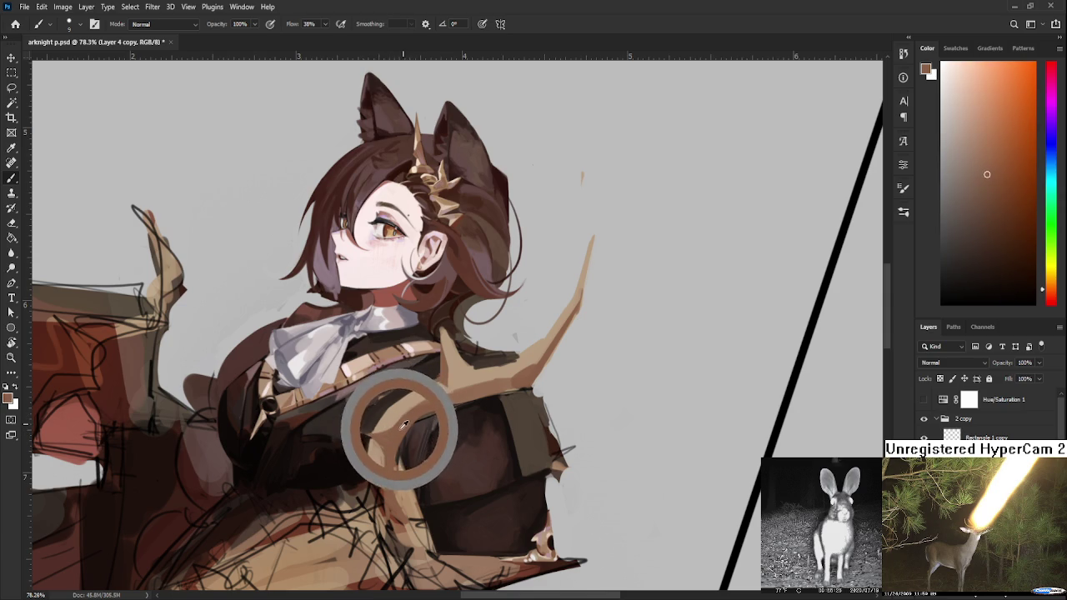
left_click(382, 454, "alt")
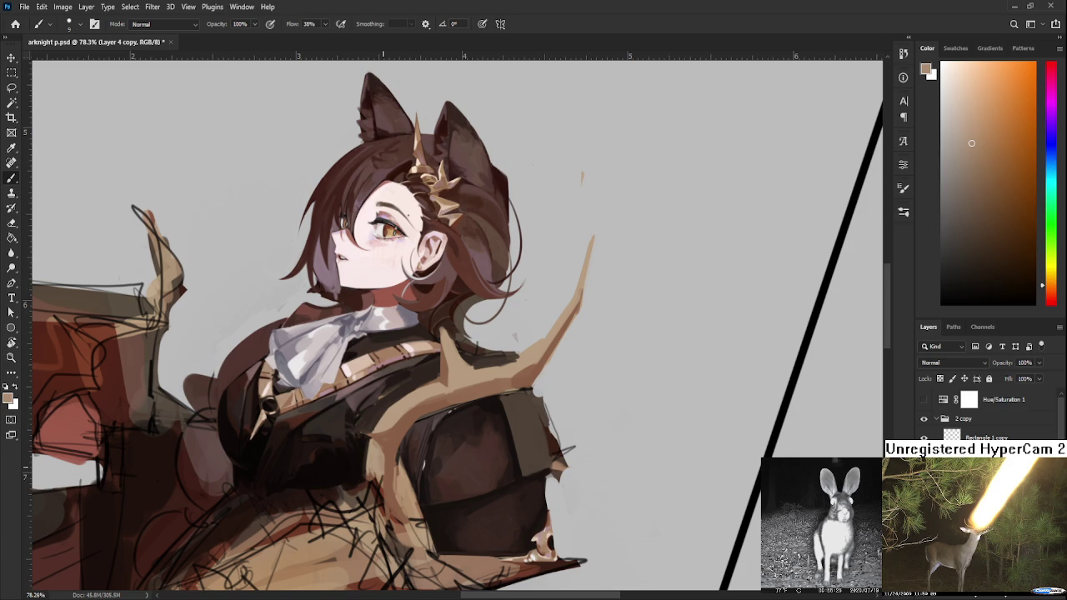
key("r")
left_click_drag(464, 427, 443, 404)
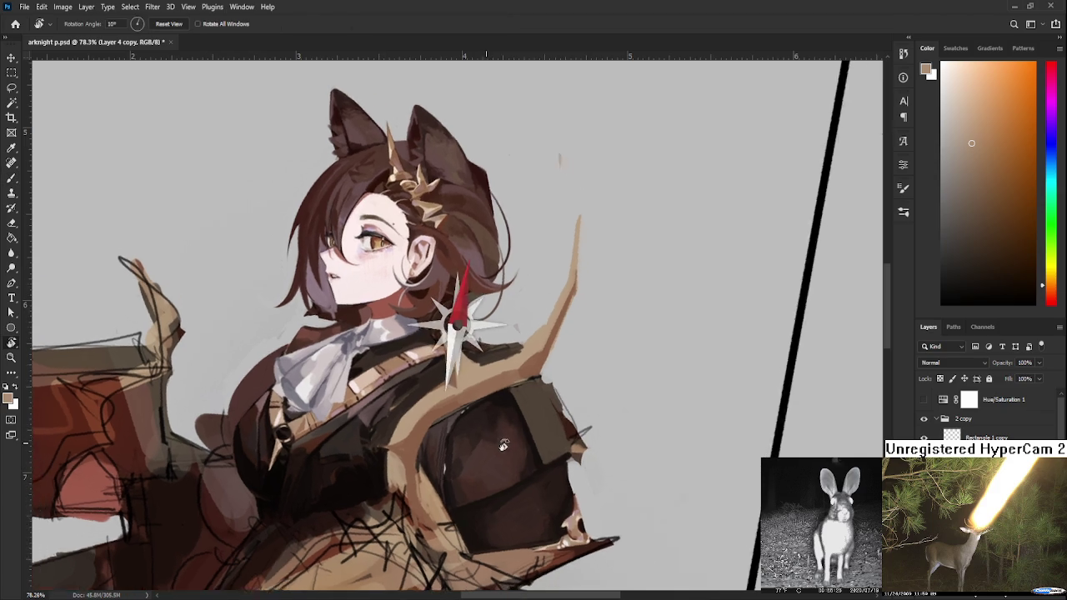
- Paint the trim on the jacket front with dark brown and the shoulder strap's tan
left_click(402, 421, "alt")
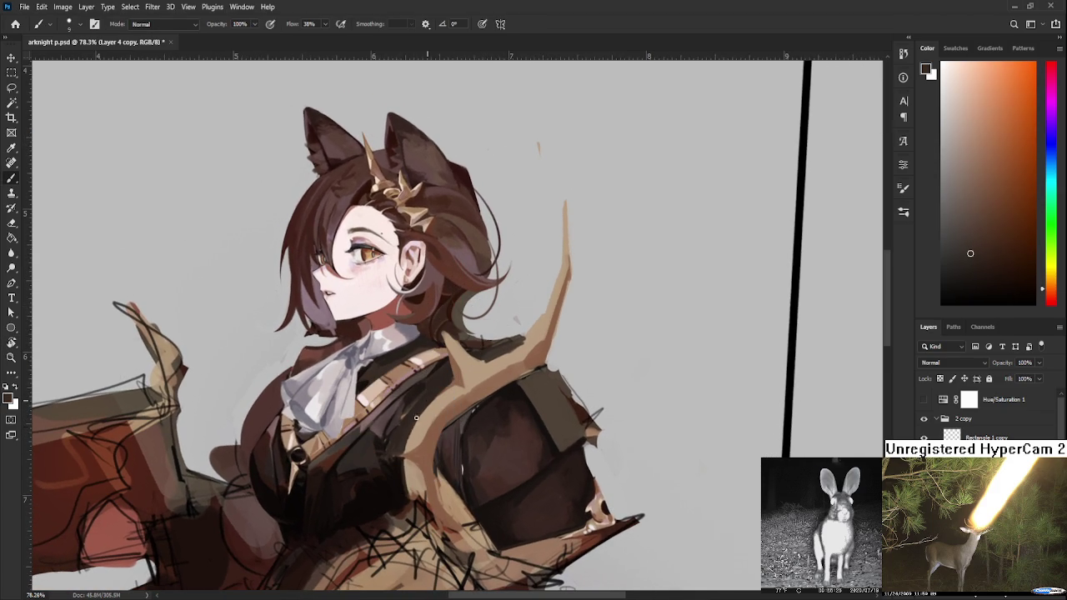
left_click(449, 391, "alt")
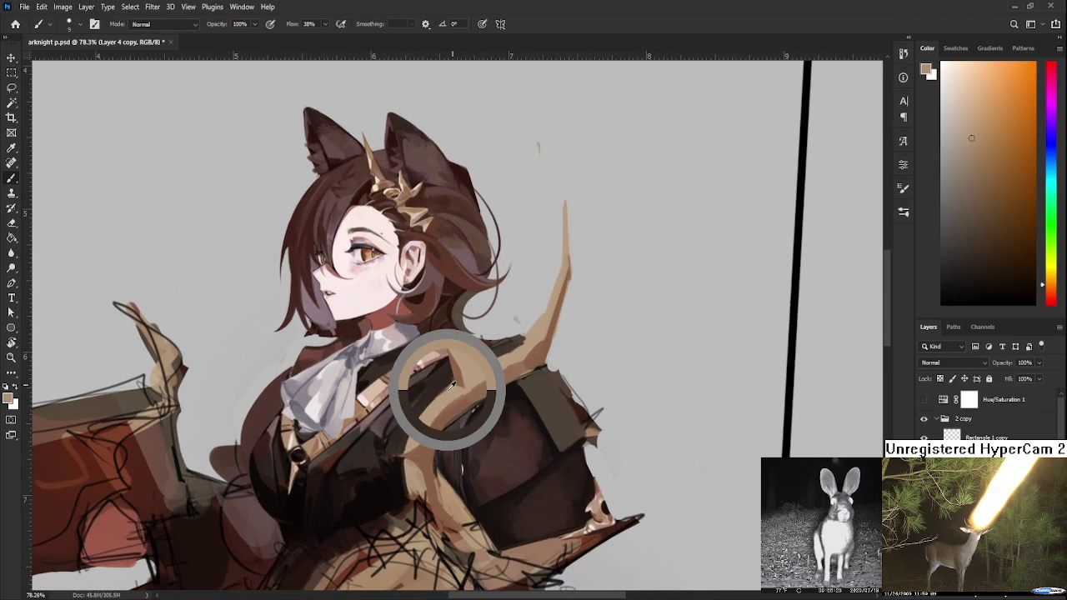
left_click_drag(416, 429, 400, 477, "alt")
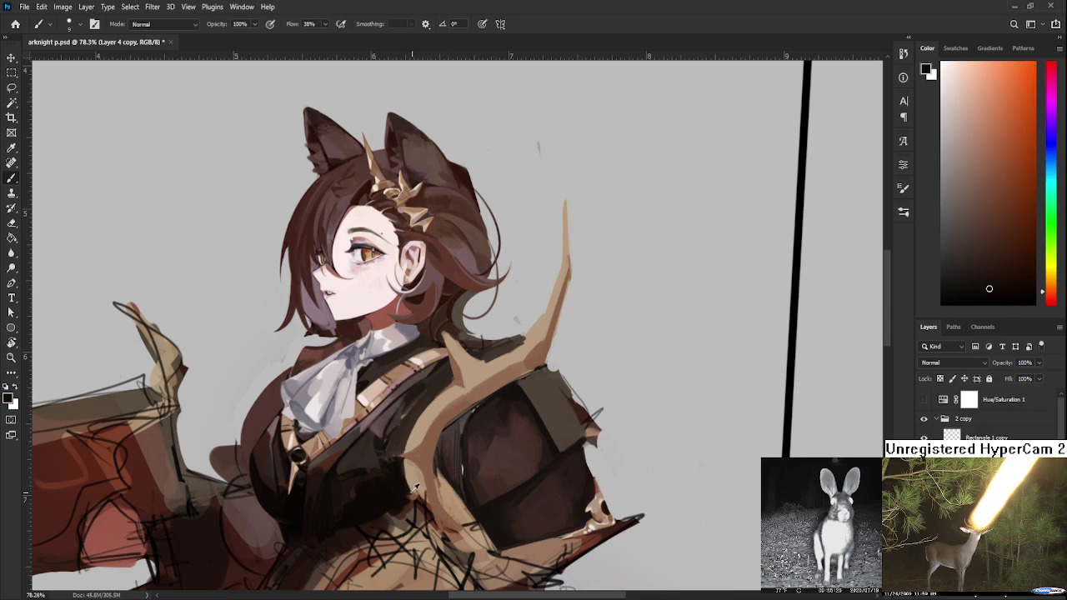
left_click(411, 472, "alt")
left_click_drag(413, 468, 419, 484, "alt")
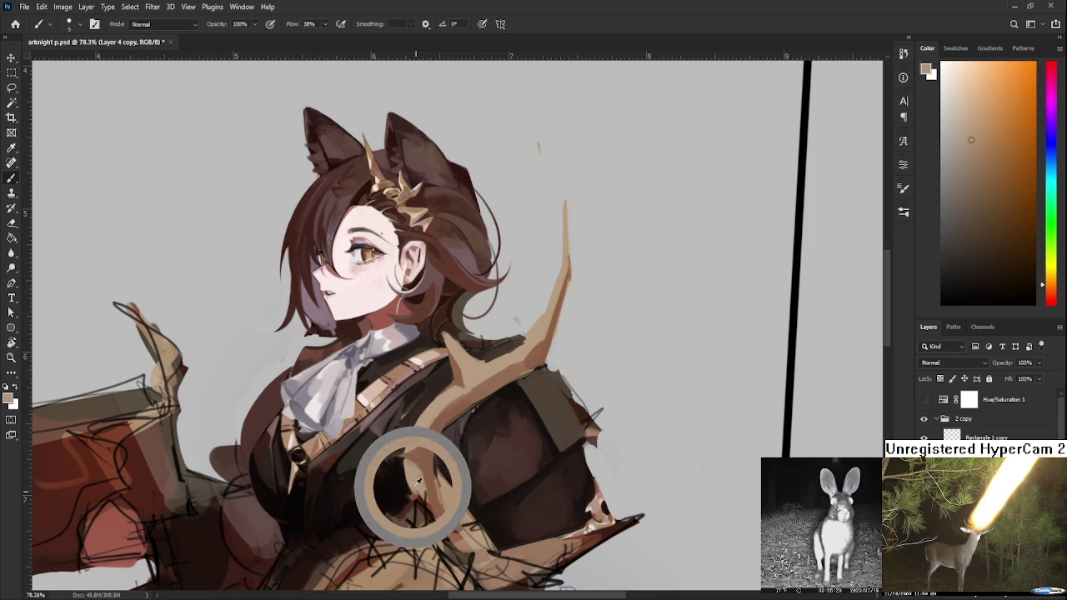
- Clean the antler trim's edges with the jacket's near-black and resampled trim tan
left_click_drag(419, 484, 414, 492, "alt")
left_click(409, 492, "alt")
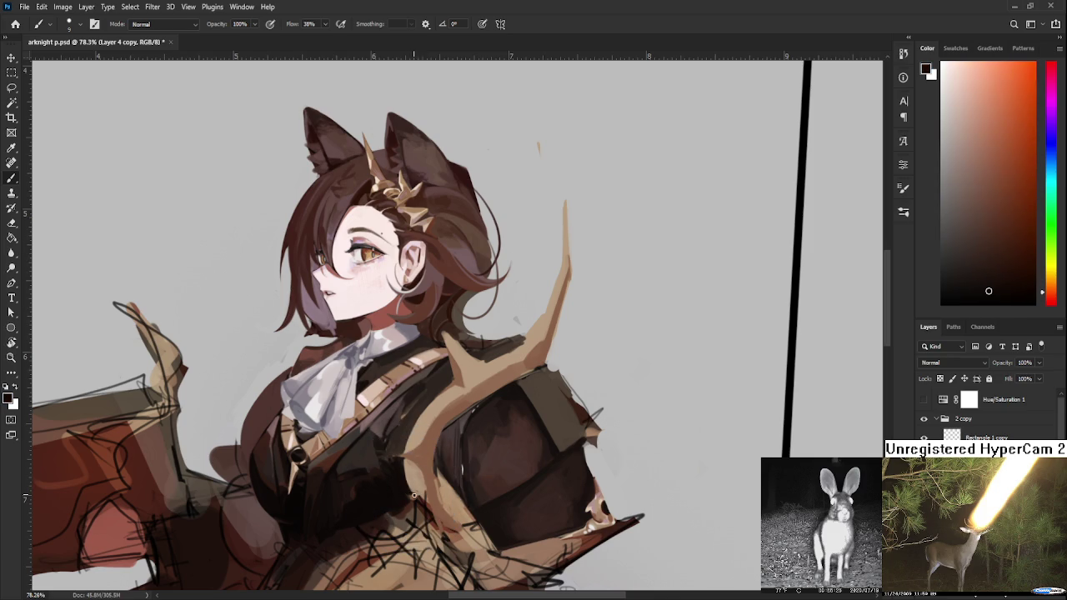
left_click(413, 492, "alt")
left_click(415, 479, "alt")
left_click(409, 483, "alt")
left_click(407, 475, "alt")
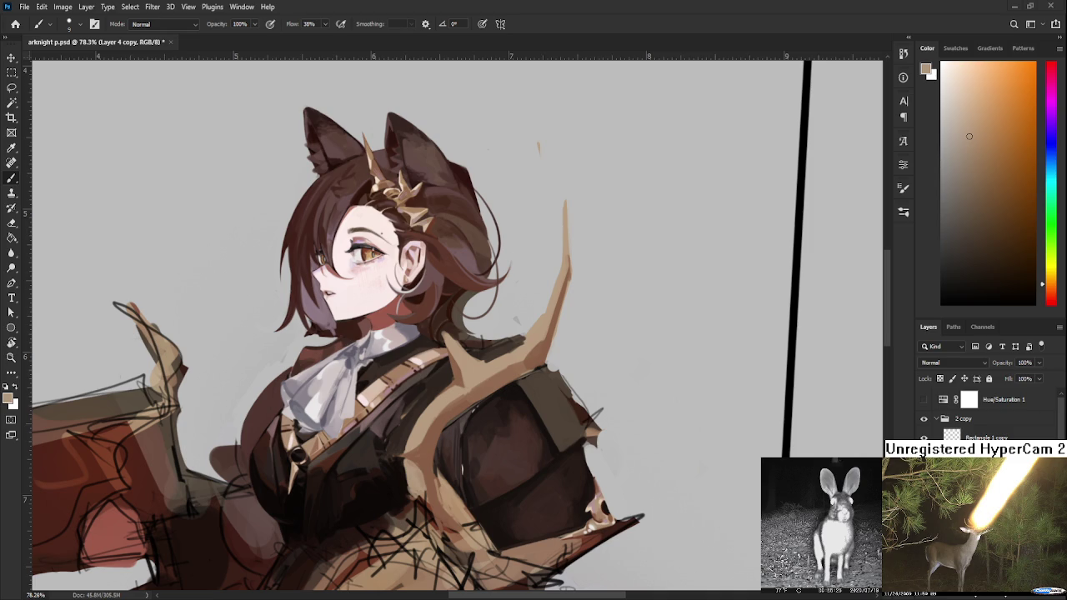
scroll(534, 450, "down", 2)
- Carve the upper edge of the tan antler trim against the near-black coat
scroll(527, 448, "up", 2)
scroll(527, 448, "up", 1)
scroll(527, 446, "down", 1)
scroll(525, 438, "down", 1)
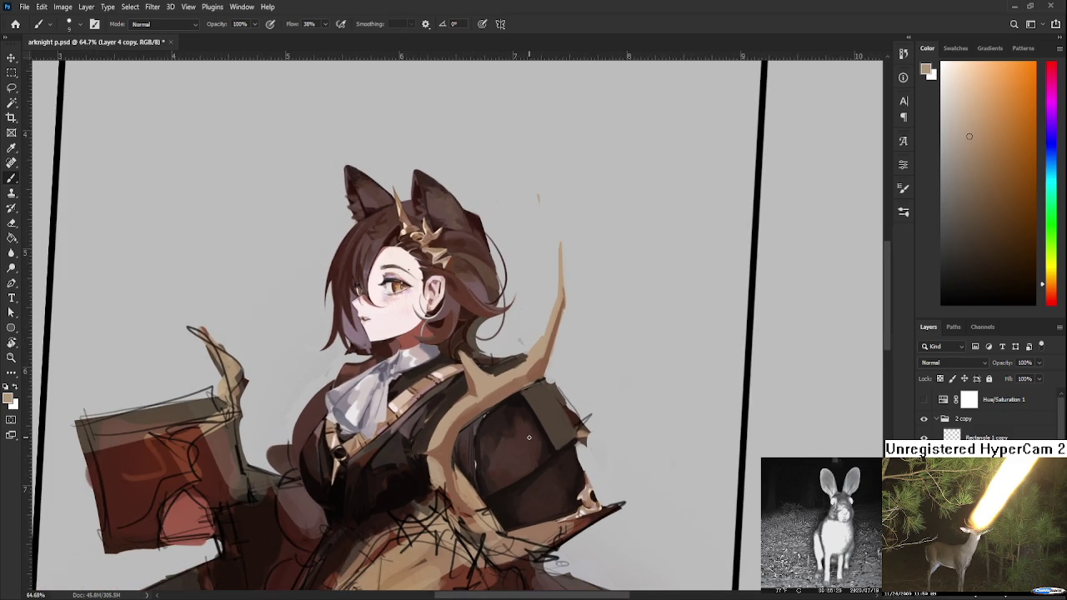
left_click(430, 453, "alt")
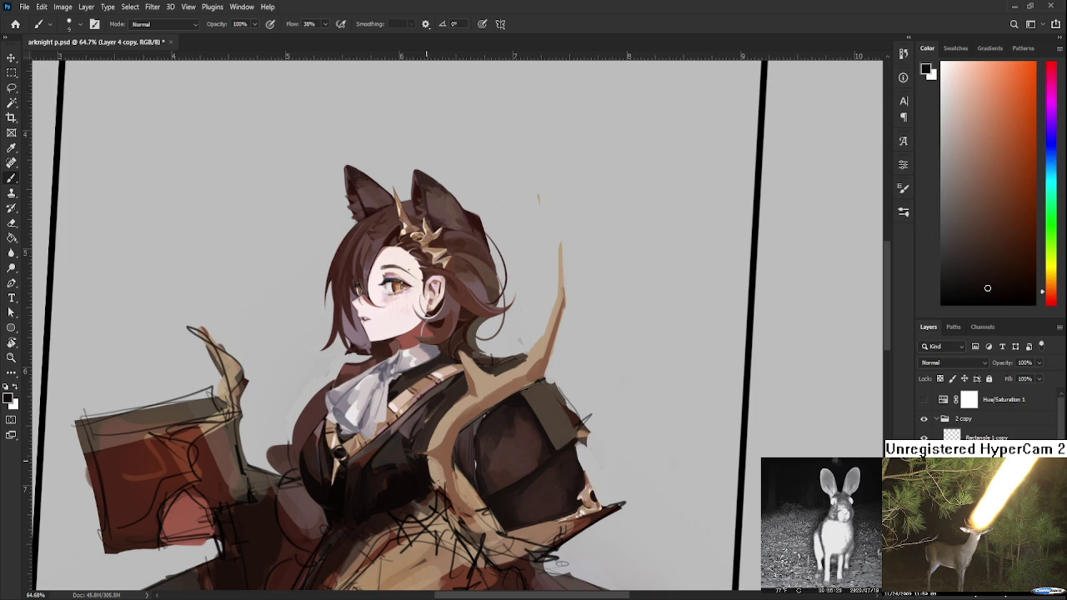
left_click(434, 468, "alt")
left_click(434, 484, "alt")
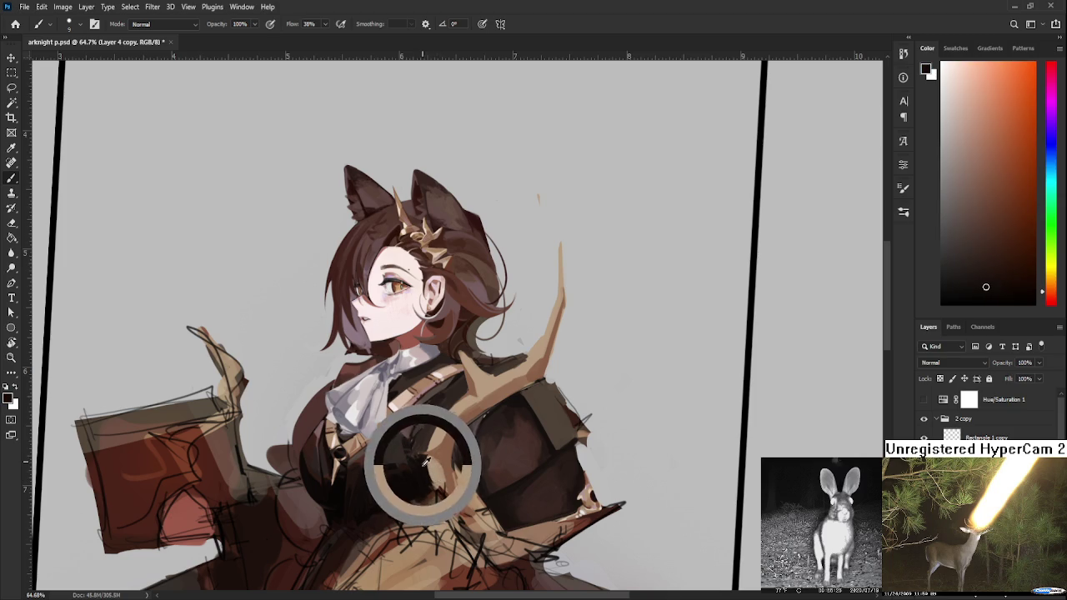
left_click(440, 478, "alt")
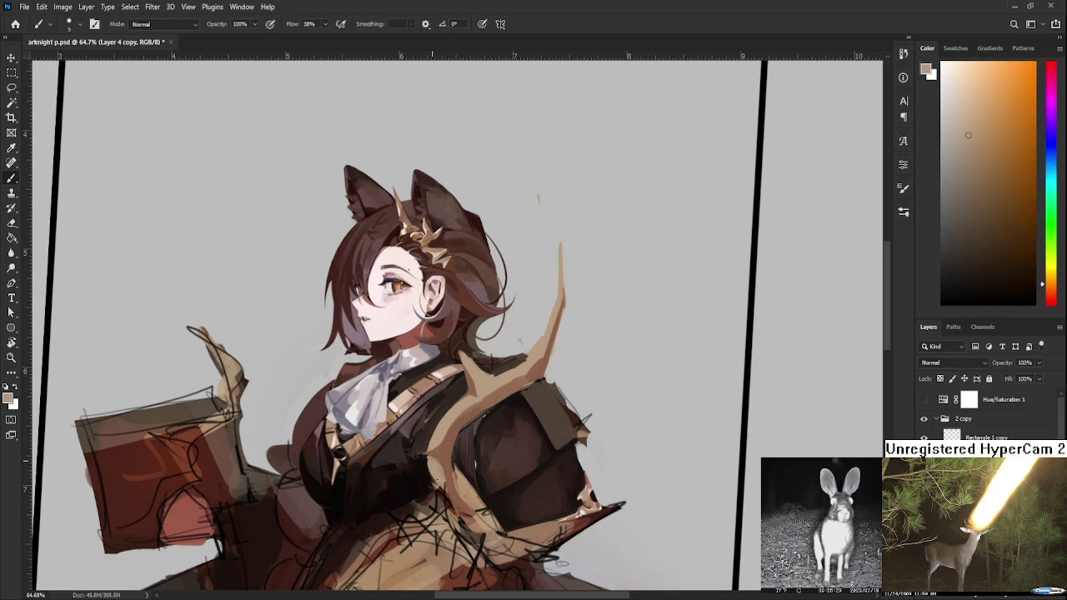
- Keep refining the trim edge with resampled tan and near-black coat colours
left_click(430, 454, "alt")
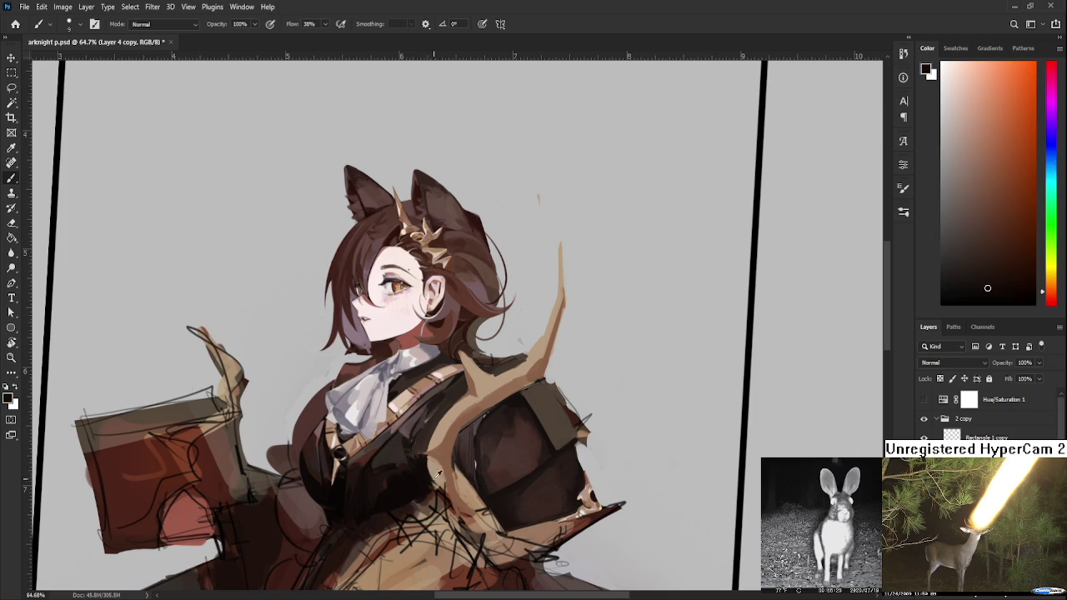
left_click(432, 460, "alt")
left_click(431, 460, "alt")
left_click(430, 461, "alt")
left_click(441, 478, "alt")
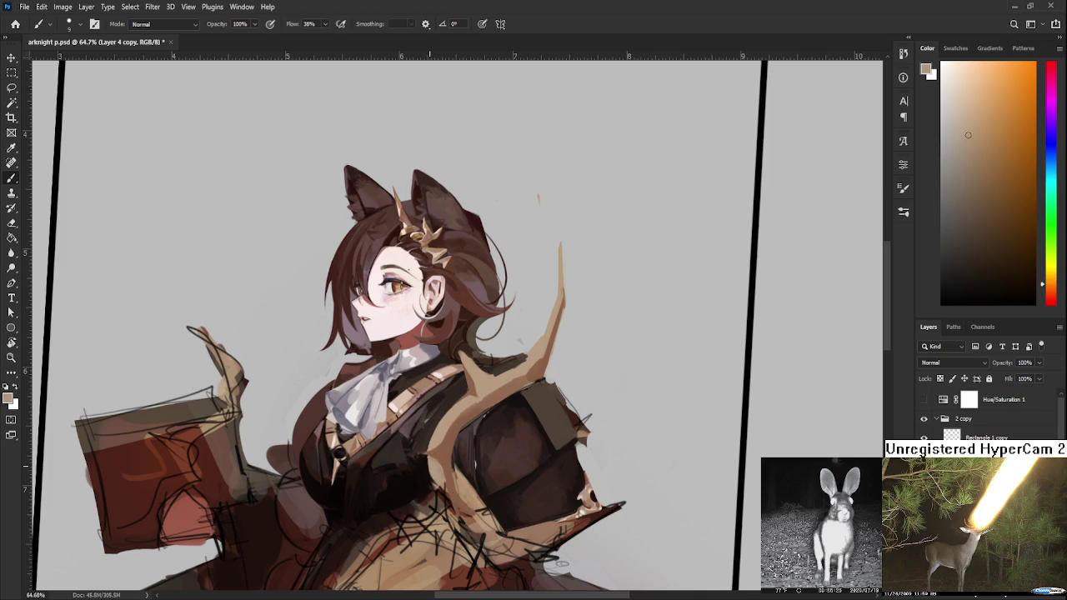
left_click(426, 474, "alt")
left_click(429, 477, "alt")
scroll(471, 449, "down", 5)
key("r")
left_click_drag(467, 375, 474, 465)
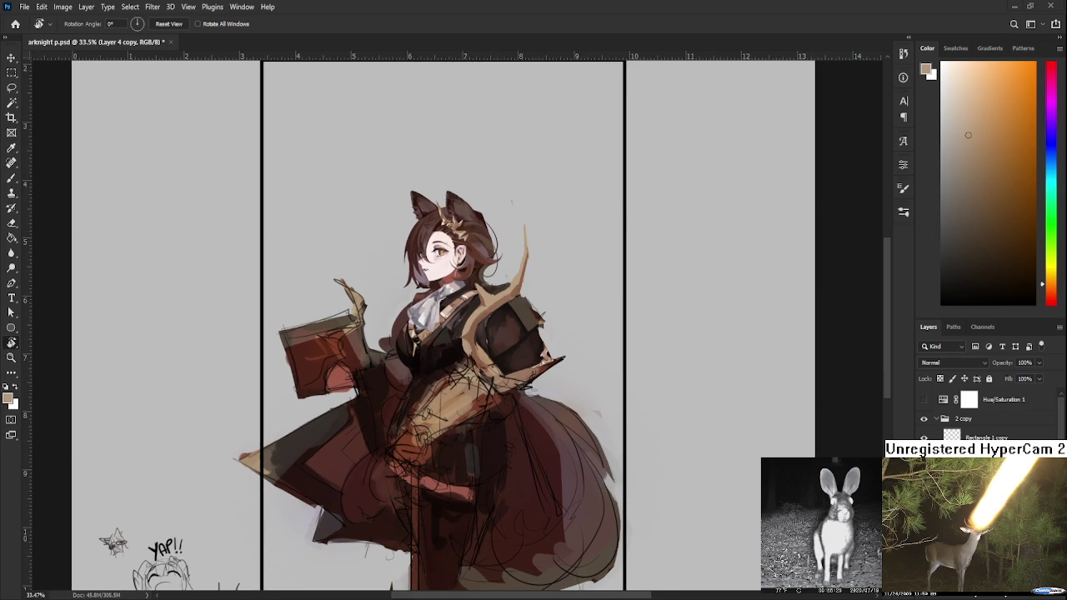
scroll(493, 317, "up", 2)
scroll(493, 318, "up", 2)
scroll(517, 366, "up", 1)
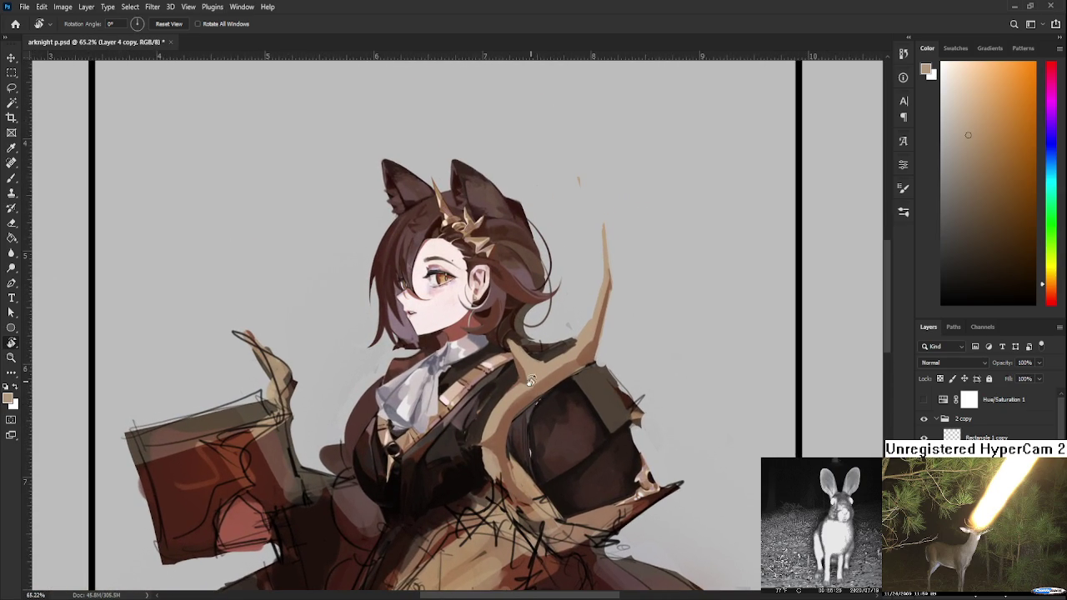
scroll(534, 379, "up", 1)
scroll(530, 371, "down", 2)
scroll(527, 371, "up", 2)
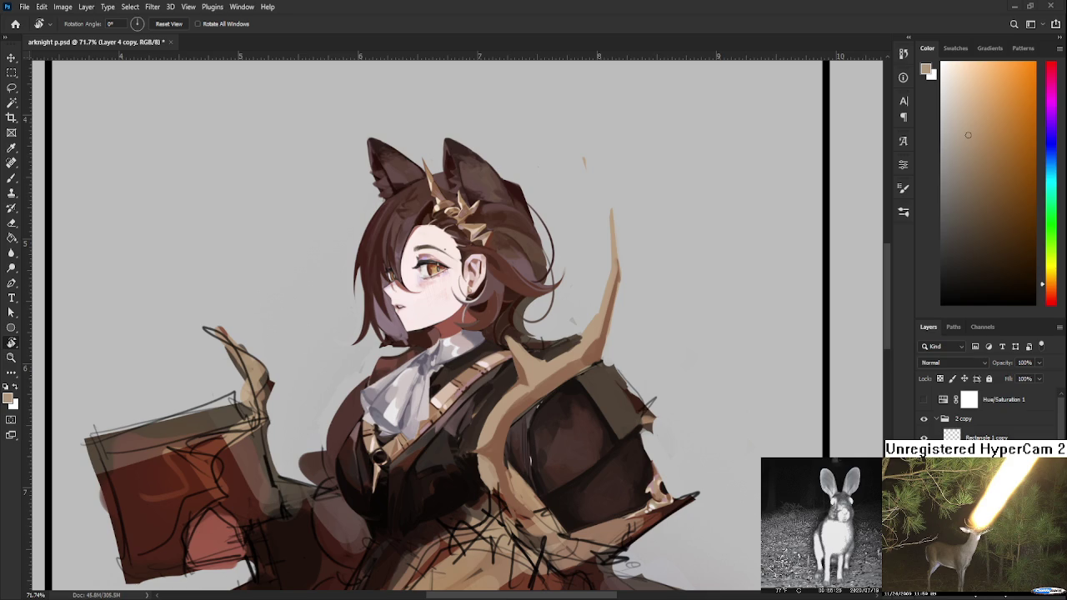
scroll(521, 476, "up", 1)
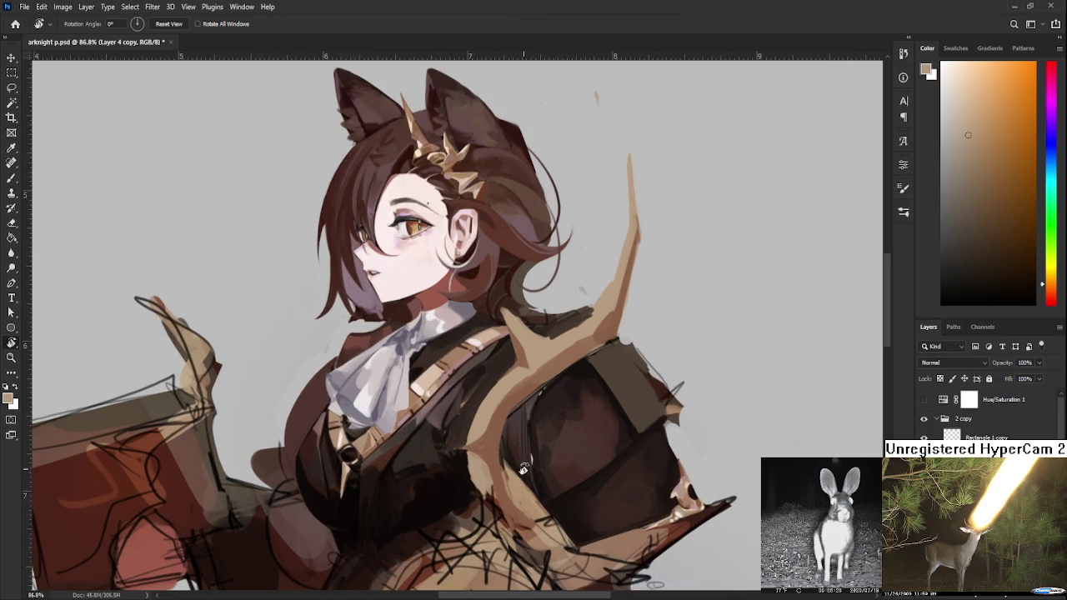
key("b")
- Sample dark brown, reddish brown and light tan from the coat and antler trim
left_click(470, 413, "alt")
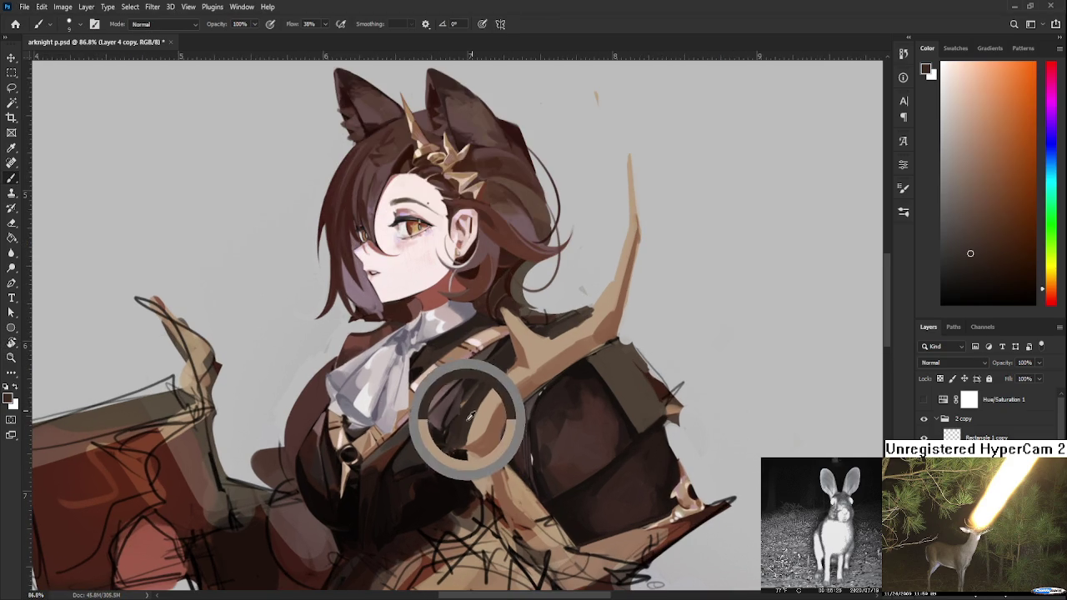
left_click(502, 389, "alt")
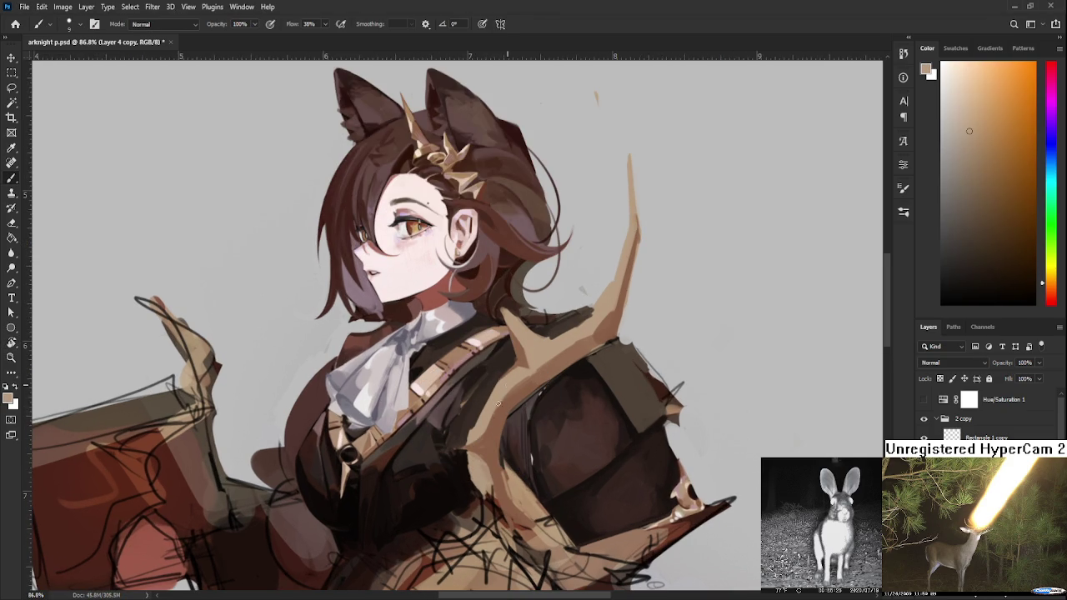
left_click(494, 409, "alt")
left_click(495, 425, "alt")
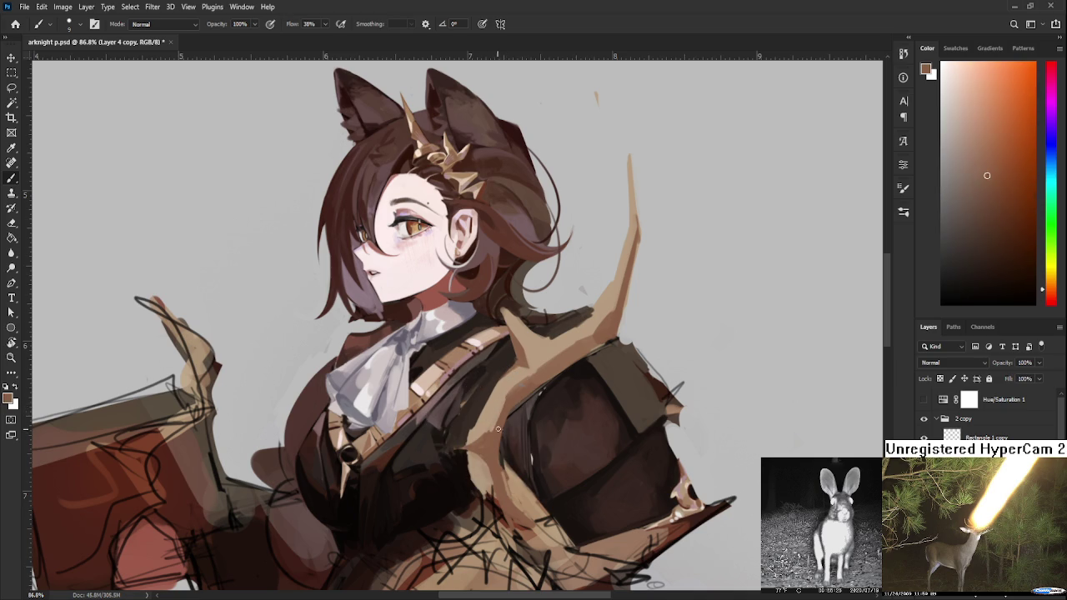
left_click(485, 420, "alt")
left_click(480, 426, "alt")
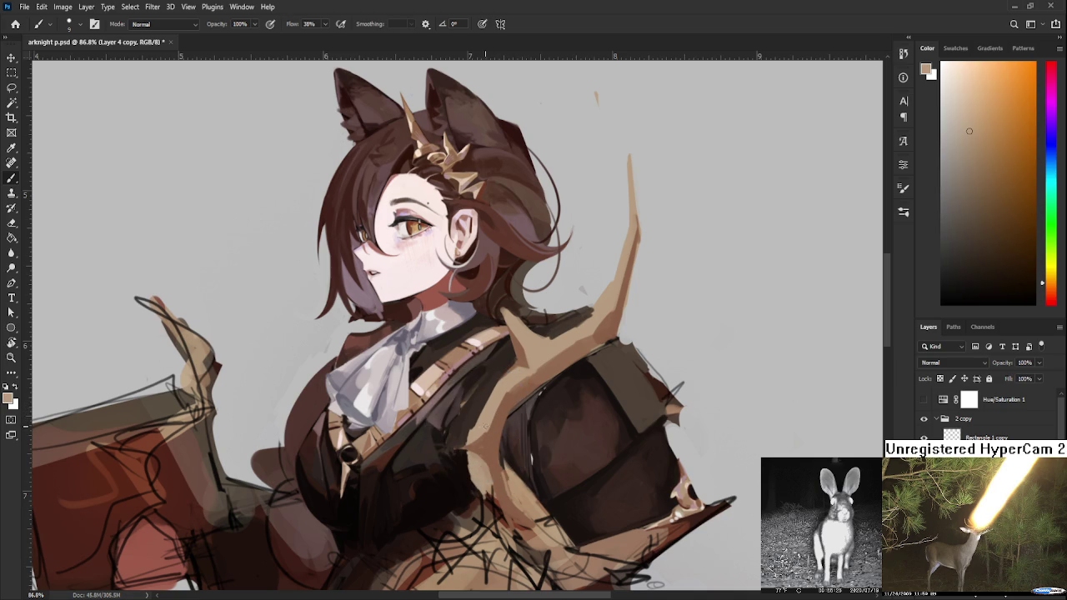
left_click(470, 461, "alt")
left_click(491, 440, "alt")
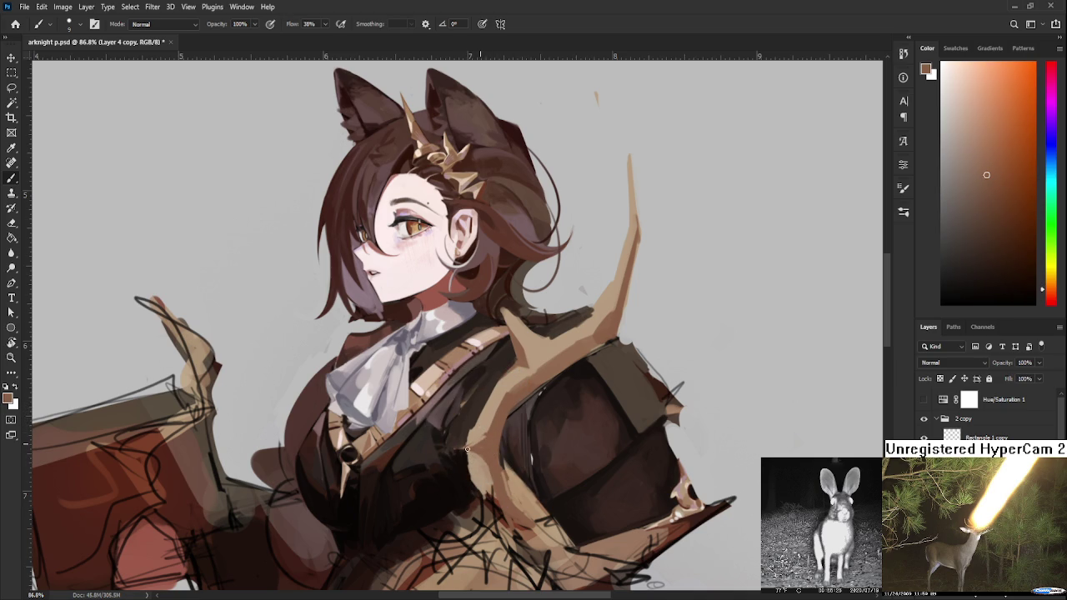
left_click(494, 464, "alt")
left_click(467, 427, "alt")
- Pick darker browns and near-black from the coat for deeper shading
left_click(498, 402, "alt")
left_click(468, 465, "alt")
left_click(479, 488, "alt")
left_click(476, 472, "alt")
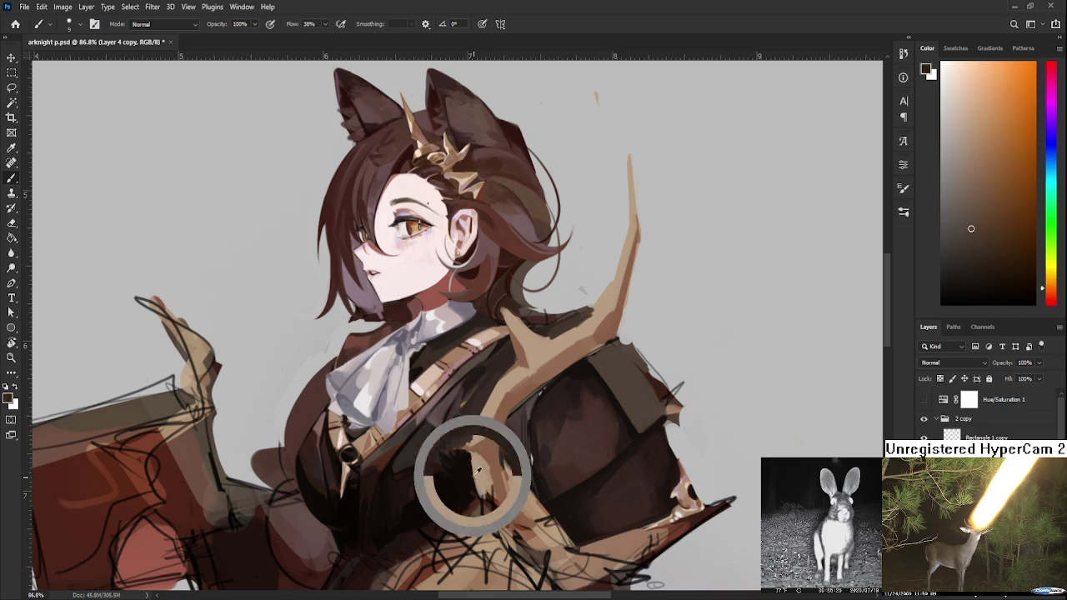
left_click(475, 472, "alt")
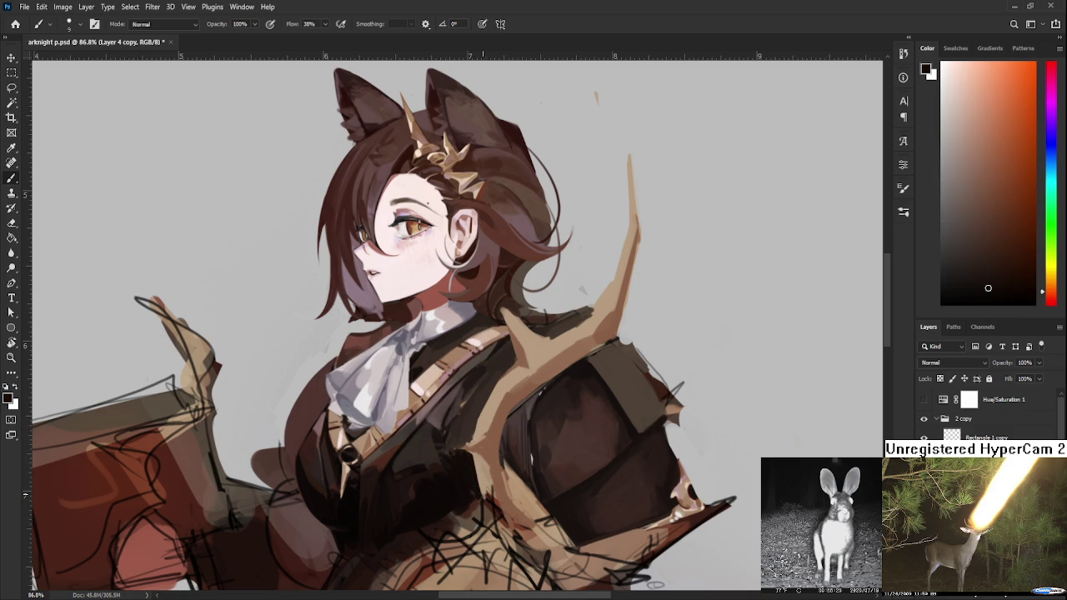
left_click(483, 479, "alt")
left_click(491, 482, "alt")
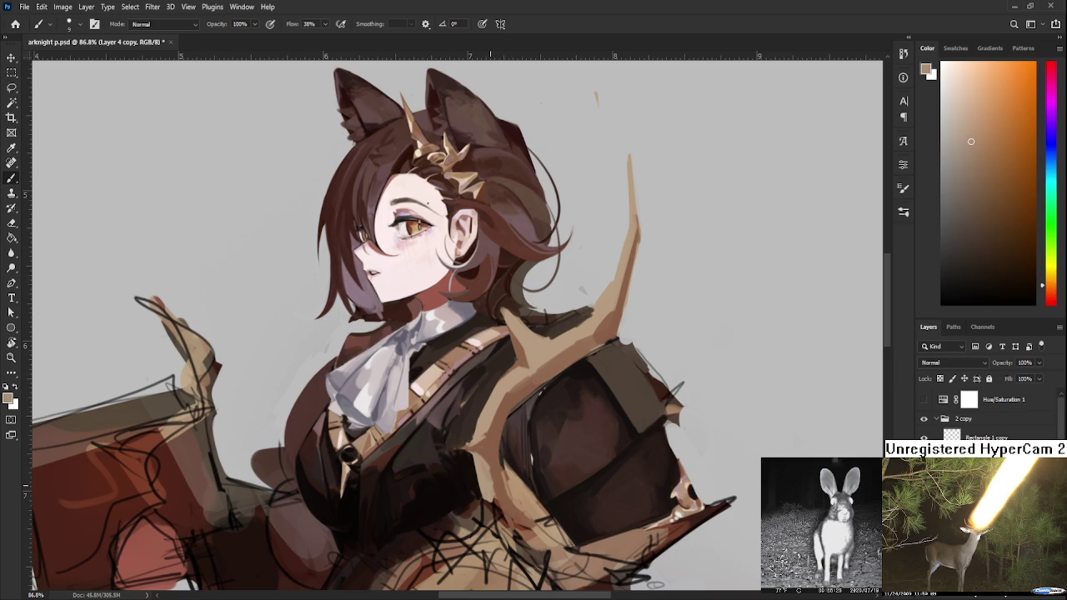
- Paint a tan antler stroke along the dark coat edge and carve it with near-black
scroll(510, 453, "down", 1)
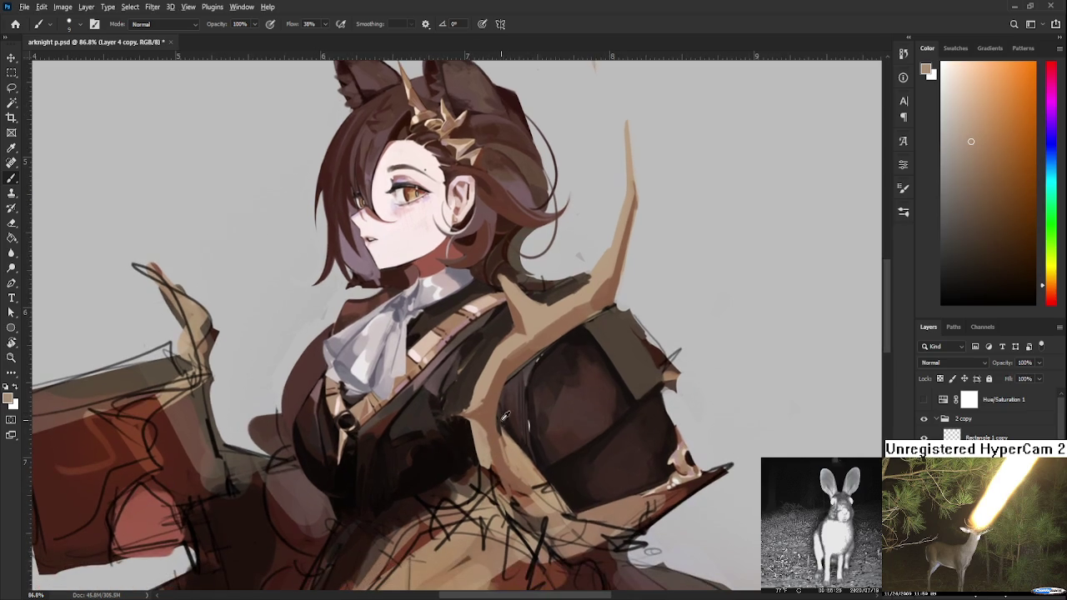
left_click(486, 427, "alt")
left_click(490, 444, "alt")
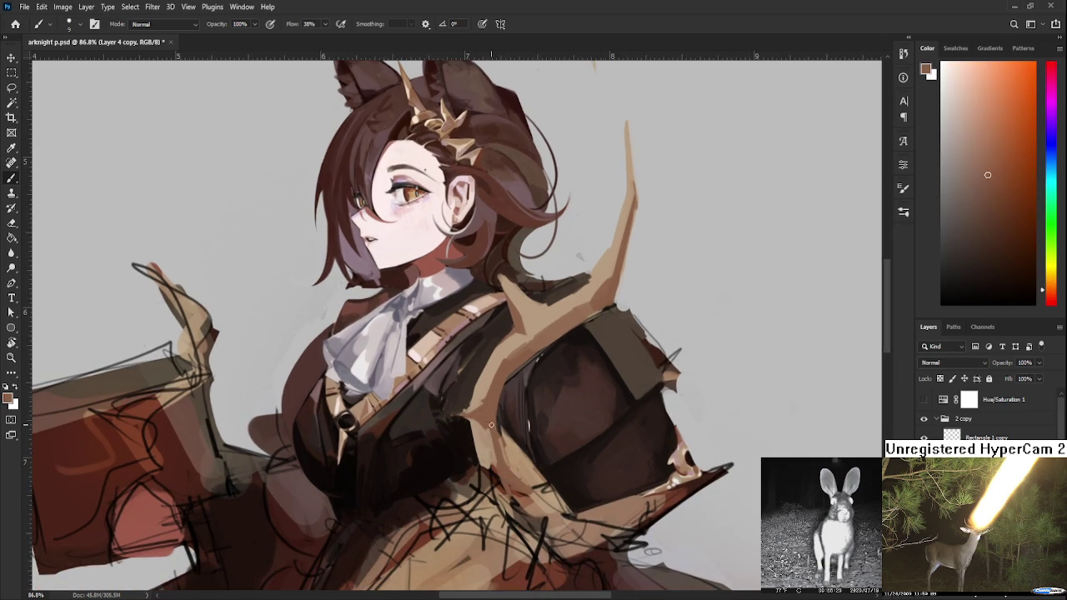
left_click(490, 440, "alt")
left_click(484, 437, "alt")
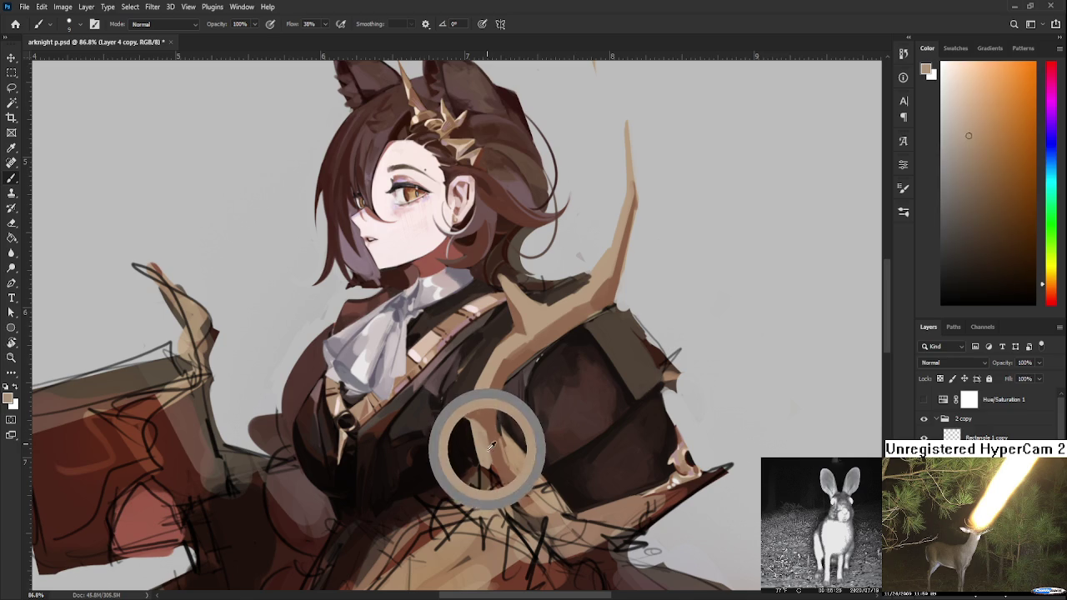
left_click_drag(517, 400, 482, 458)
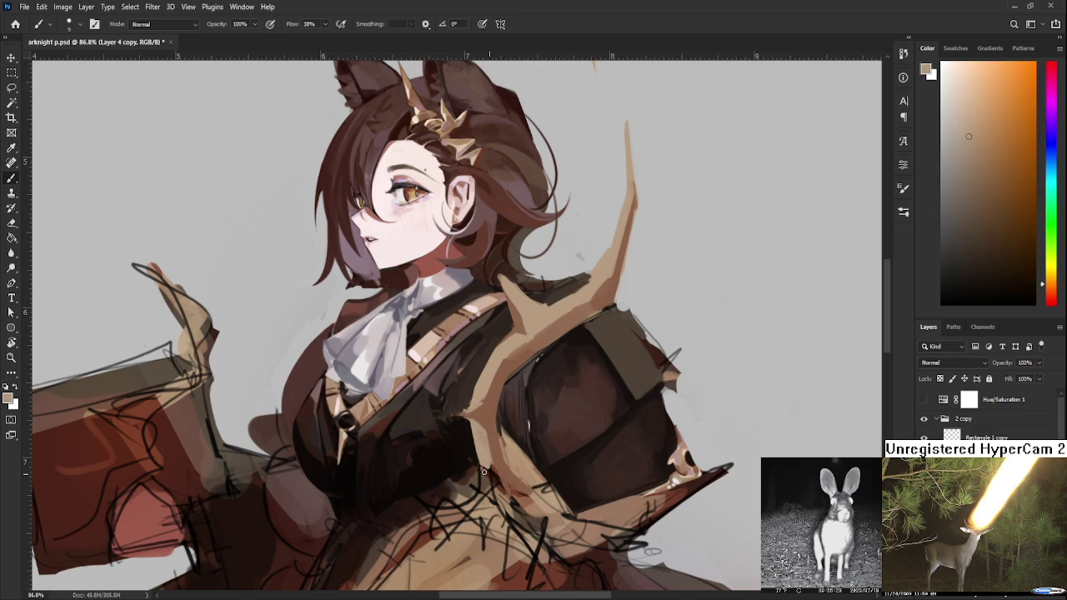
left_click_drag(504, 485, 475, 425)
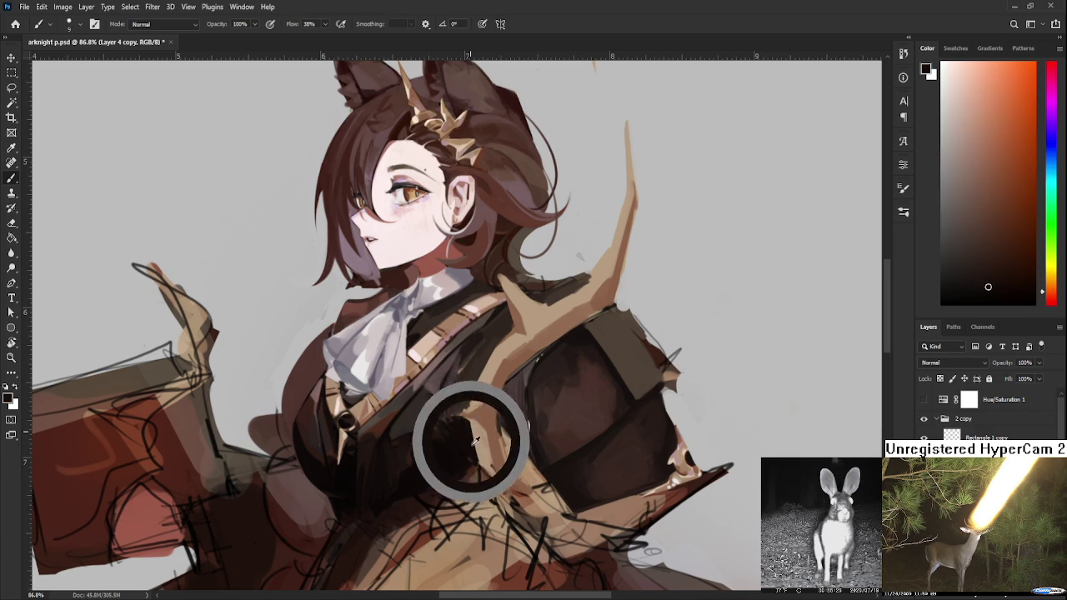
left_click_drag(475, 425, 507, 419)
left_click(477, 440, "alt")
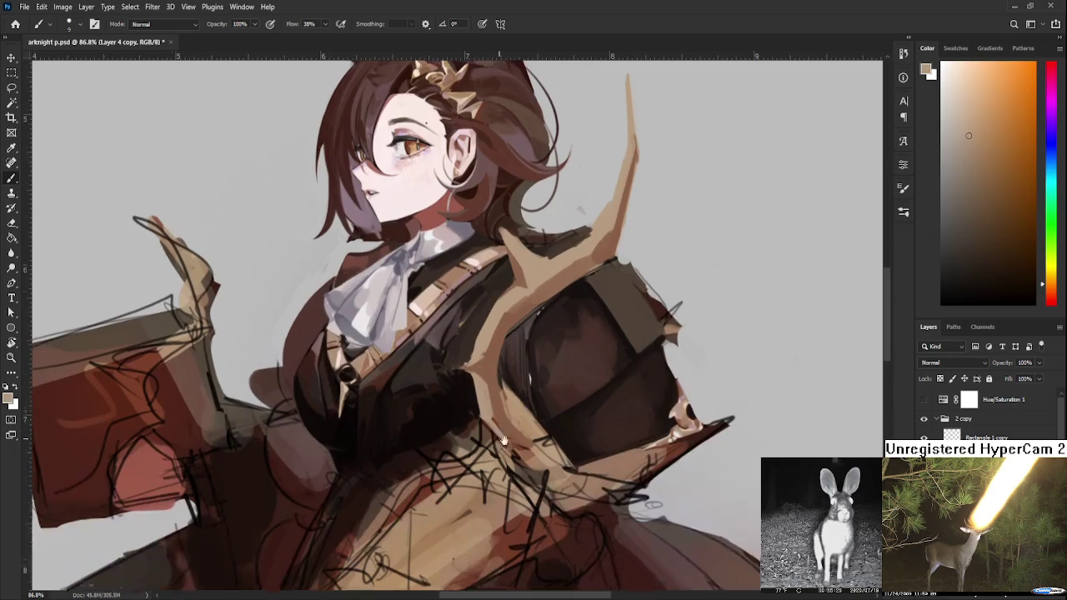
- Tilt and enlarge the view, sampling near-black armor and tan trim colours
scroll(508, 442, "down", 3)
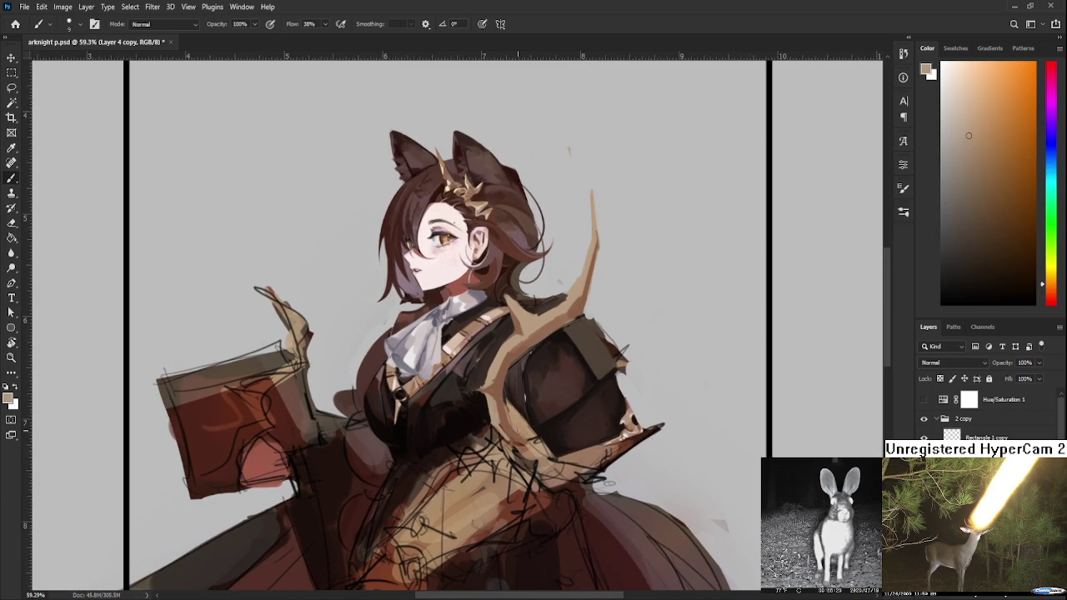
scroll(568, 412, "down", 3)
scroll(562, 406, "up", 1)
scroll(563, 407, "up", 3)
left_click_drag(562, 407, 475, 413)
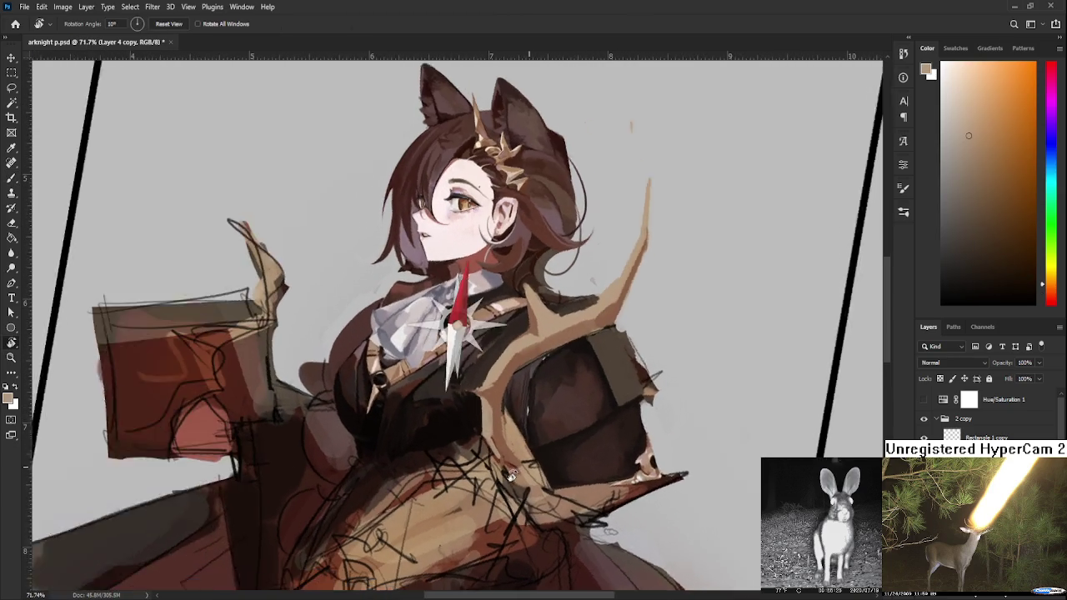
left_click(480, 416, "alt")
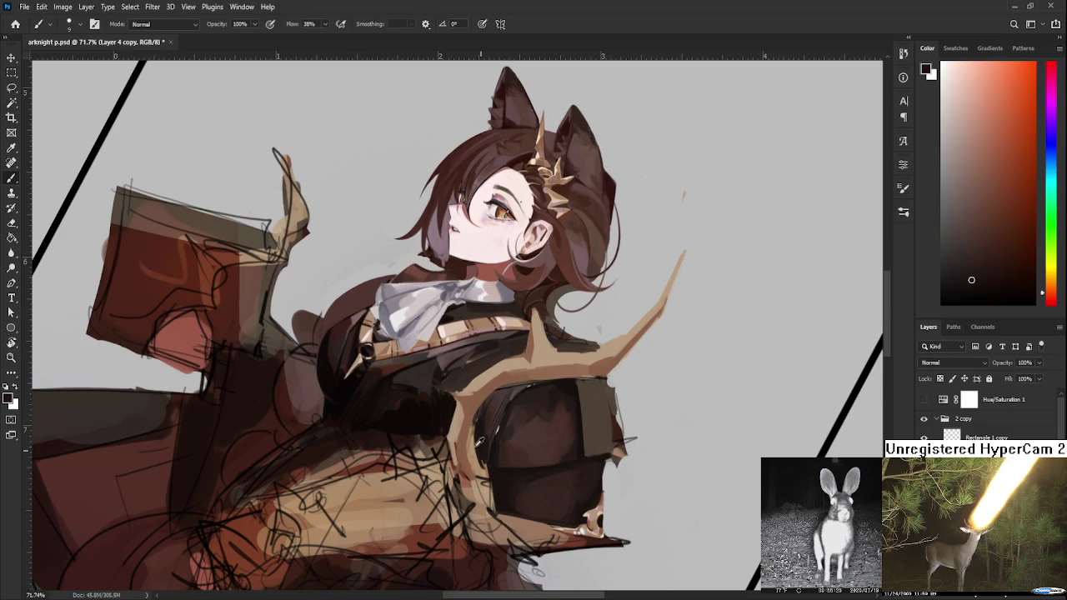
left_click(478, 445, "alt")
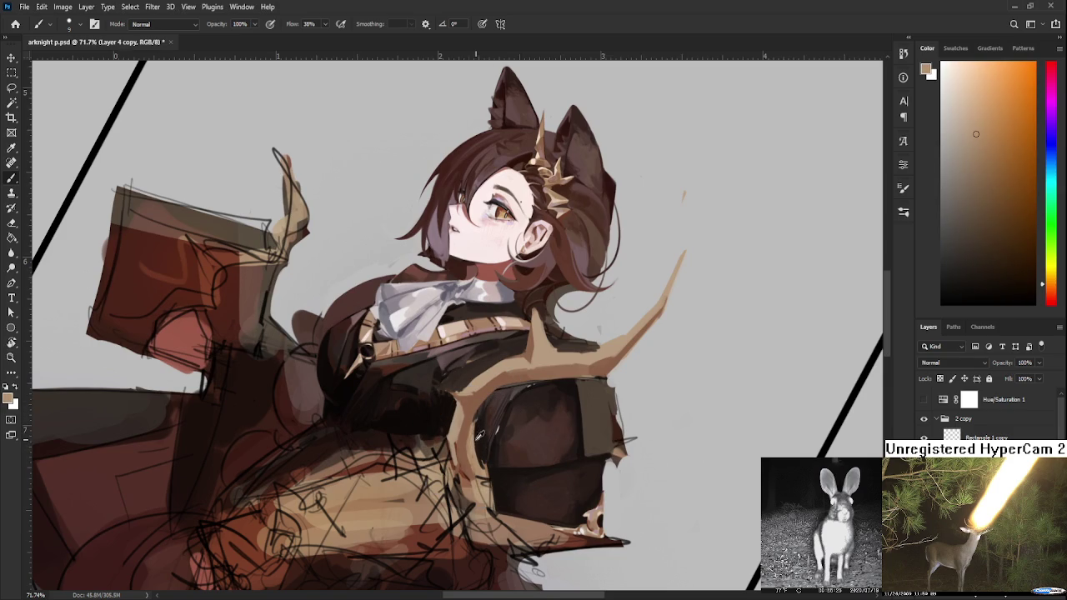
left_click(478, 442, "alt")
left_click(477, 461, "alt")
left_click(478, 442, "alt")
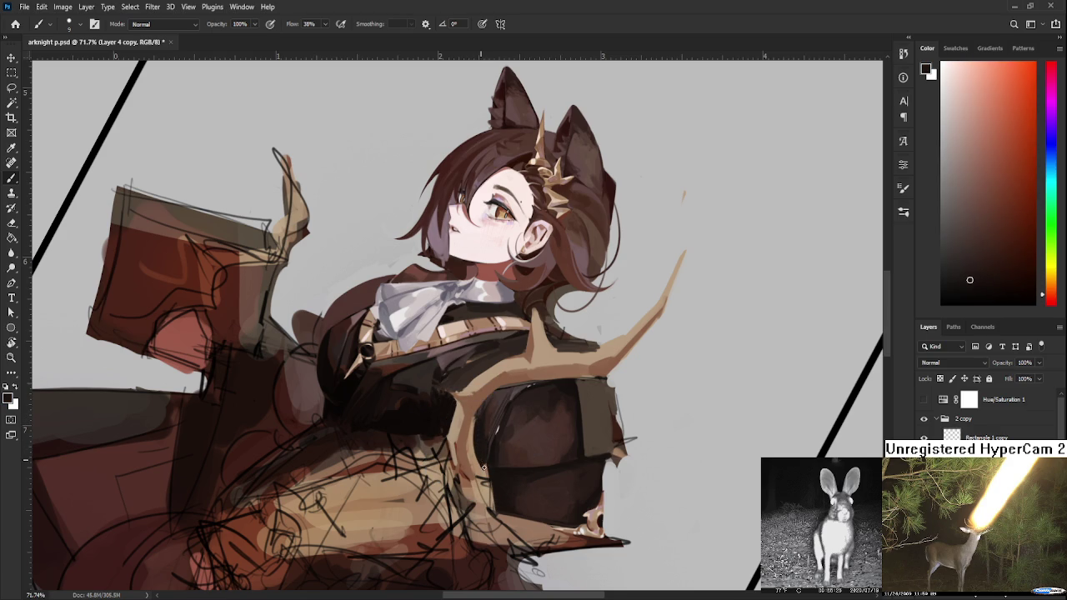
left_click(481, 457, "alt")
- Rotate the canvas counter-clockwise and darken the armor along the trim's inner edge
key("r")
mouse_move(485, 453)
left_mouse_down()
mouse_move(557, 468)
mouse_move(425, 492)
left_mouse_up()
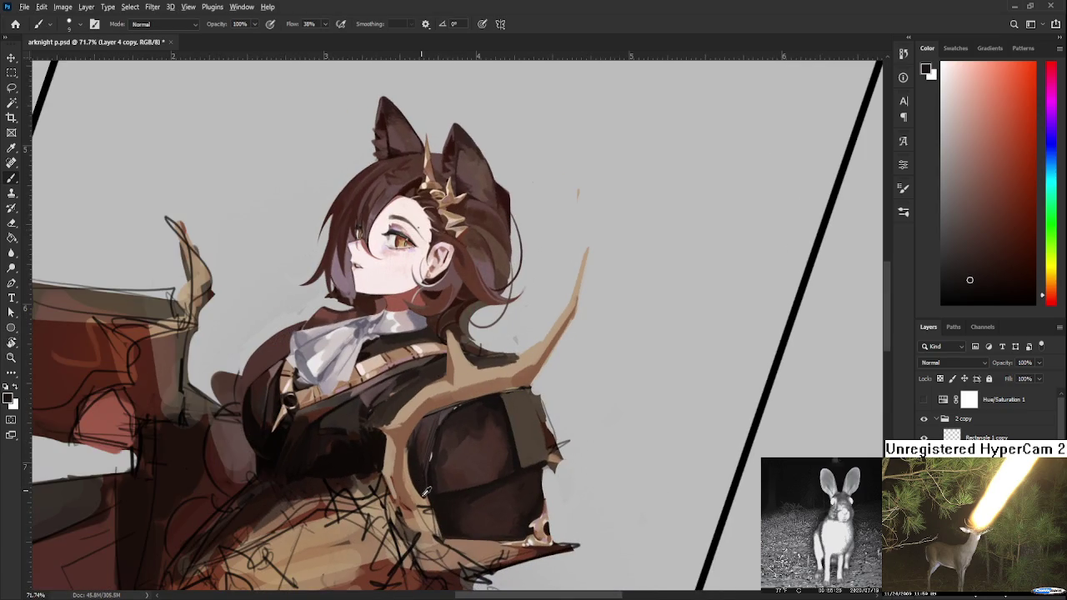
left_click(425, 492, "alt")
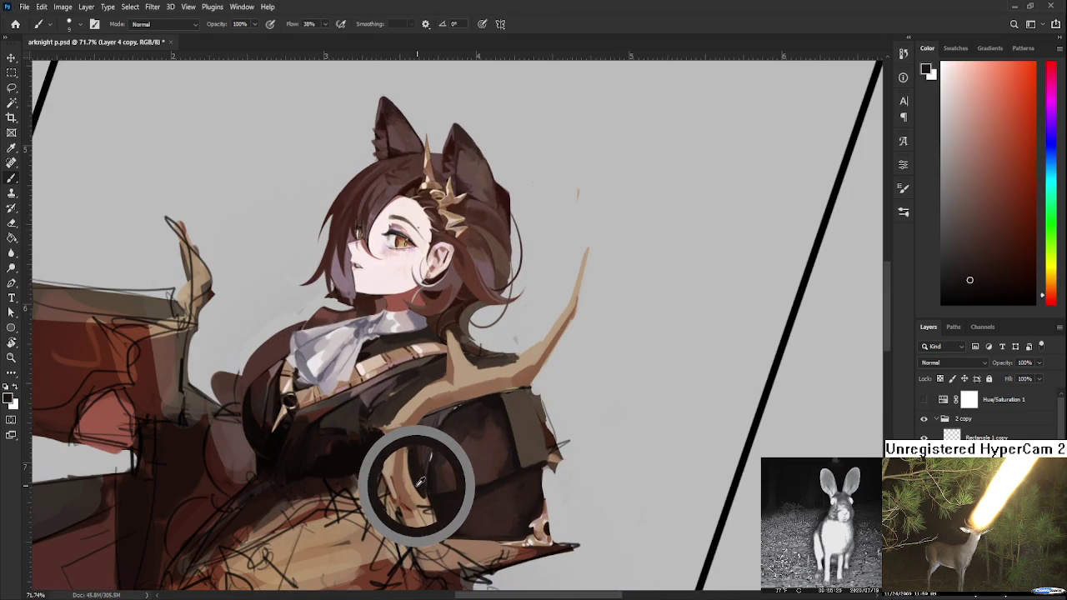
left_click(433, 472, "alt")
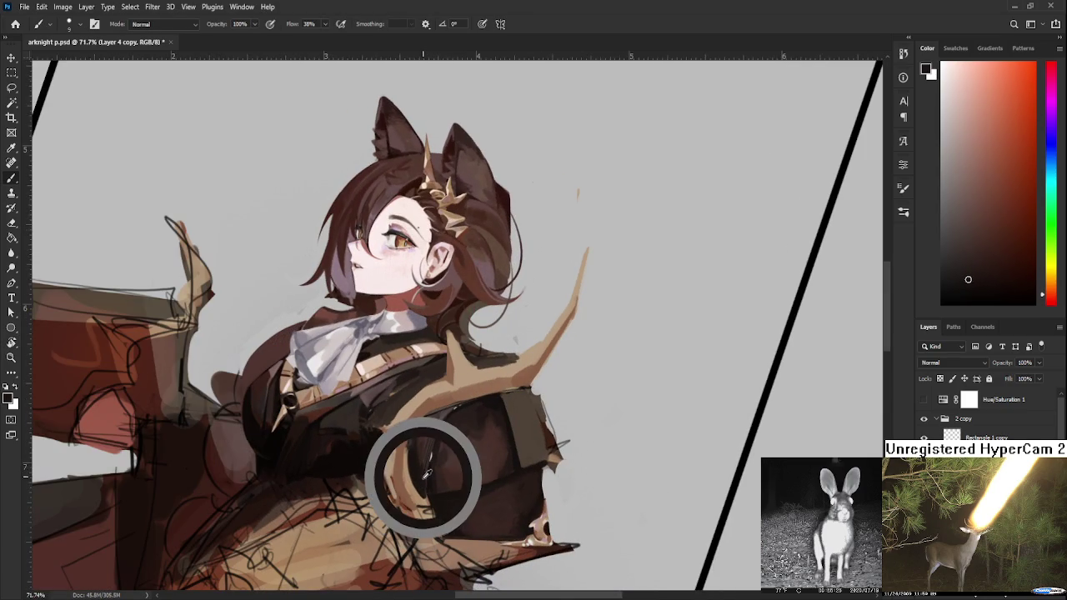
left_click(430, 476, "alt")
left_click_drag(430, 475, 425, 494)
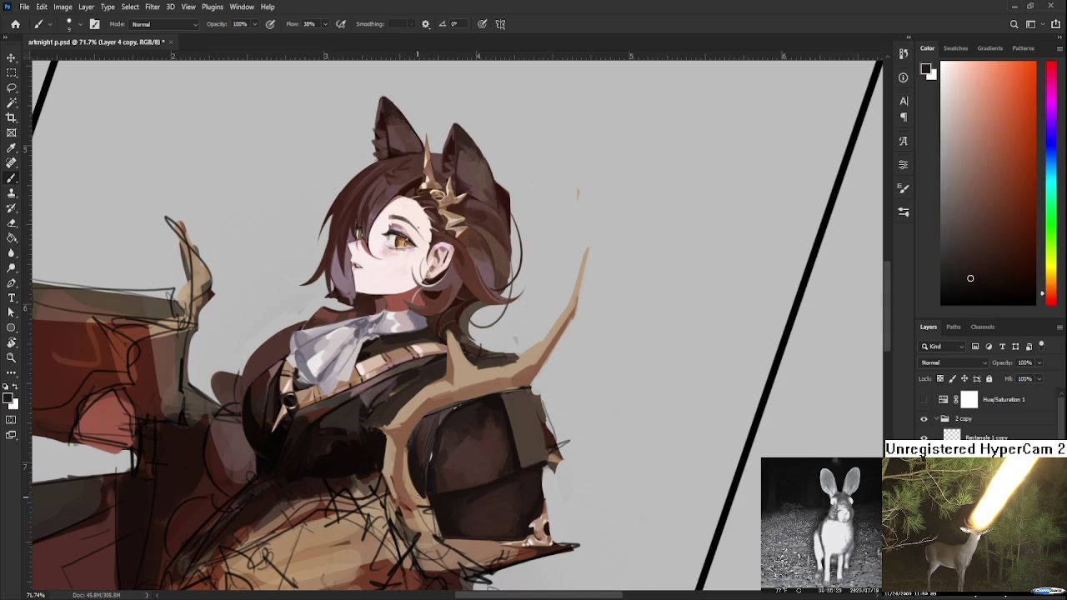
- Paint tan strokes along the curved trim edge around the shoulder armor
left_click(425, 500, "alt")
left_click(426, 476, "alt")
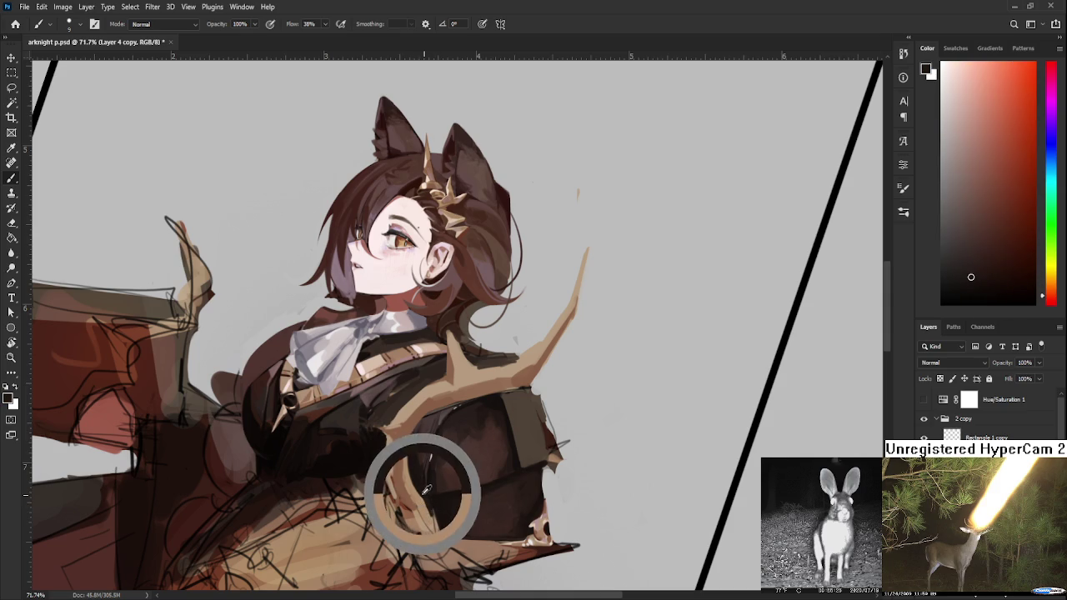
left_click(378, 536, "alt")
left_click_drag(333, 489, 402, 491)
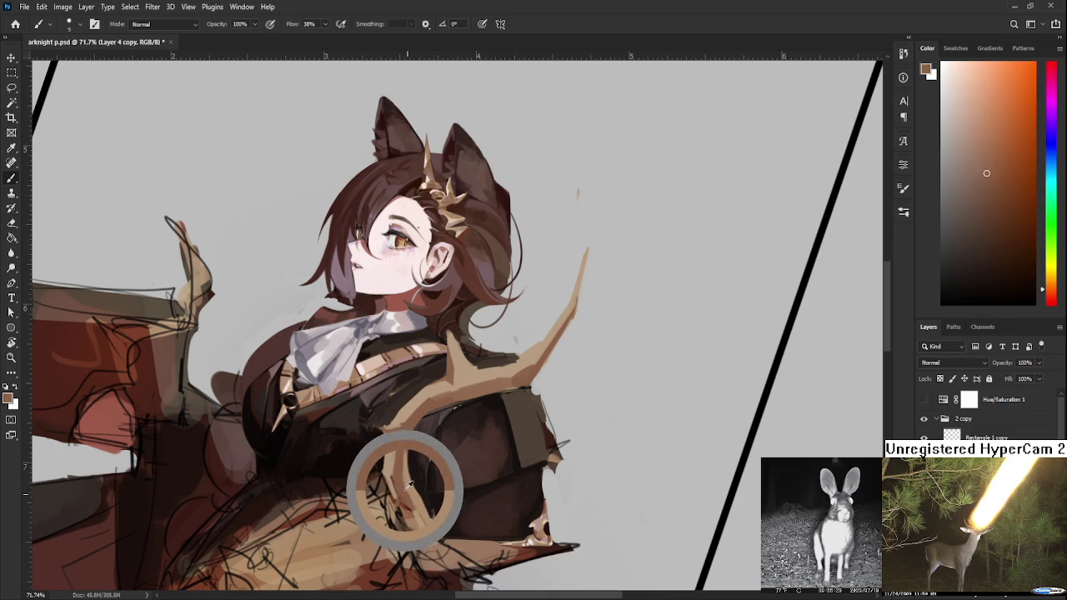
left_click(413, 484, "alt")
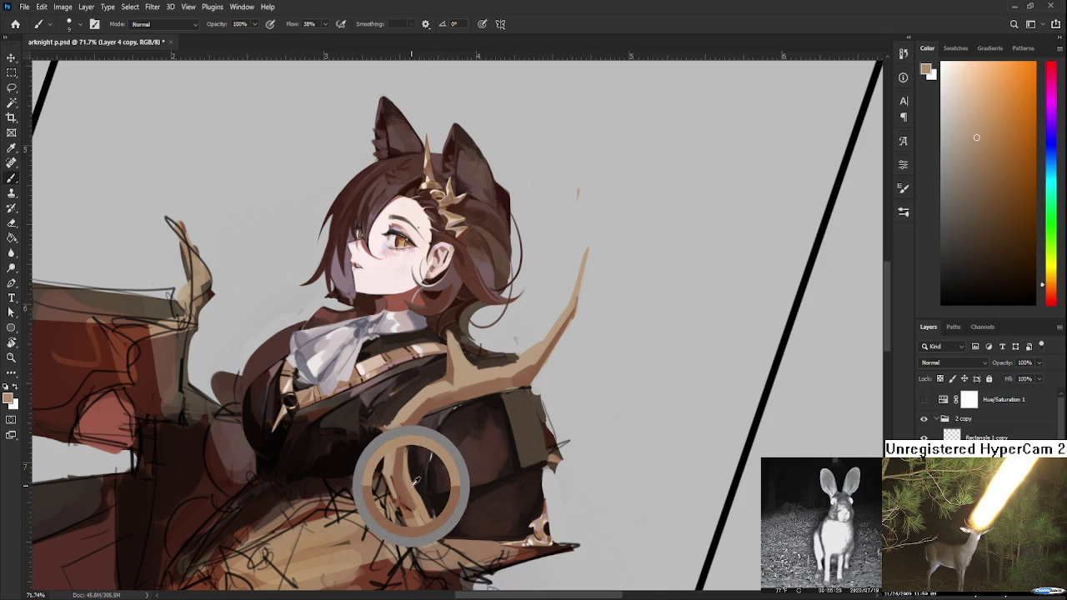
left_click(369, 476, "alt")
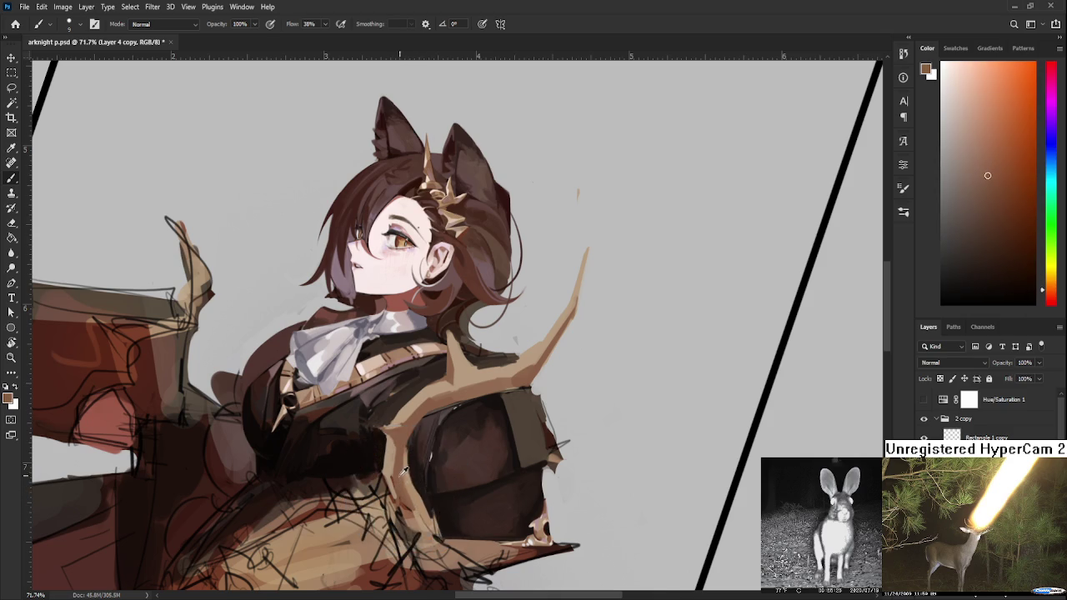
left_click(396, 477, "alt")
mouse_move(396, 477)
left_mouse_down("alt")
mouse_move(397, 461)
mouse_move(431, 457)
left_mouse_up("alt")
- Sample lighter and darker tans from the trim for the next edge strokes
left_click(396, 454, "alt")
left_click(394, 482, "alt")
left_click(412, 511, "alt")
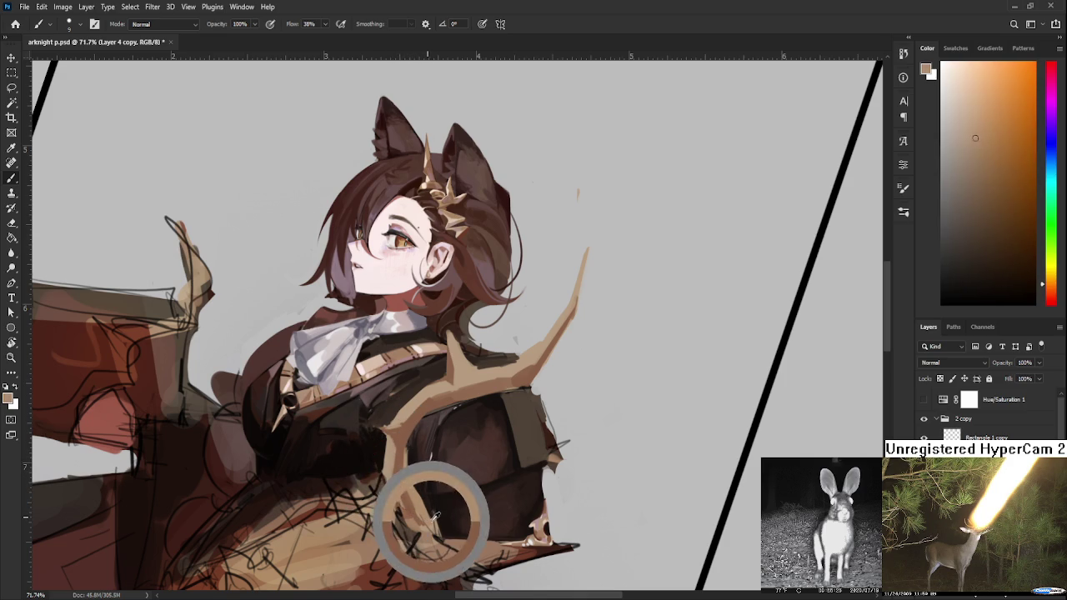
left_click(420, 509, "alt")
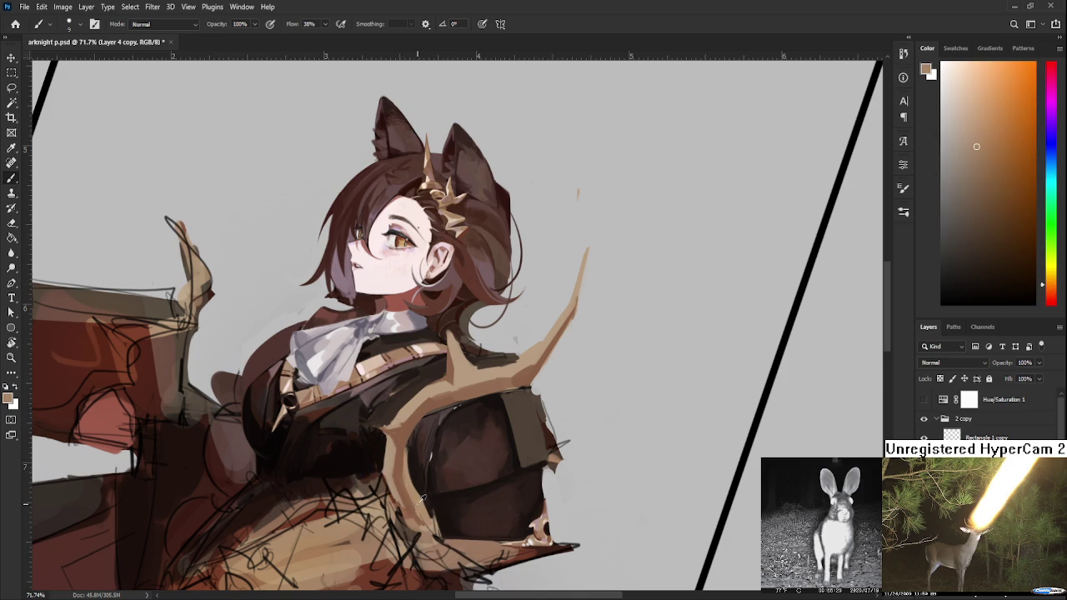
left_click(417, 496, "alt")
left_click(422, 512, "alt")
left_click(427, 509, "alt")
left_click(426, 505, "alt")
- Zoom in, tilt the view, and paint a light tan band along the armor's left edge
scroll(440, 510, "down", 3)
scroll(466, 475, "down", 2)
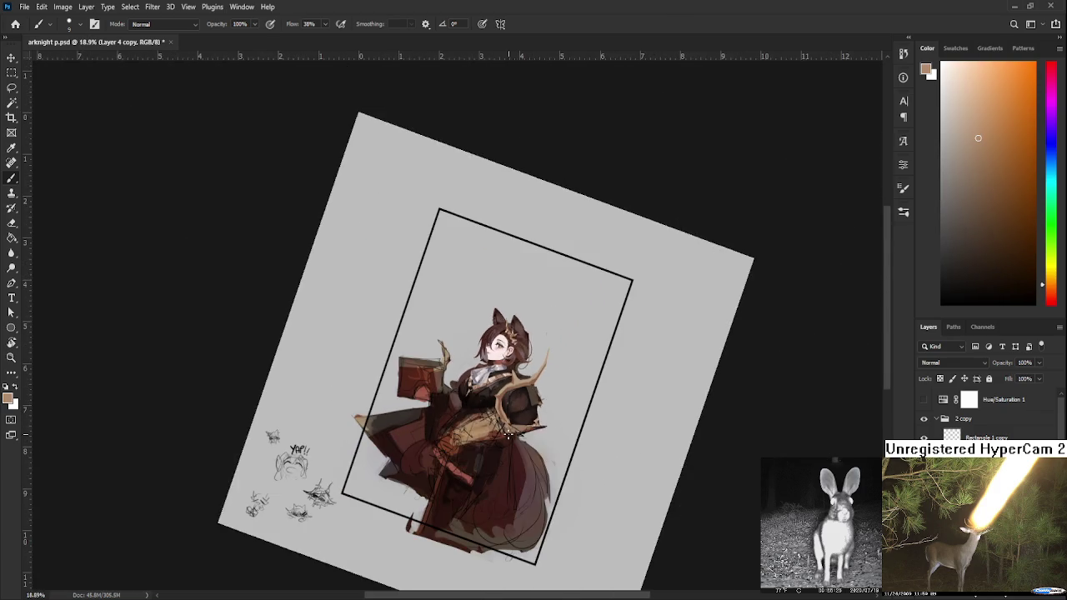
scroll(492, 442, "up", 3)
scroll(501, 432, "up", 2)
scroll(501, 431, "up", 3)
scroll(501, 432, "up", 2)
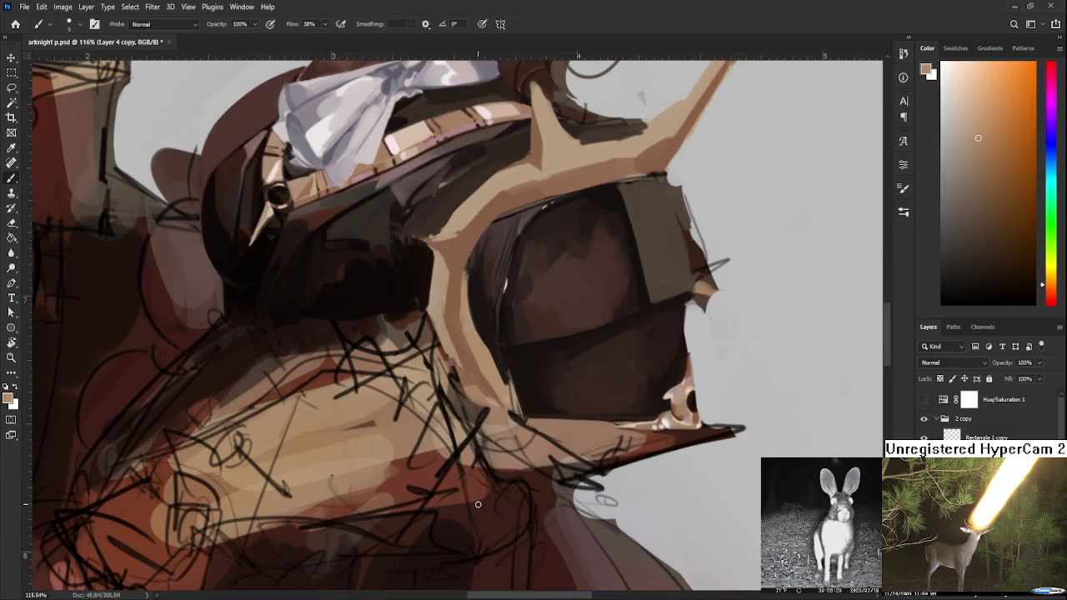
key("r")
left_click_drag(501, 429, 476, 416)
key("b")
left_click(452, 376, "alt")
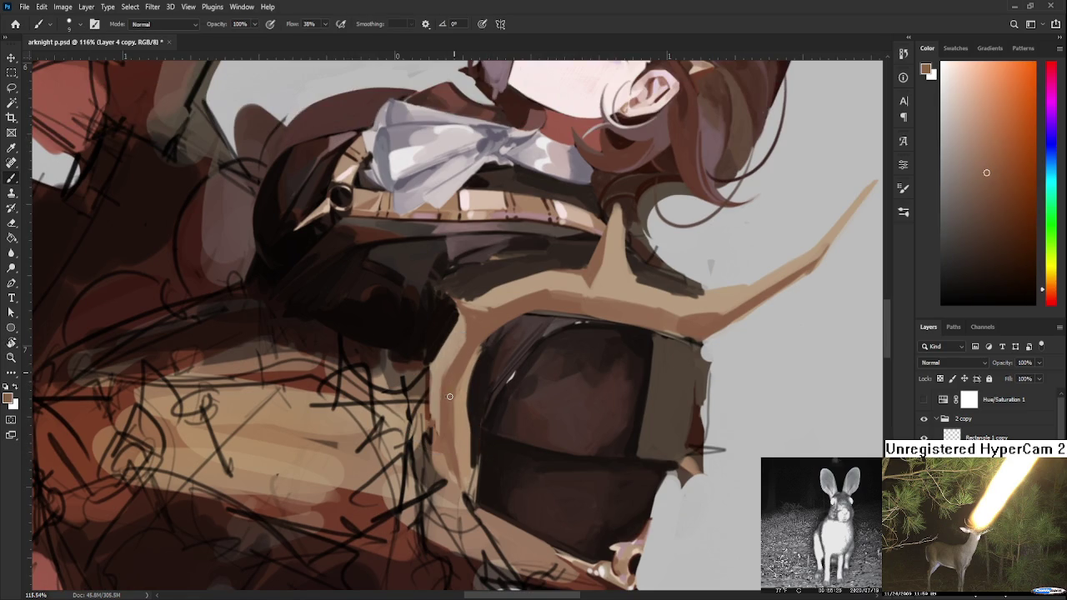
left_click_drag(454, 417, 447, 444)
- Sample tans and reddish browns, then add short tan strokes along the armor edge
left_click(460, 391, "alt")
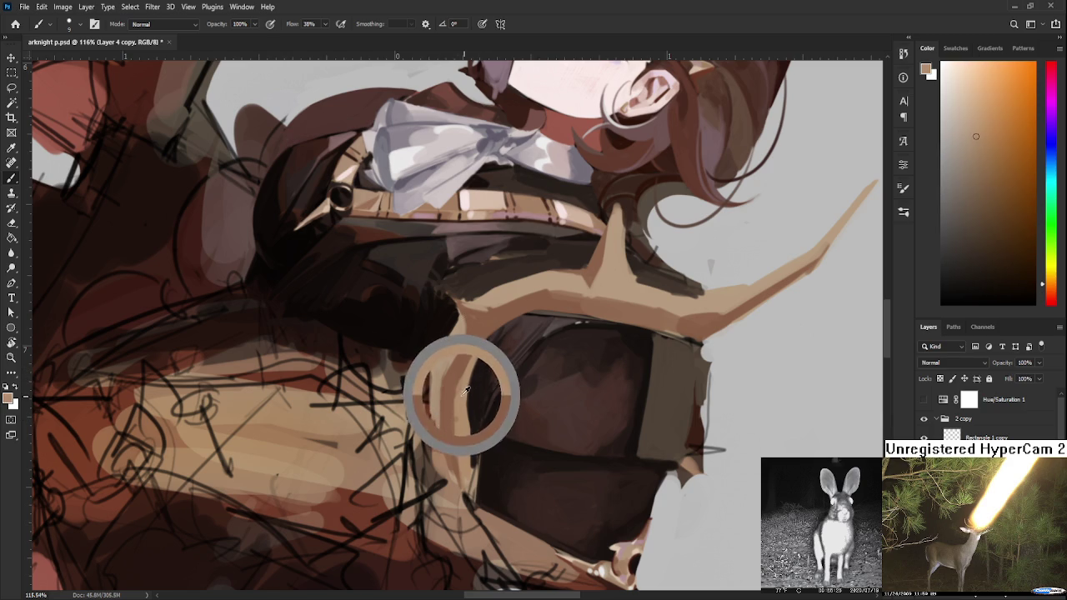
left_click(477, 351, "alt")
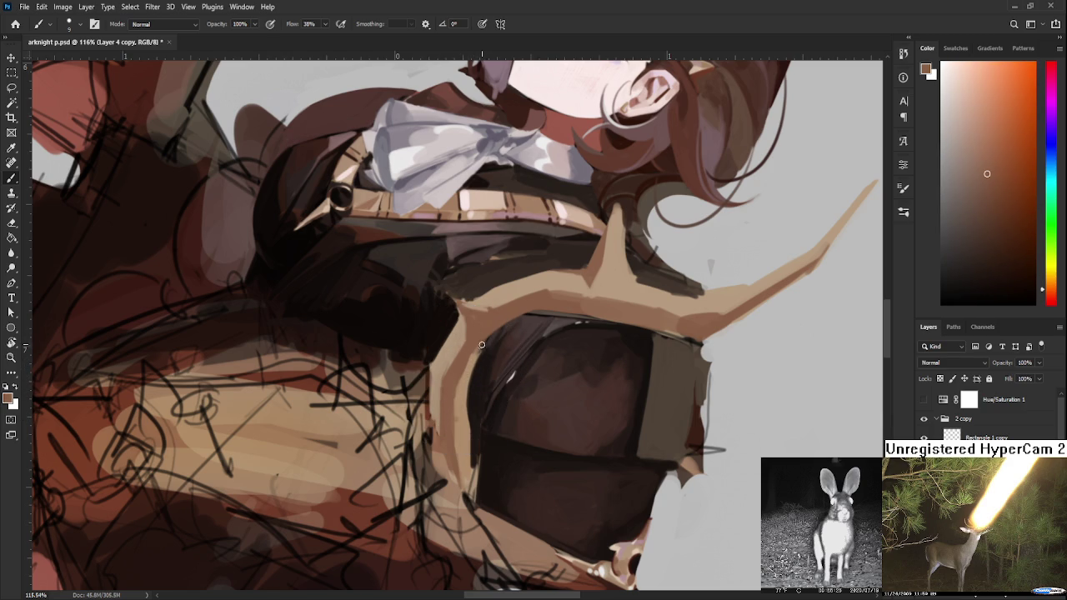
left_click(451, 354, "alt")
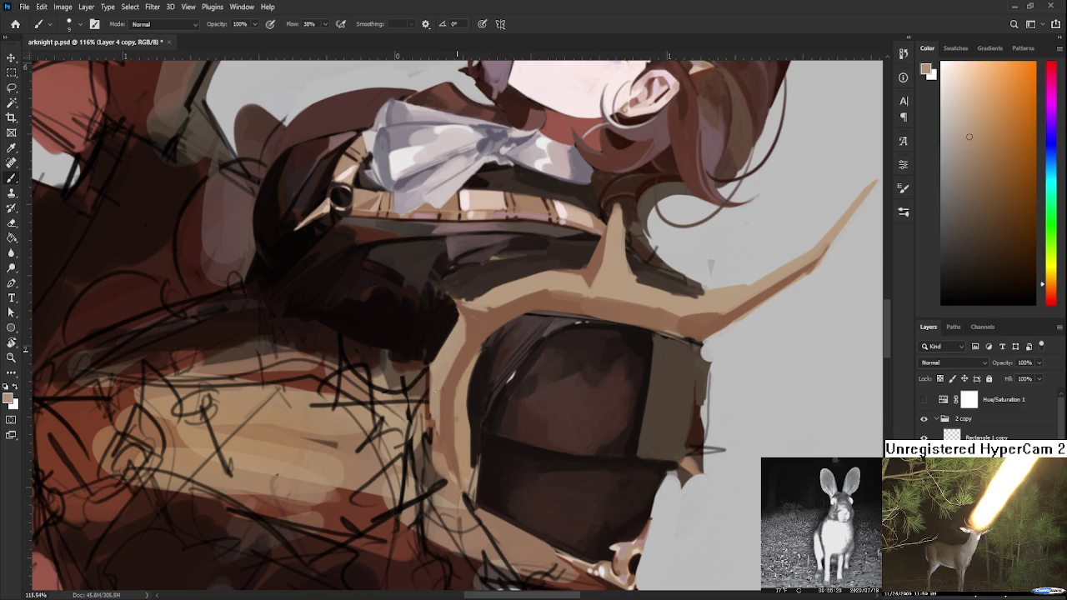
left_click(441, 447, "alt")
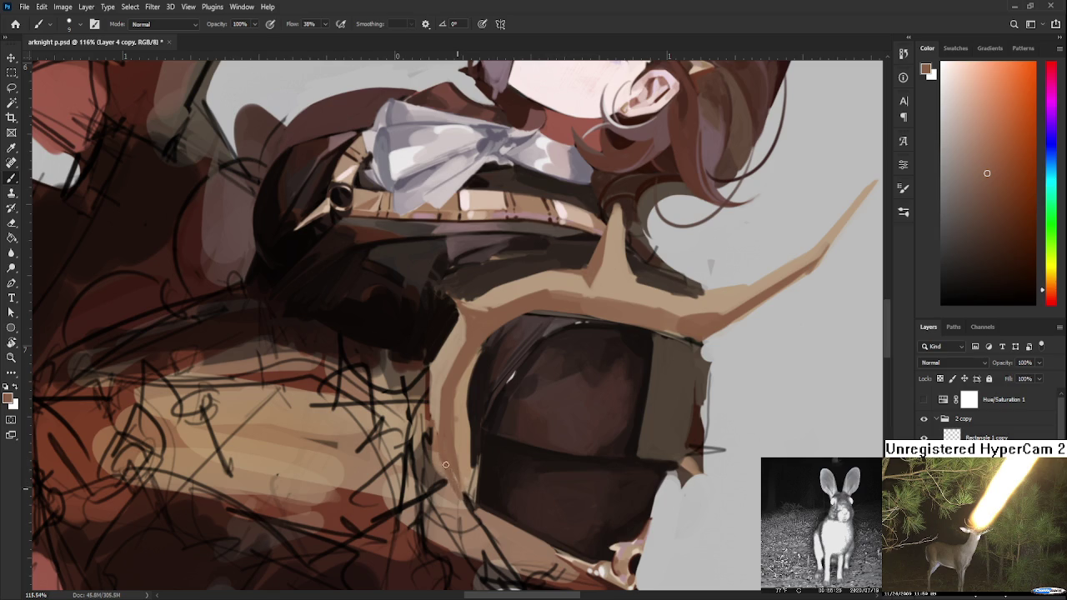
left_click(463, 446, "alt")
left_click(463, 439, "alt")
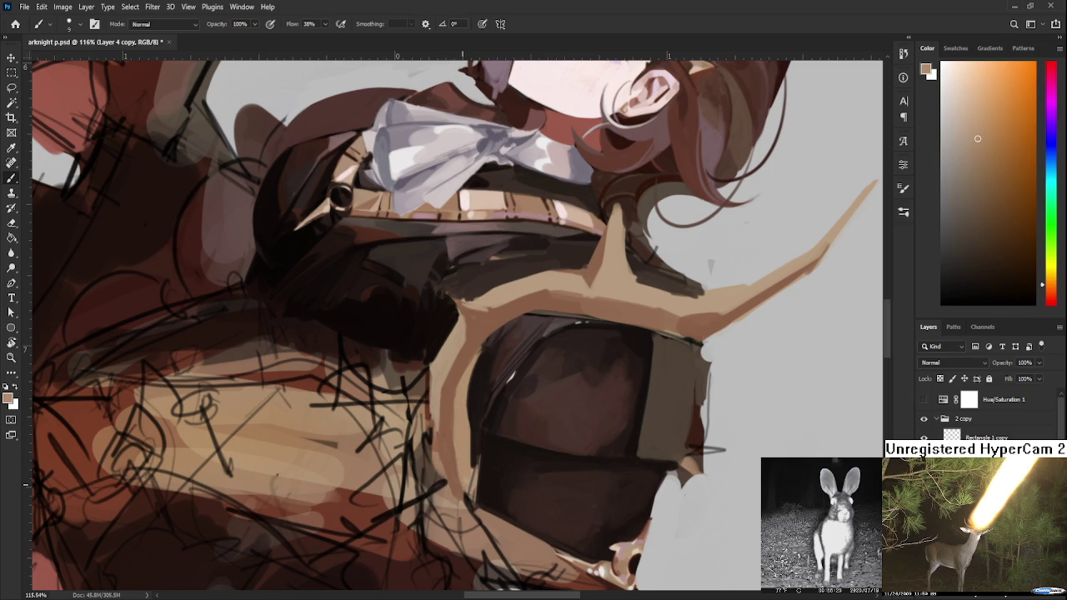
left_click(452, 454, "alt")
left_click(469, 492, "alt")
left_click_drag(457, 475, 470, 505)
- Refine the trim's lower part with darker and lighter tan strokes
left_click(466, 467, "alt")
left_click(463, 461, "alt")
left_click(461, 465, "alt")
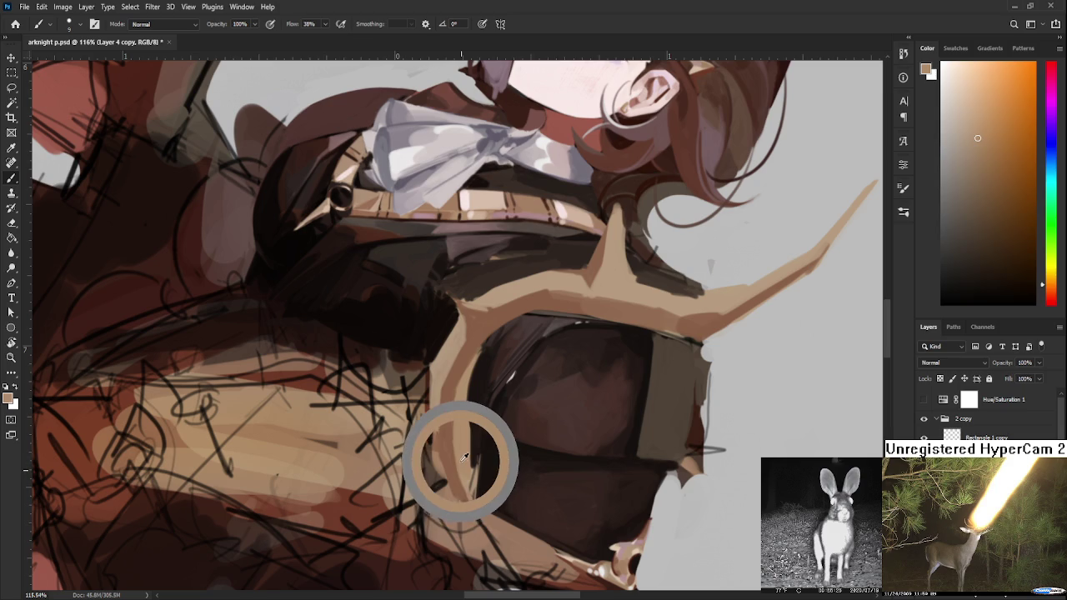
left_click(445, 461, "alt")
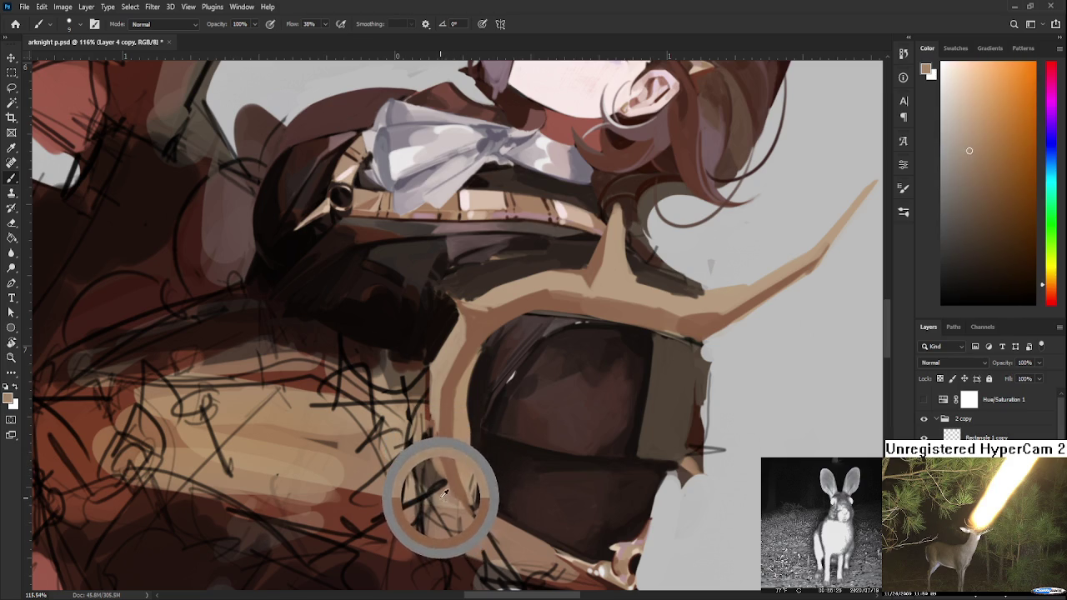
left_click_drag(444, 461, 434, 471)
left_click(450, 471, "alt")
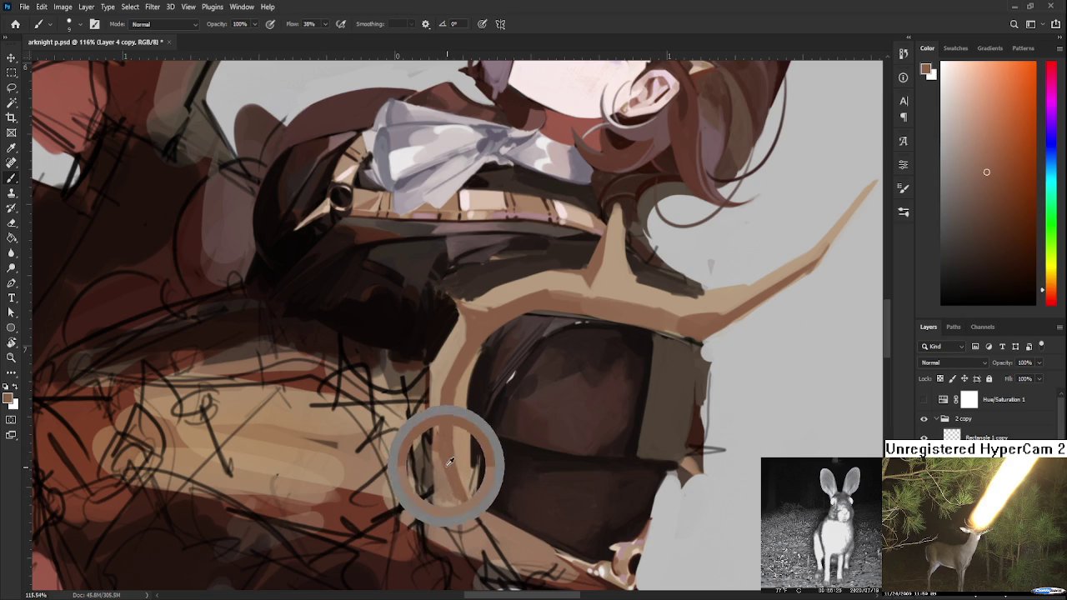
left_click(453, 479, "alt")
left_click_drag(459, 420, 476, 336)
left_click(483, 318, "alt")
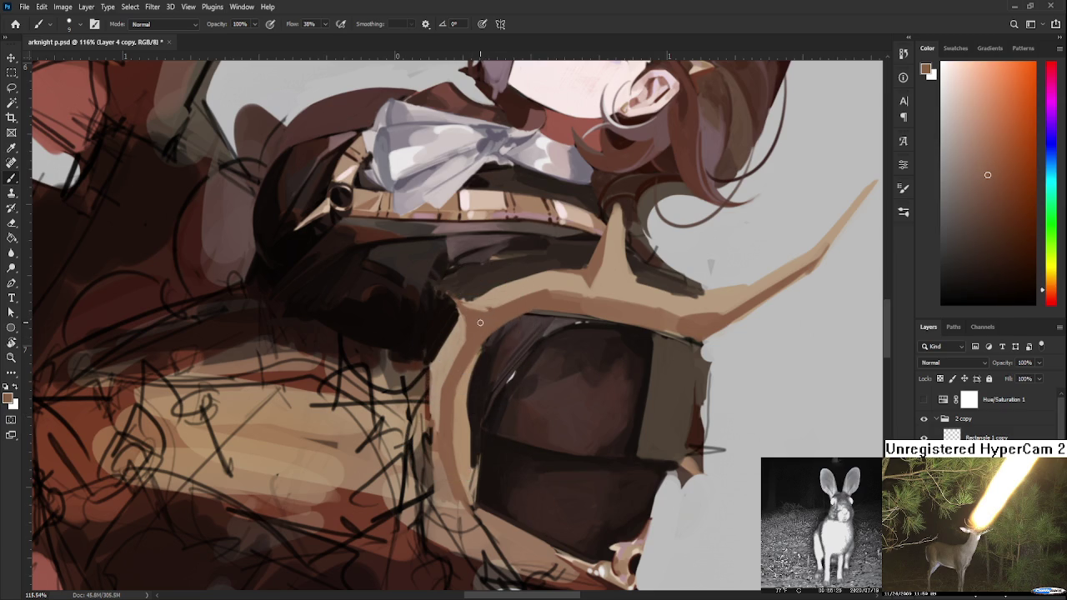
scroll(533, 313, "down", 3)
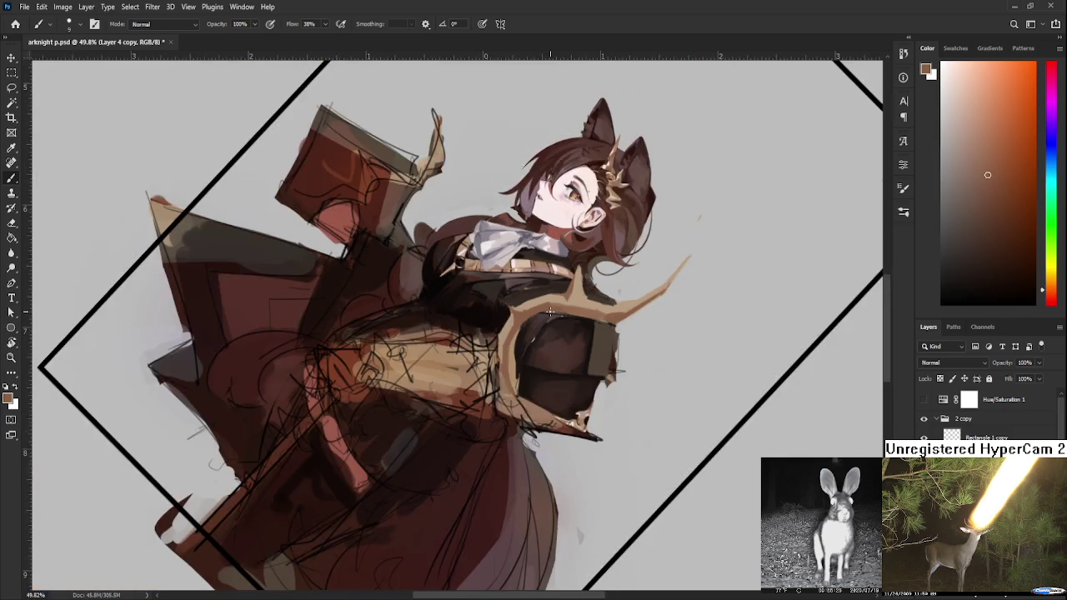
- Zoom to about 107% on the shoulder armor and rotate the canvas view to 26°
scroll(547, 325, "down", 2)
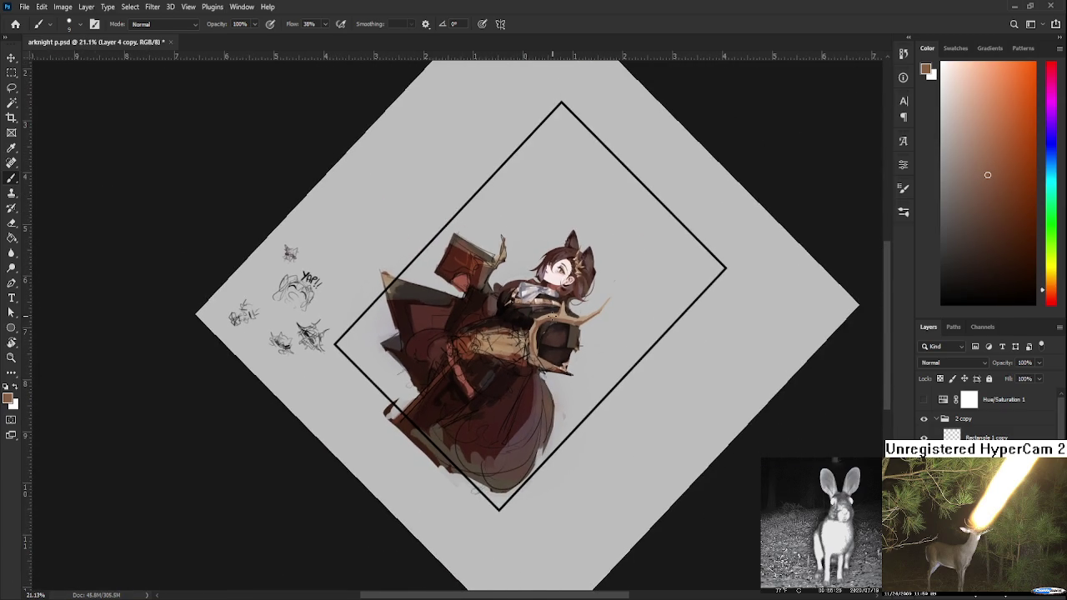
scroll(551, 331, "up", 1)
scroll(551, 331, "up", 1)
scroll(550, 333, "up", 1)
scroll(551, 333, "up", 2)
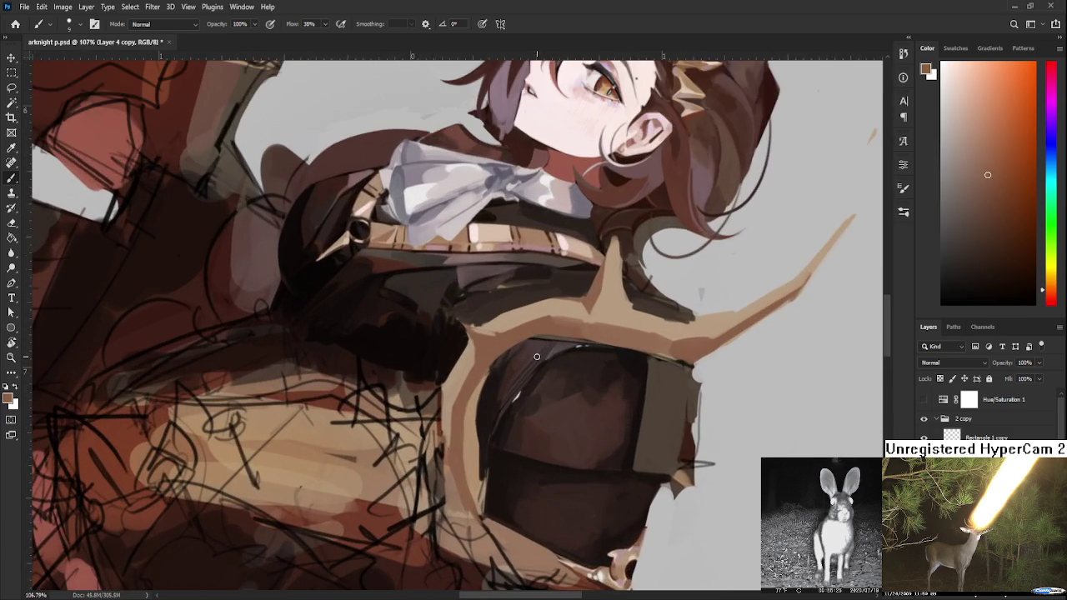
key("r")
left_click_drag(528, 396, 557, 460)
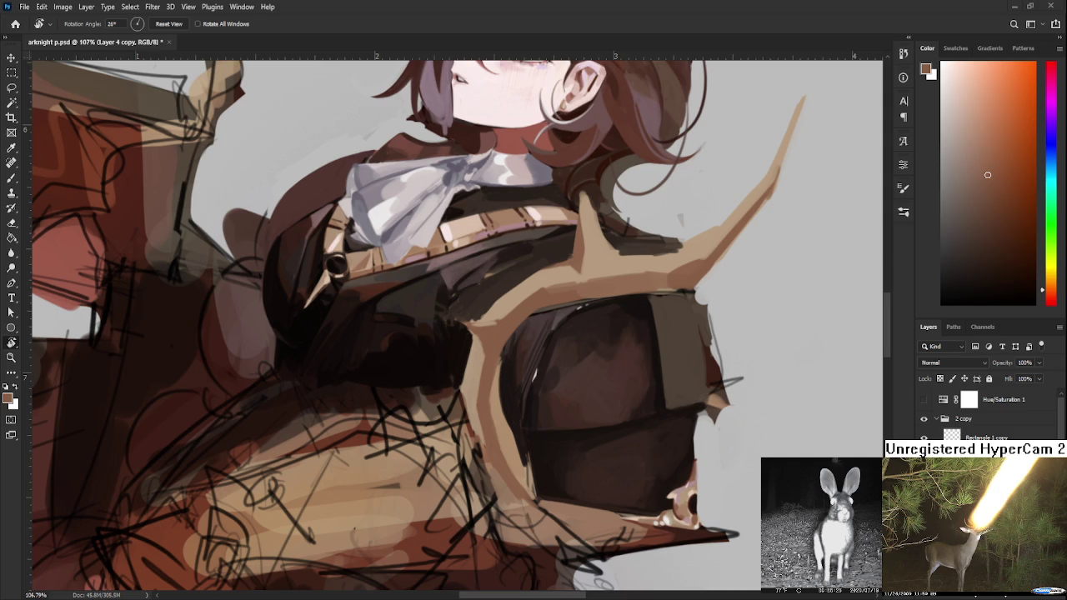
- Sample orange, dark brown and tan tones from the shoulder armour
scroll(523, 460, "down", 5)
scroll(542, 375, "up", 4)
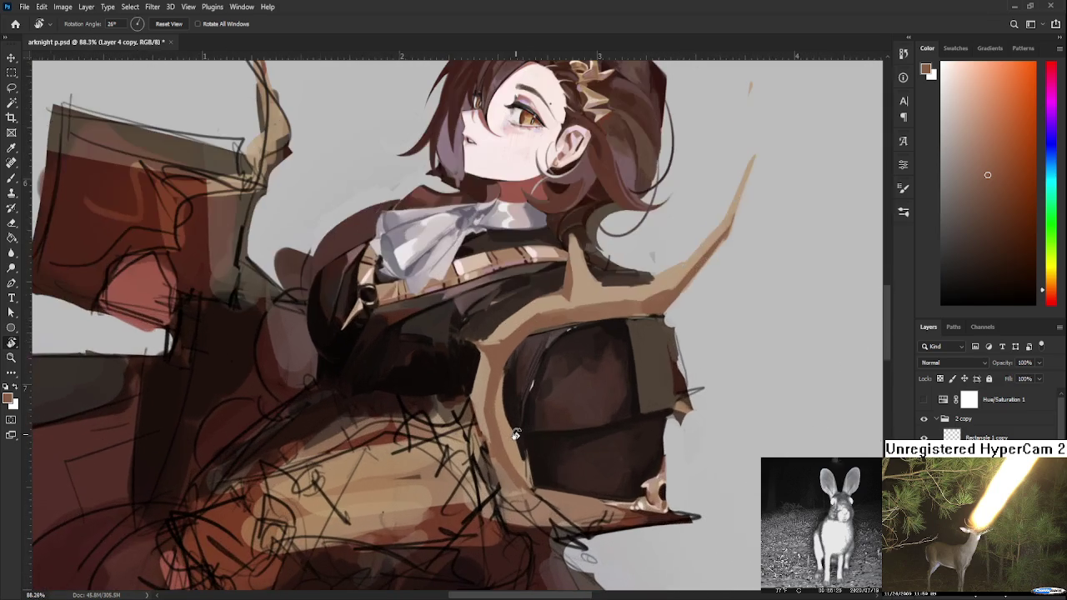
key("b")
left_click_drag(561, 316, 503, 371)
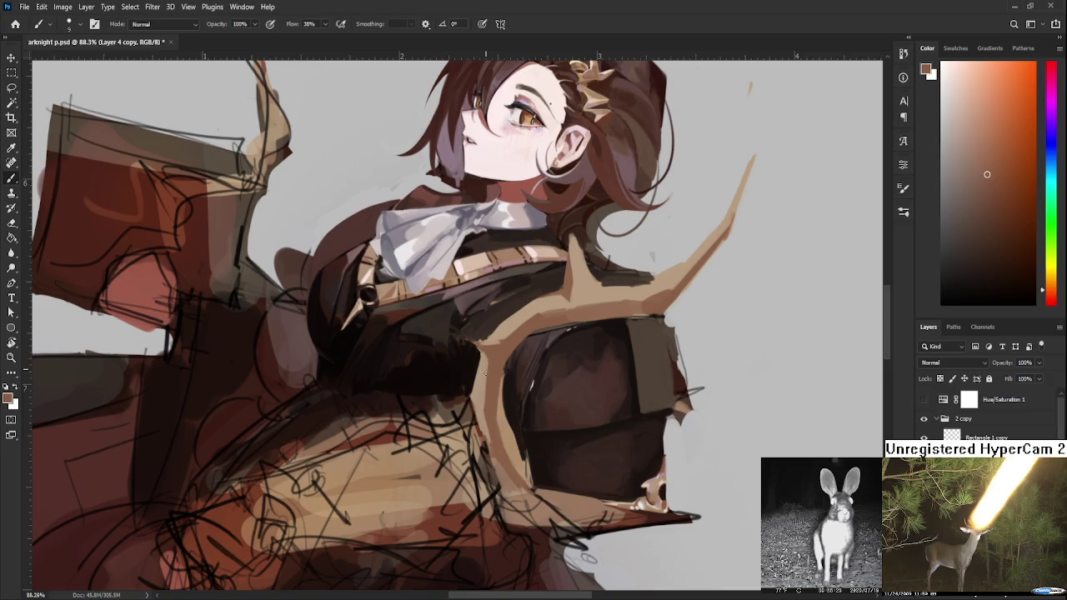
left_click(494, 387, "alt")
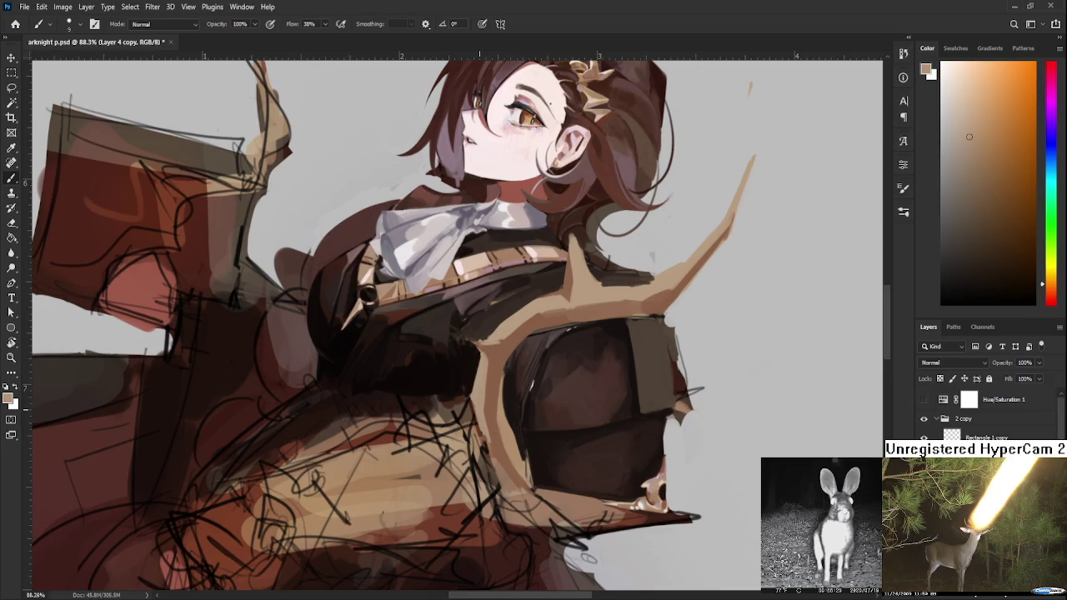
left_click(503, 424, "alt")
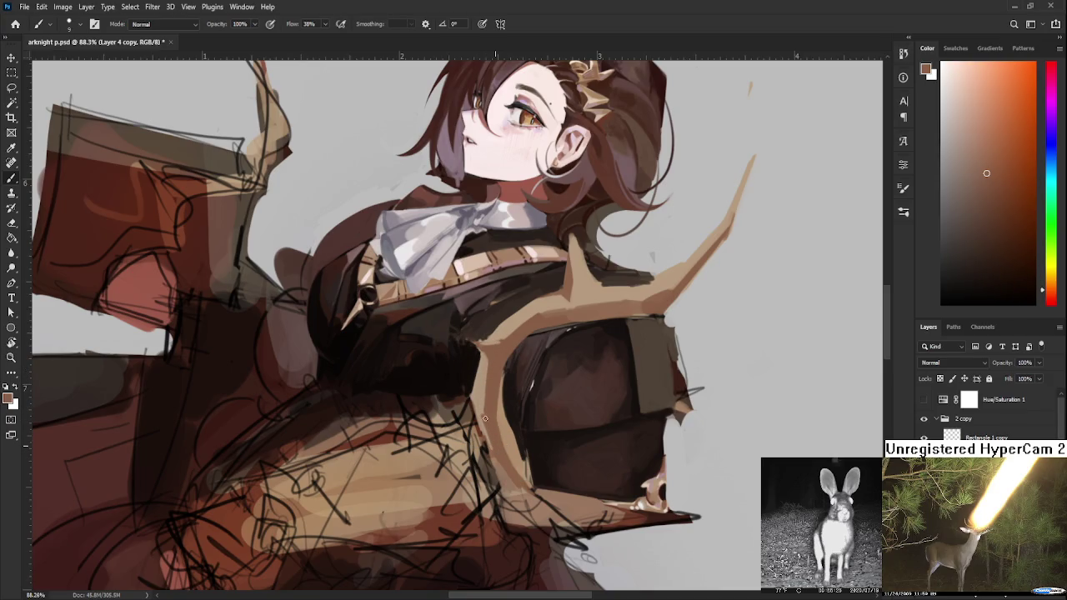
left_click(491, 377, "alt")
left_click(503, 406, "alt")
left_click(501, 382, "alt")
- Straighten the canvas view, enlarge the brush, and make Layer 8 active
scroll(505, 374, "down", 5)
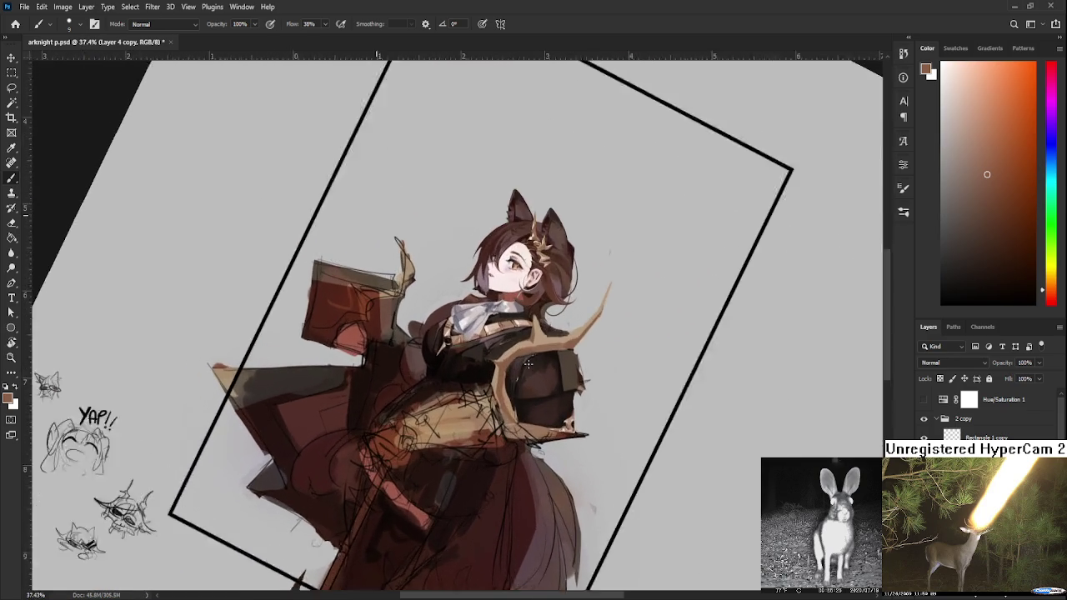
scroll(528, 364, "down", 2)
key("r")
mouse_move(528, 363)
left_mouse_down()
mouse_move(560, 426)
mouse_move(575, 404)
left_mouse_up()
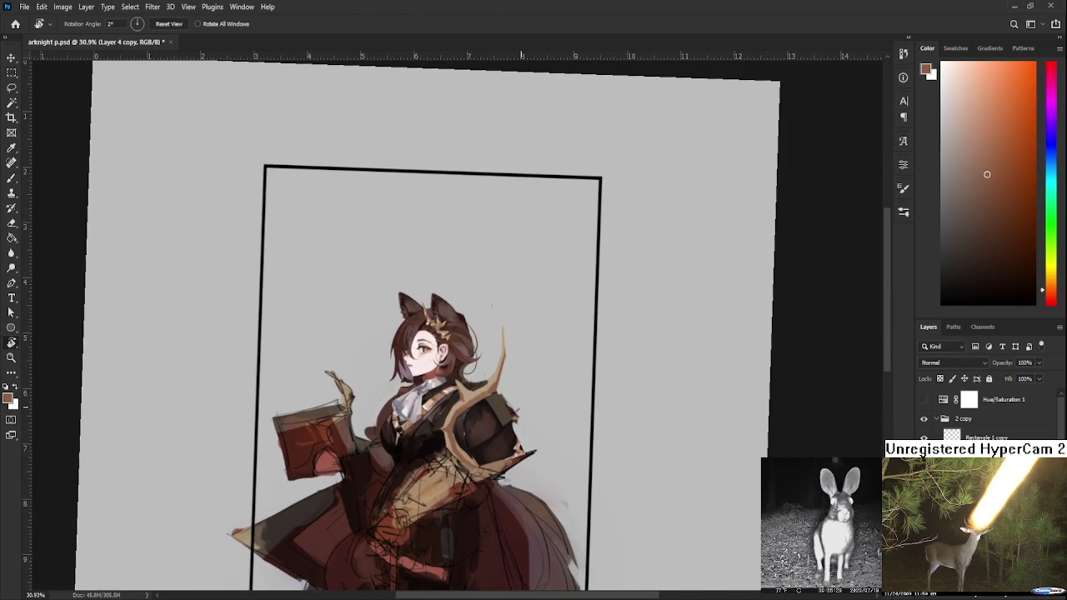
scroll(491, 405, "up", 2)
scroll(484, 407, "up", 1)
scroll(450, 422, "up", 1)
scroll(454, 414, "up", 1)
key("b")
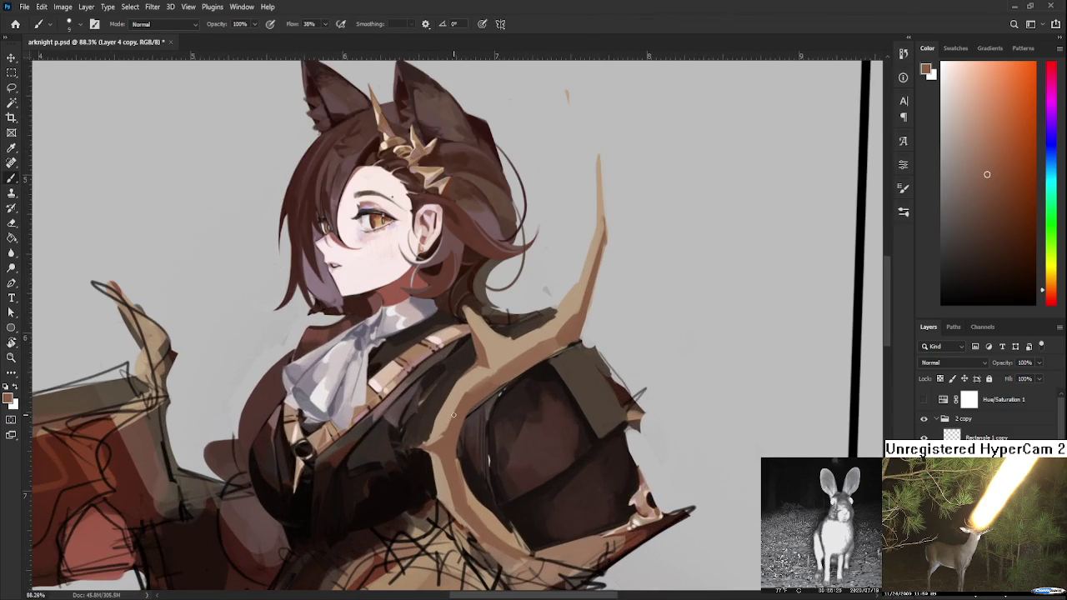
key("bracketright")
key("bracketright")
key("bracketright")
left_click(1028, 596)
- Paint a lighter tan antler stroke across the coat, then erase and trim its excess
left_click_drag(516, 445, 515, 389)
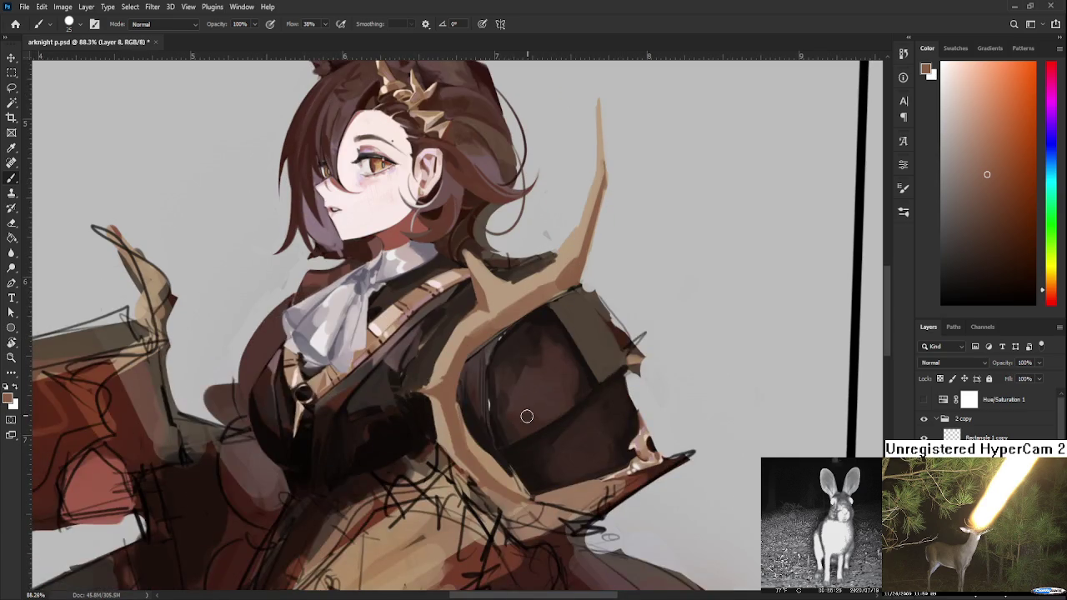
left_click(482, 442, "alt")
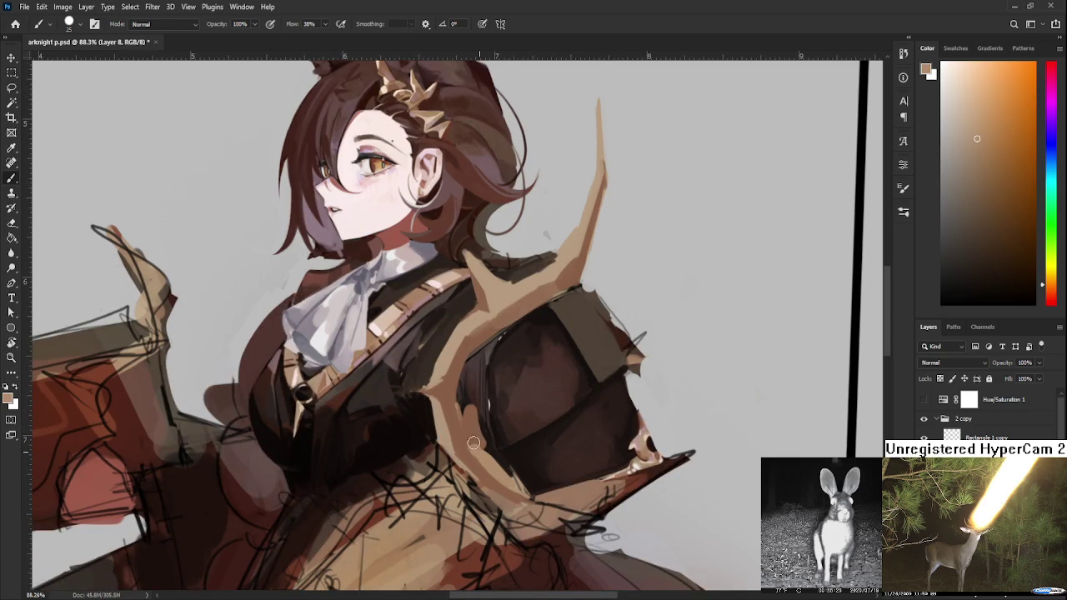
mouse_move(484, 440)
left_mouse_down()
mouse_move(519, 425)
mouse_move(542, 384)
left_mouse_up()
key("e")
mouse_move(583, 309)
left_mouse_down()
mouse_move(545, 424)
mouse_move(579, 325)
left_mouse_up()
left_click_drag(541, 387, 525, 405)
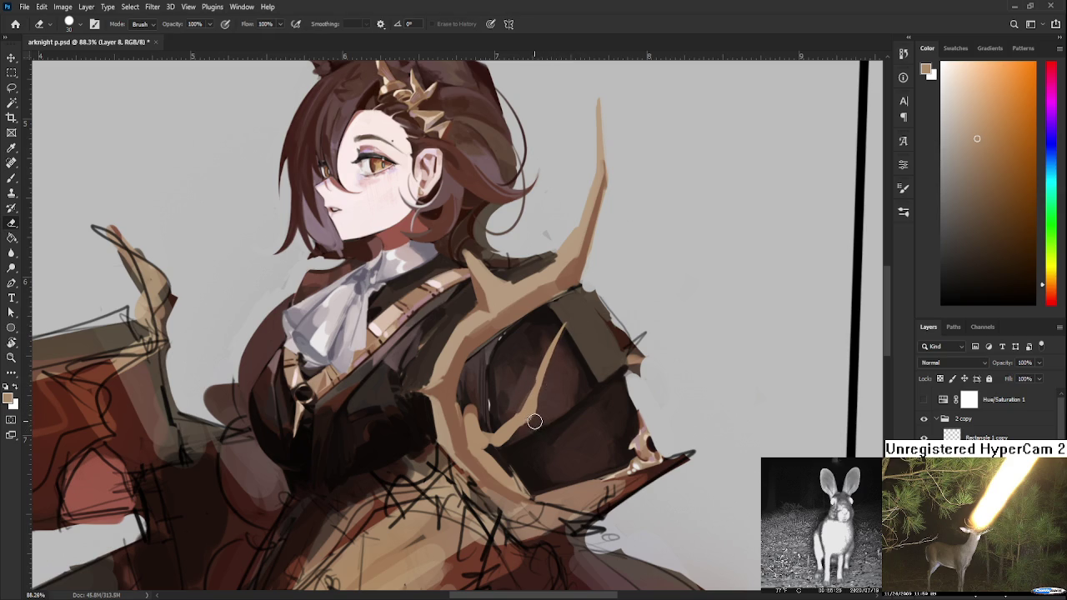
left_click_drag(539, 351, 572, 317)
- Paint a tan V-shaped branch on the lower armour, touching up its edges in dark brown
left_click_drag(532, 351, 501, 393)
key("b")
mouse_move(508, 539)
left_mouse_down()
mouse_move(559, 381)
mouse_move(544, 443)
left_mouse_up()
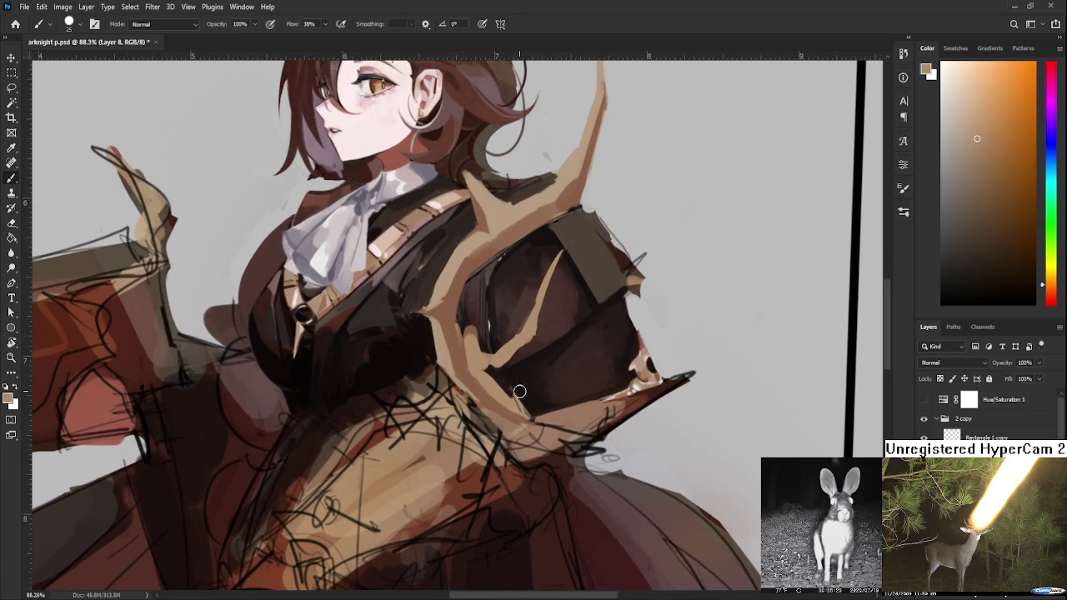
left_click_drag(552, 374, 525, 391)
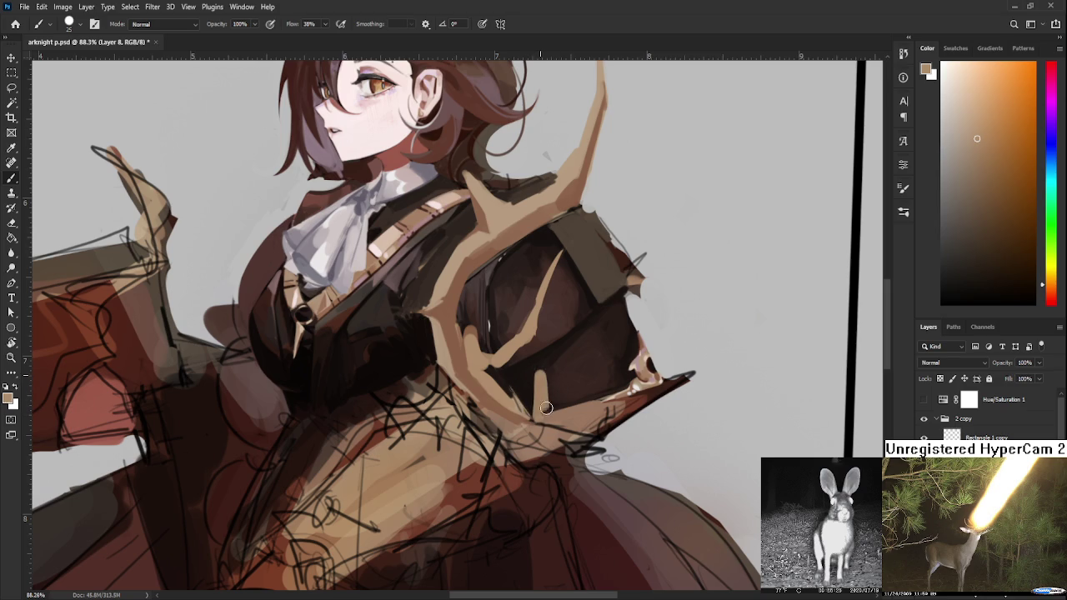
mouse_move(537, 415)
left_mouse_down()
mouse_move(575, 399)
mouse_move(535, 459)
left_mouse_up()
left_click(575, 398, "alt")
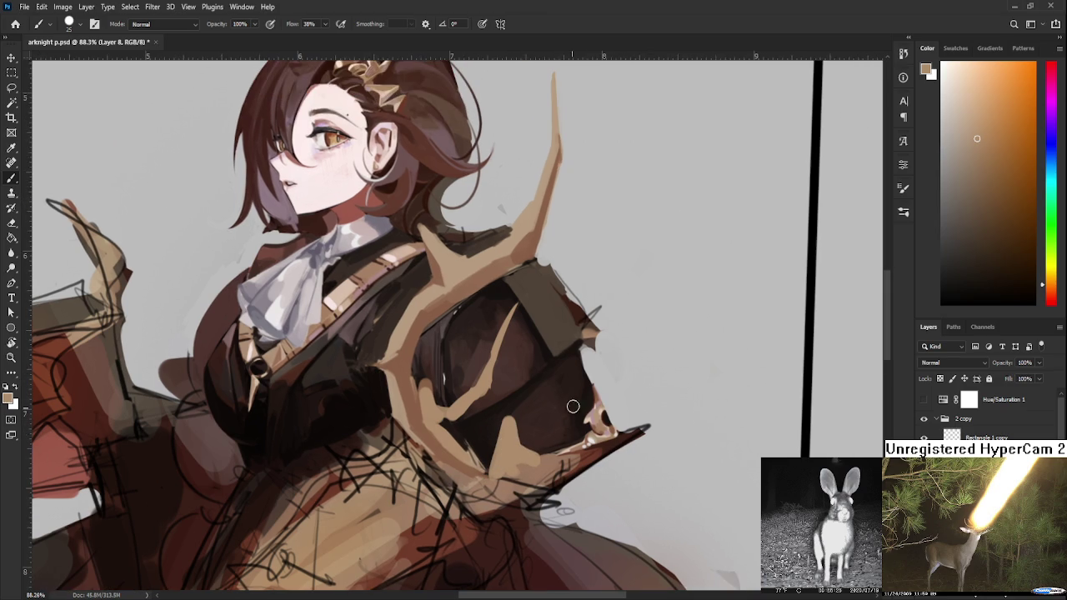
- Paint a large tan spike off the shoulder edge and narrow it with background grey
mouse_move(590, 377)
left_mouse_down()
mouse_move(617, 357)
mouse_move(624, 405)
mouse_move(604, 380)
mouse_move(613, 408)
left_mouse_up()
left_click_drag(633, 354, 612, 386)
left_click(638, 399, "alt")
mouse_move(663, 317)
left_mouse_down()
mouse_move(624, 417)
mouse_move(611, 402)
mouse_move(667, 405)
mouse_move(618, 421)
mouse_move(683, 413)
left_mouse_up()
key("e")
mouse_move(617, 417)
left_mouse_down()
mouse_move(658, 385)
mouse_move(599, 424)
left_mouse_up()
- Fill in the tan spike beside the shoulder and erase its edges into sharper points
key("b")
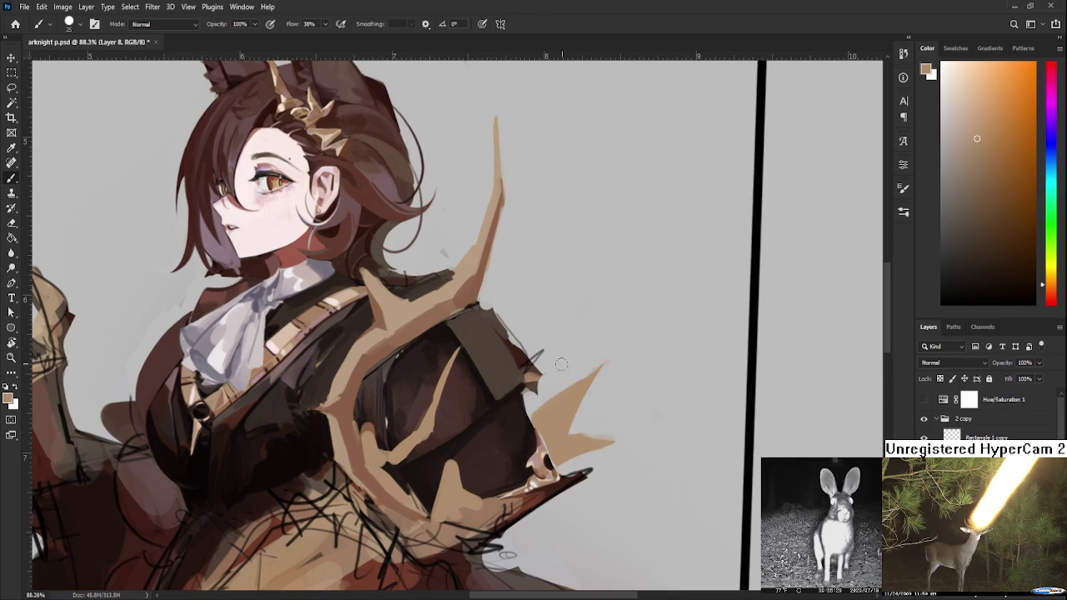
key("e")
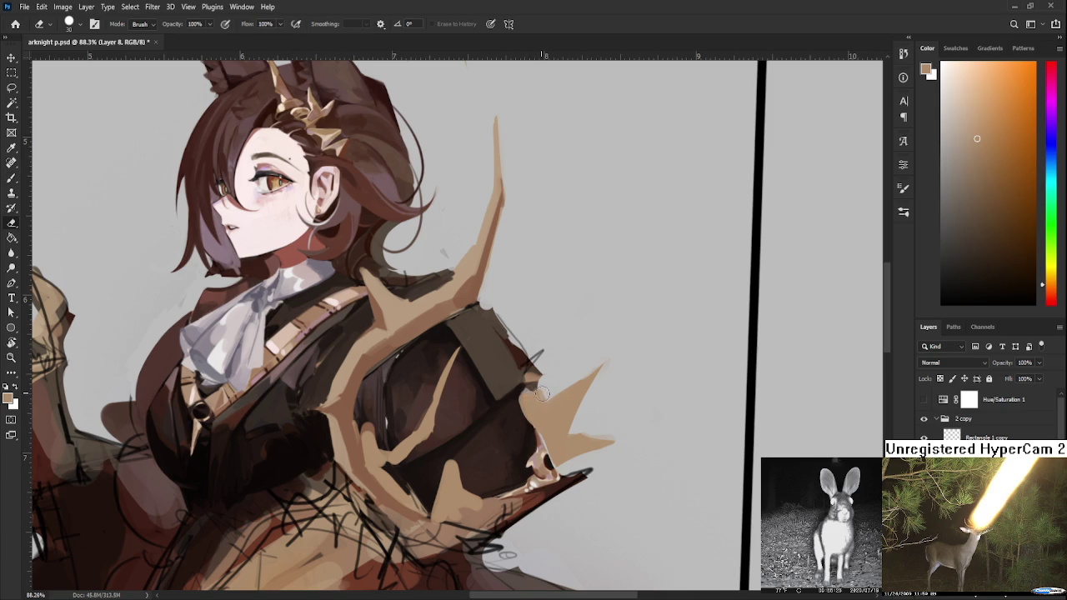
key("b")
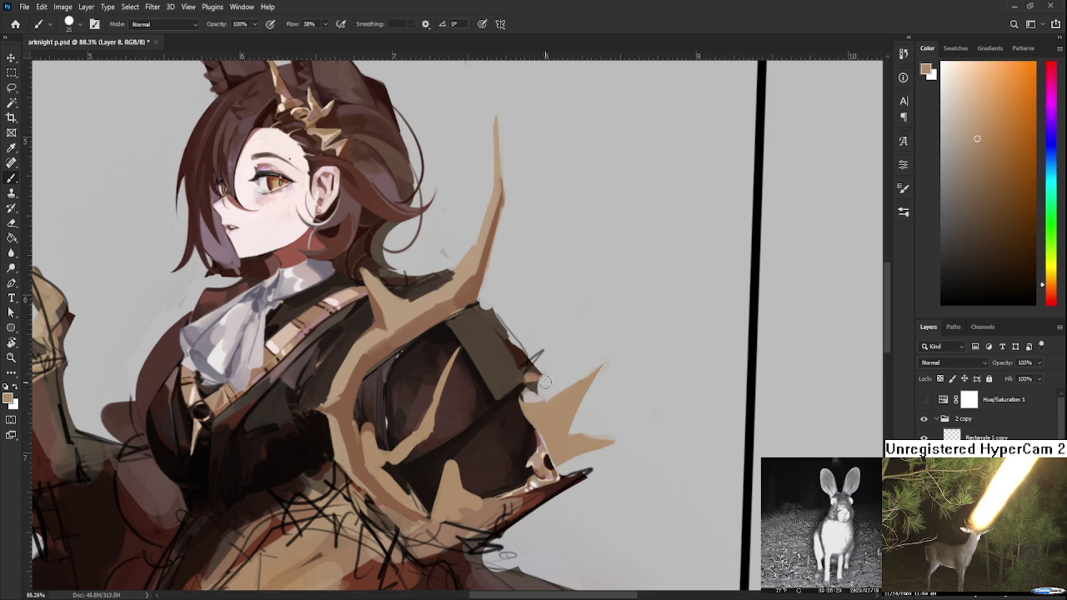
left_click_drag(574, 343, 525, 402)
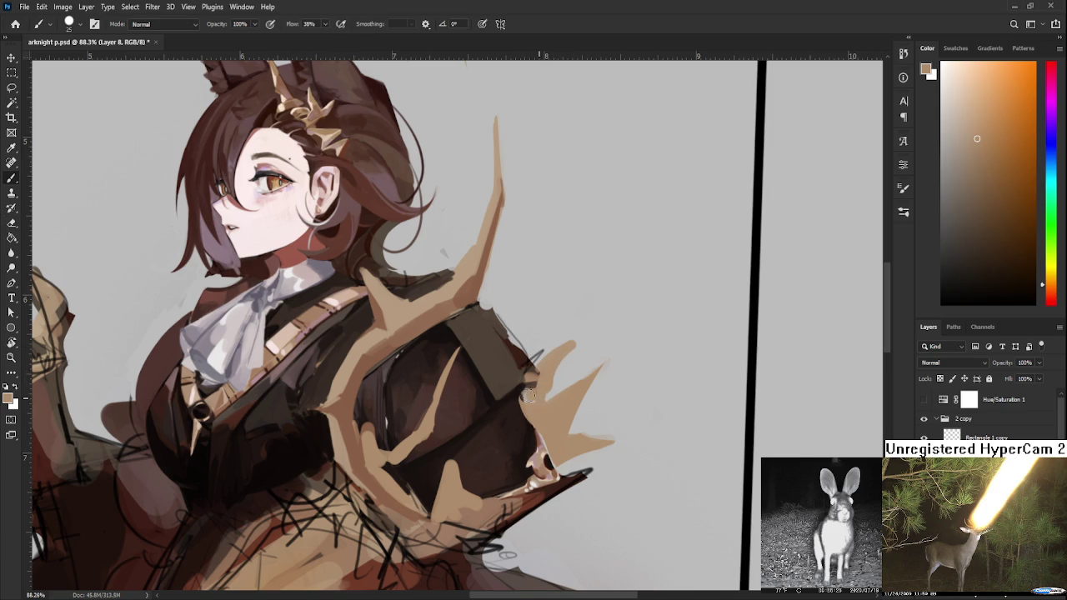
key("e")
mouse_move(574, 344)
left_mouse_down()
mouse_move(538, 404)
mouse_move(572, 378)
left_mouse_up()
key("b")
key("e")
mouse_move(575, 310)
left_mouse_down()
mouse_move(533, 362)
mouse_move(568, 413)
mouse_move(560, 392)
left_mouse_up()
- Tilt the canvas to a new angle and extend the spike's lower tine
key("r")
key("e")
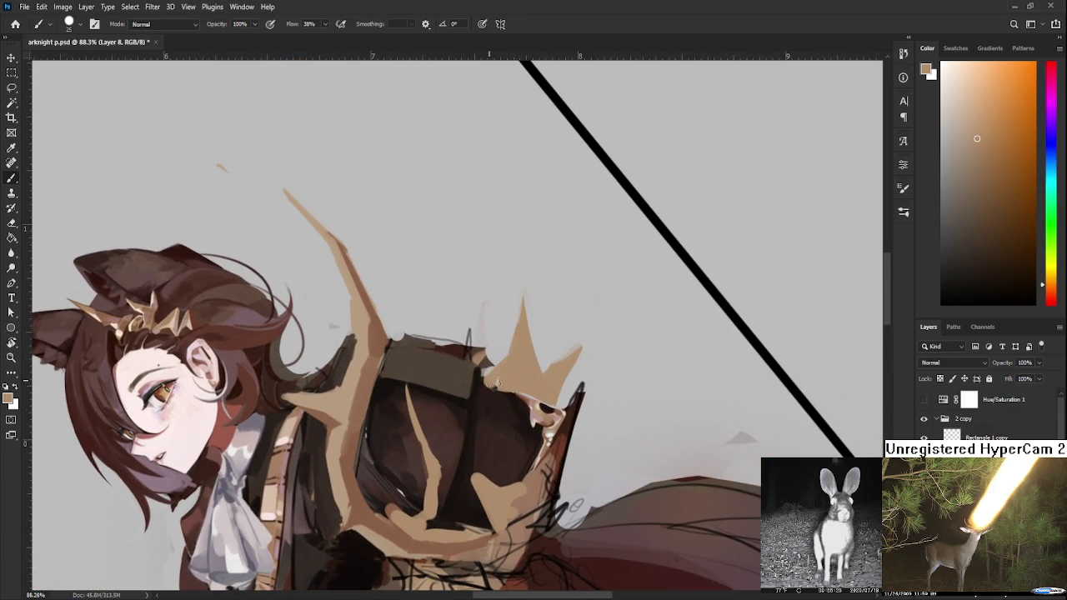
key("r")
left_click_drag(492, 401, 459, 377)
key("b")
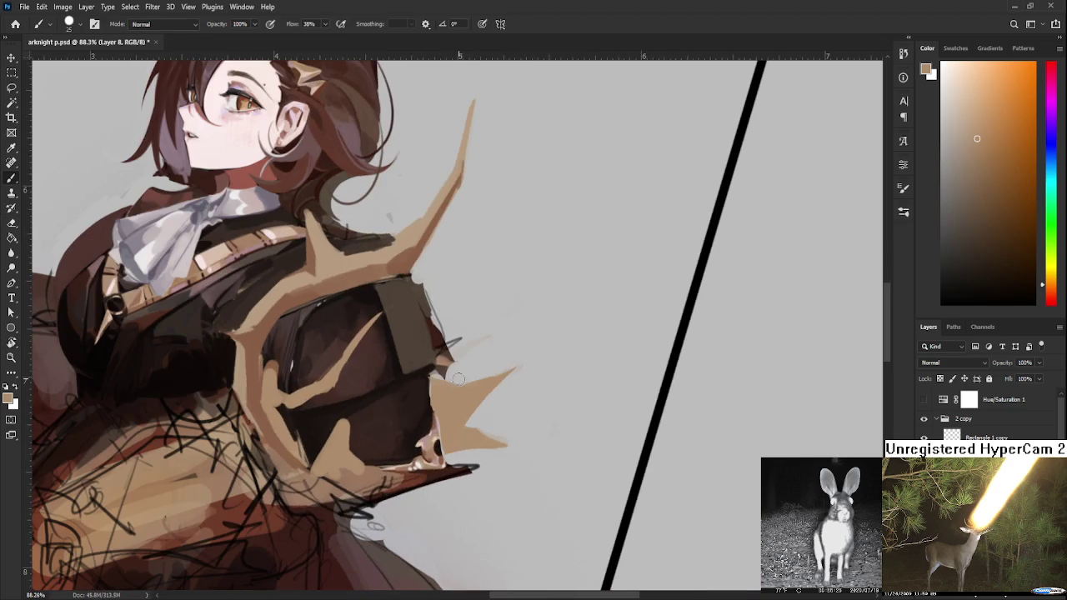
mouse_move(444, 435)
left_mouse_down()
mouse_move(466, 396)
mouse_move(547, 408)
mouse_move(506, 392)
mouse_move(634, 416)
left_mouse_up()
key("e")
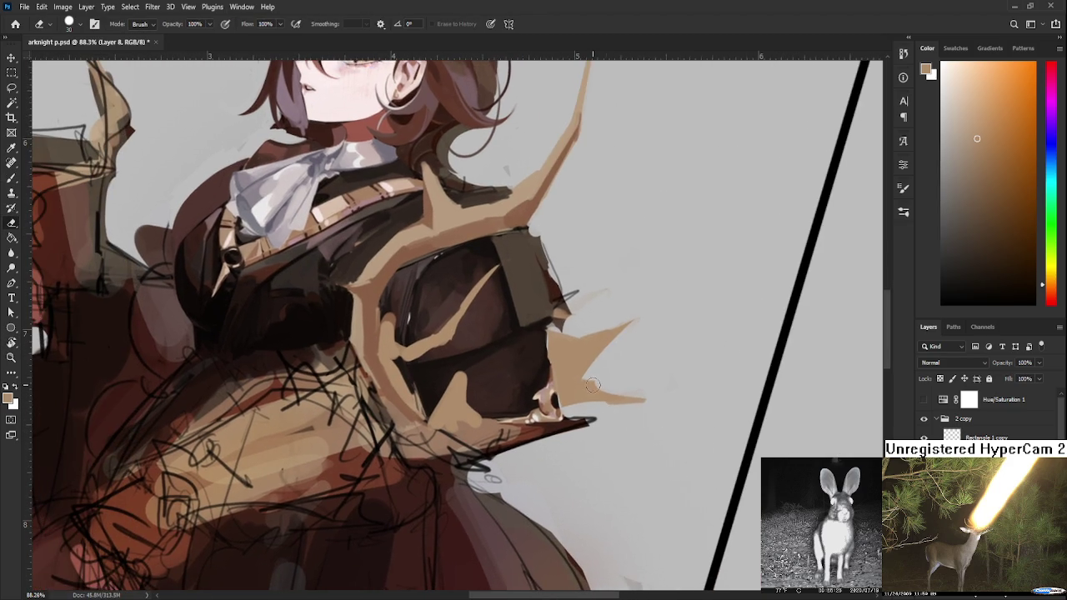
- Zoom out and tilt the canvas to review the figure, then straighten the view
scroll(592, 385, "down", 5)
key("r")
left_click_drag(592, 384, 527, 380)
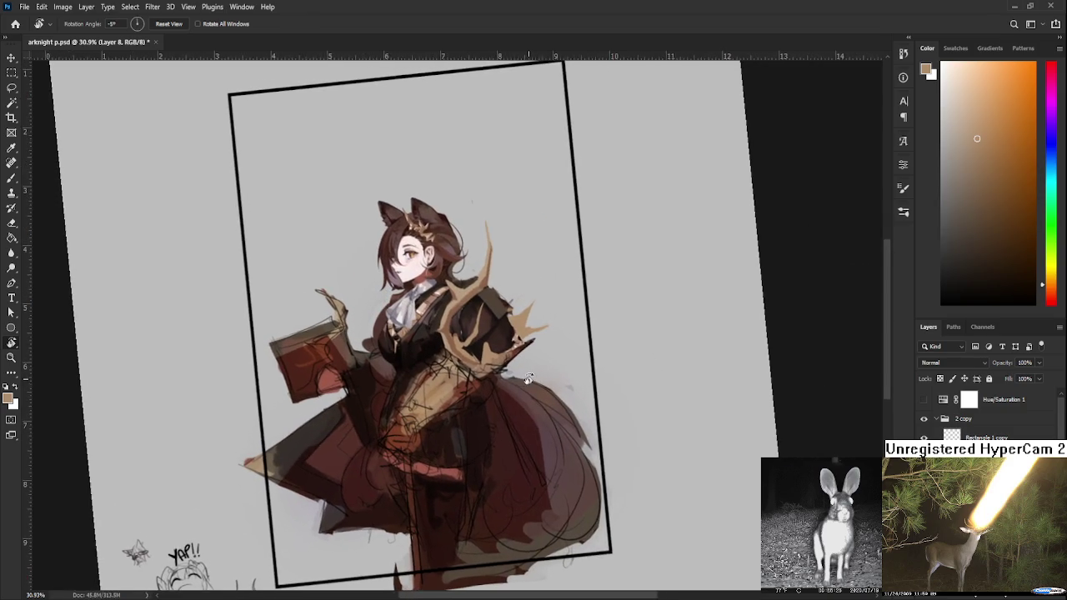
scroll(527, 380, "up", 3)
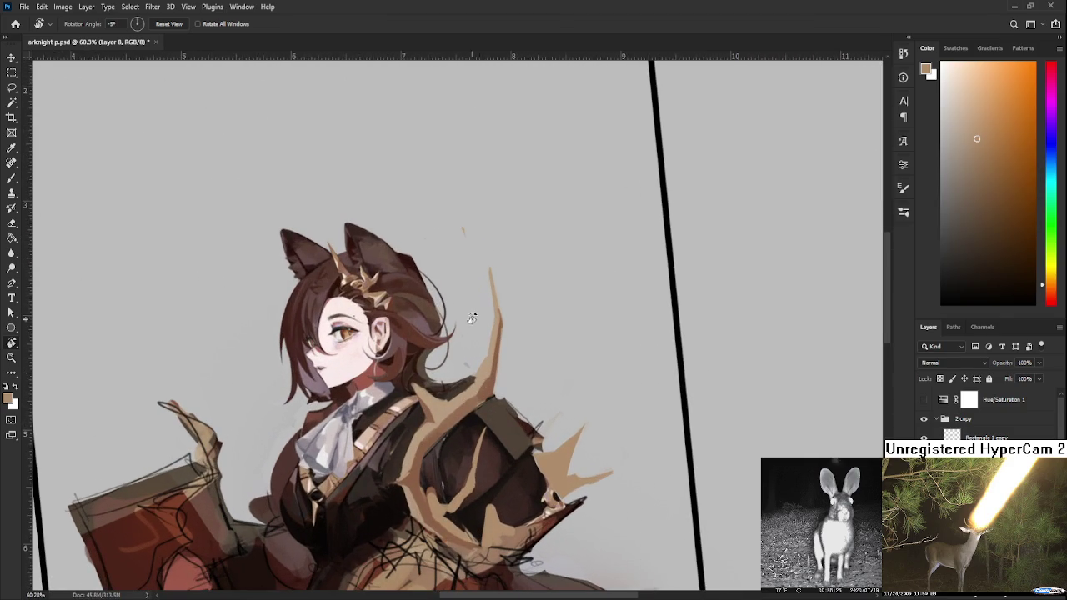
mouse_move(483, 383)
left_mouse_down()
mouse_move(451, 374)
mouse_move(464, 325)
mouse_move(454, 379)
mouse_move(498, 400)
mouse_move(496, 429)
left_mouse_up()
- Rework the tan antler points near the hair, undoing a stroke and erasing stray tan paint
key("b")
key("ctrl+z")
key("e")
key("b")
key("e")
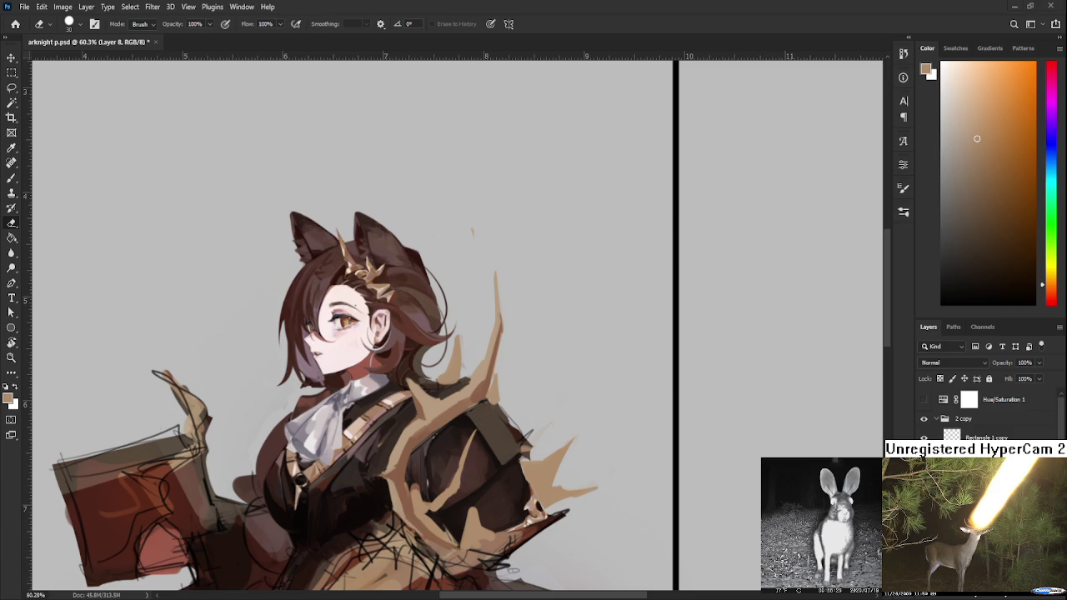
scroll(555, 389, "up", 3)
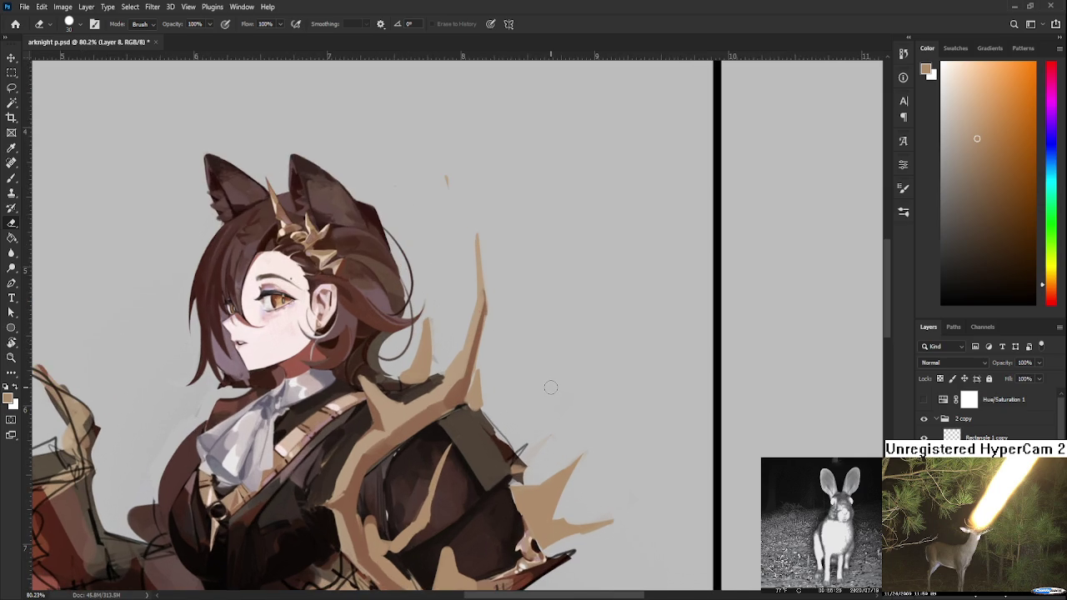
- Erase stray dark paint along the shoulder armour's lower edge
key("b")
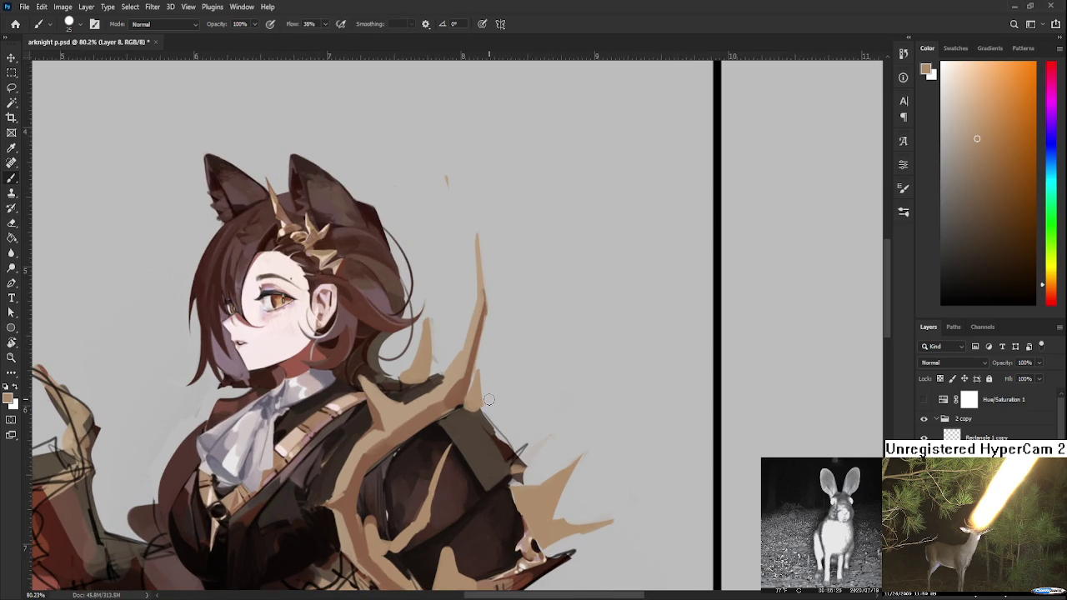
key("e")
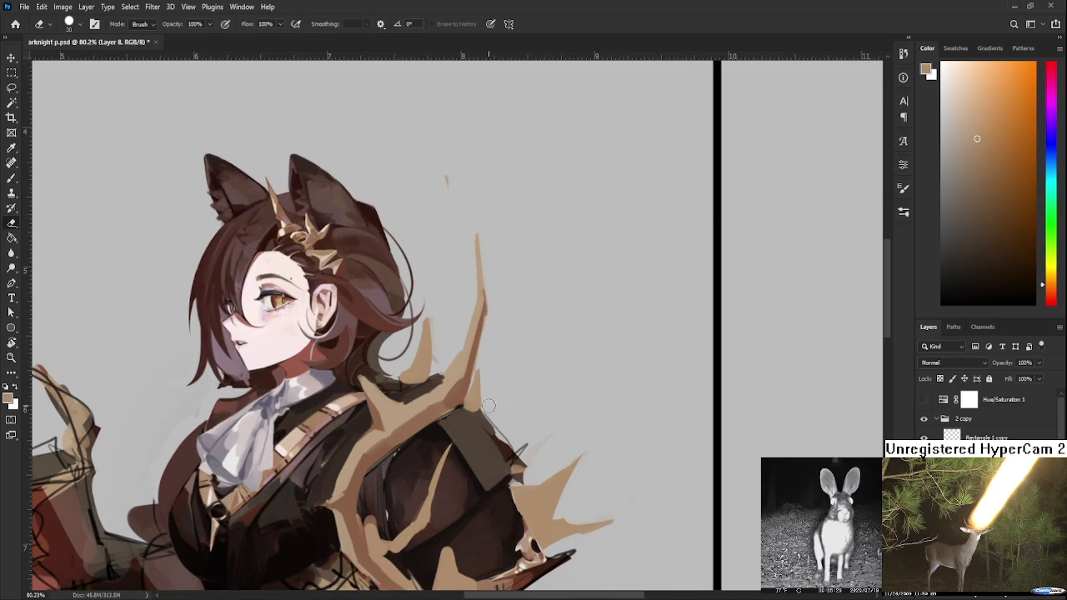
scroll(492, 419, "down", 2)
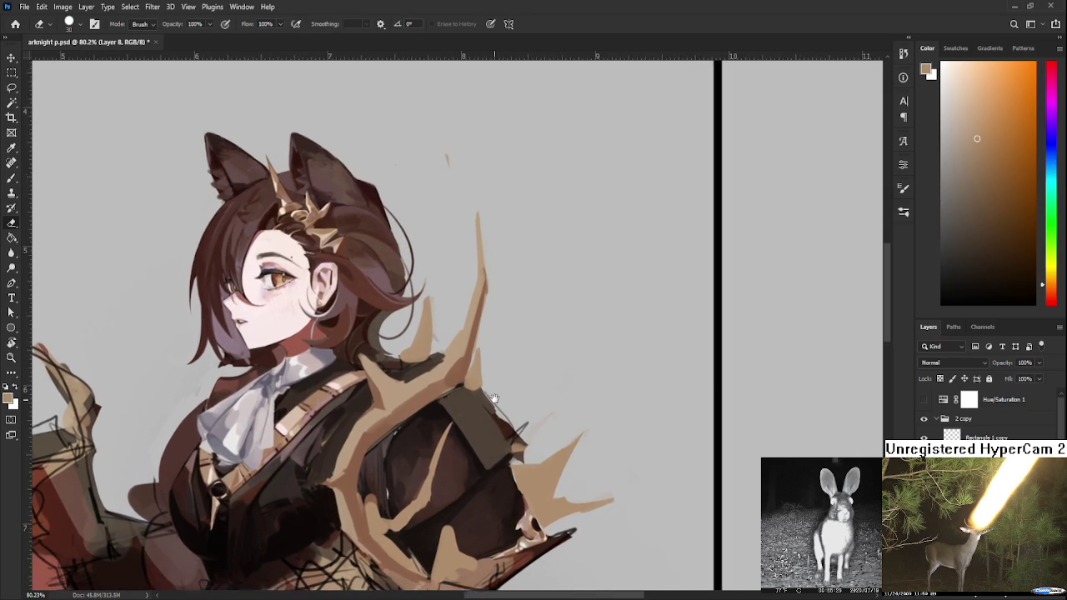
key("b")
key("e")
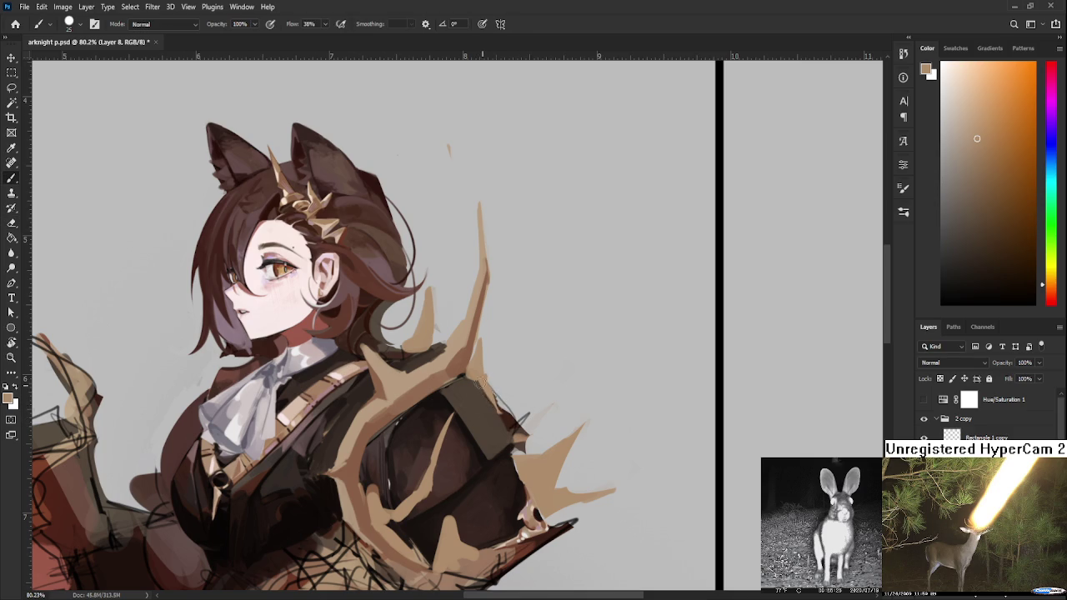
mouse_move(505, 417)
left_mouse_down()
mouse_move(501, 404)
mouse_move(498, 432)
left_mouse_up()
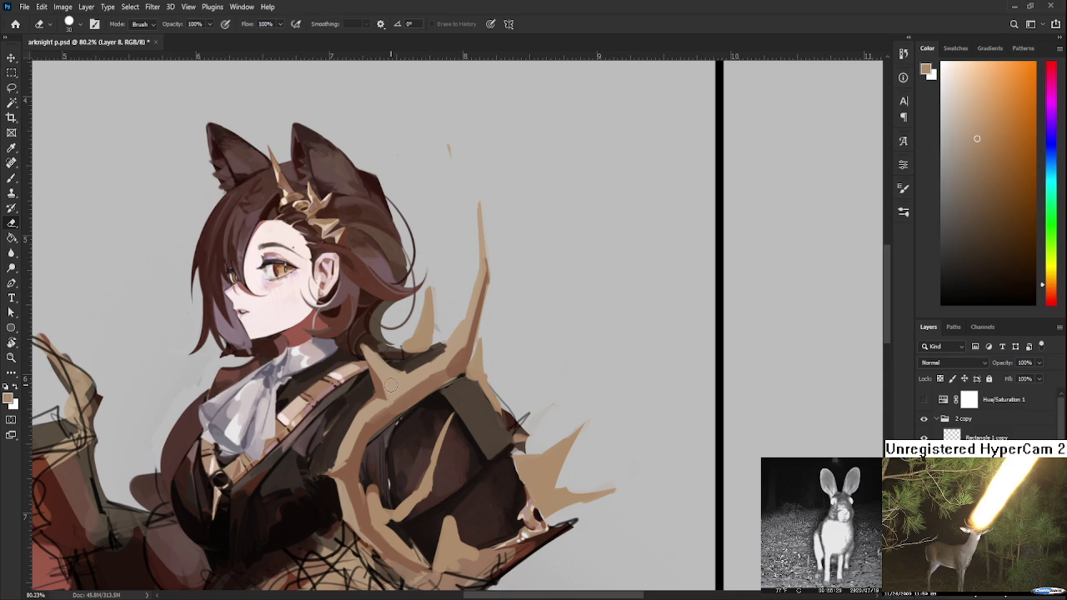
- Sample the armour colour and refine the dark shading where the inner tan branch meets the coat
scroll(391, 388, "down", 2)
scroll(392, 375, "up", 2)
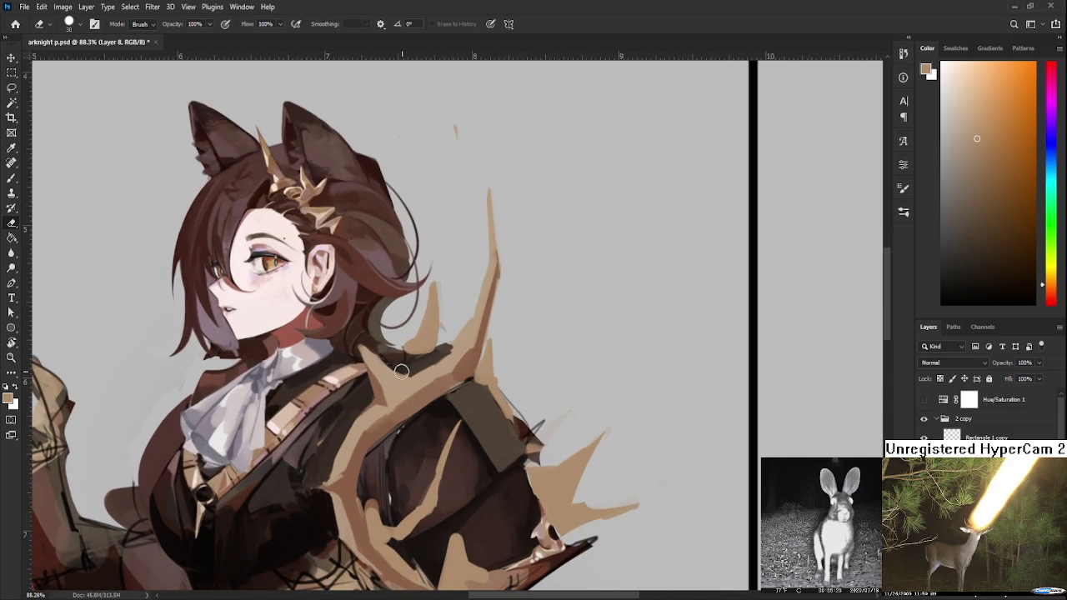
scroll(430, 290, "down", 2)
scroll(430, 290, "down", 1)
scroll(431, 290, "up", 1)
scroll(432, 290, "up", 2)
scroll(432, 290, "down", 1)
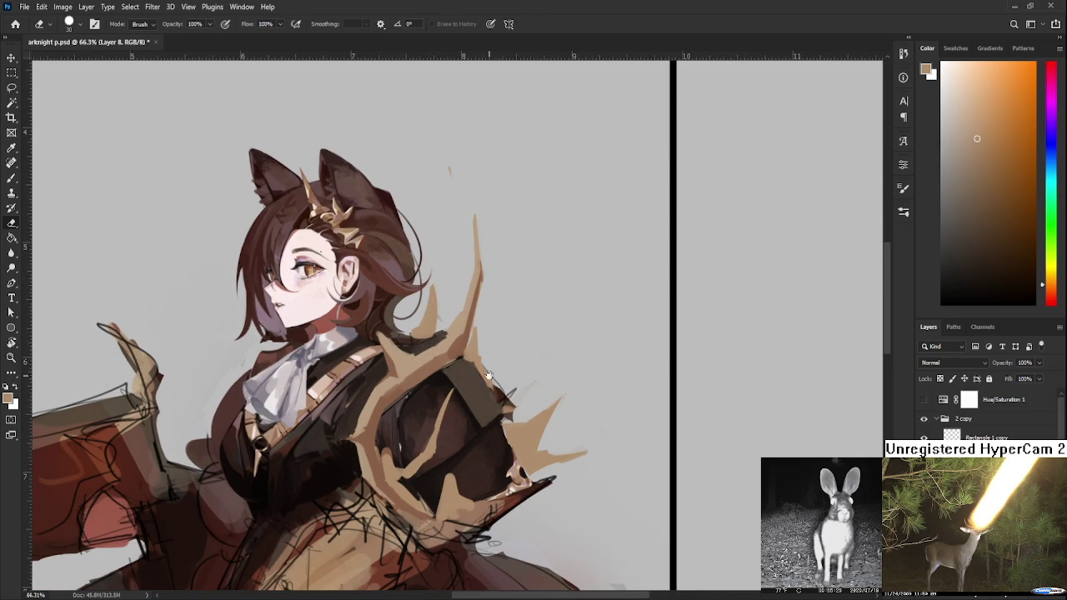
scroll(492, 355, "down", 3)
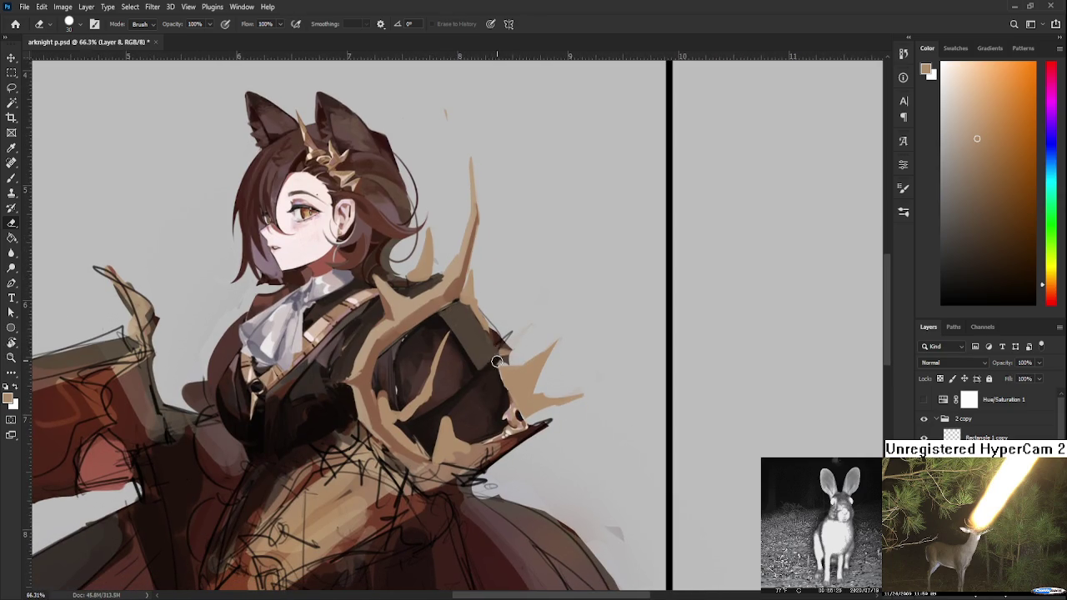
scroll(491, 381, "up", 1)
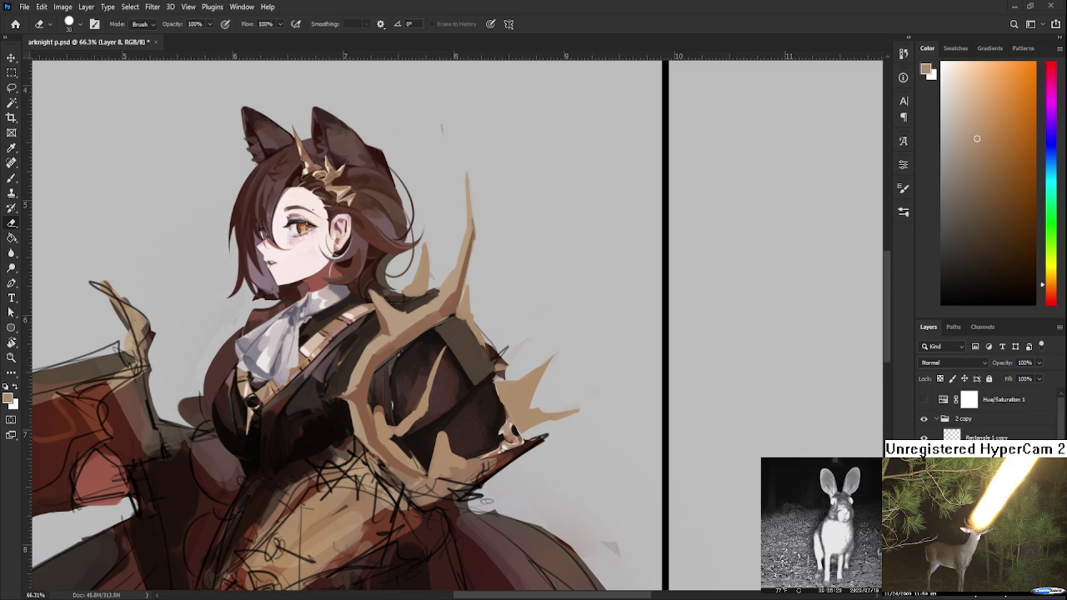
scroll(550, 295, "down", 2)
scroll(493, 366, "up", 2)
scroll(426, 323, "up", 1)
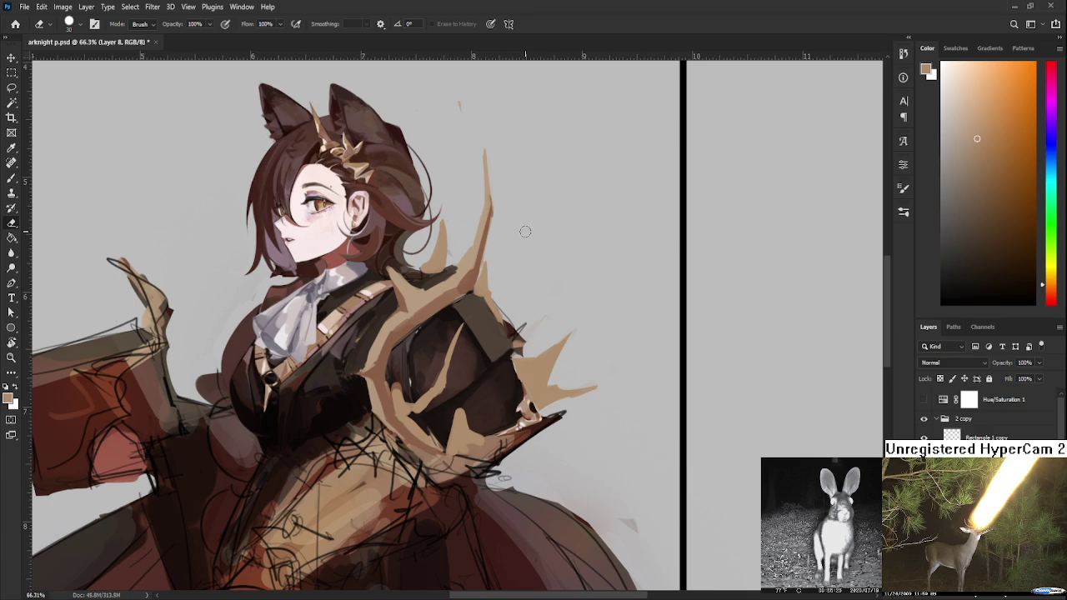
scroll(469, 406, "up", 2)
key("b")
left_click(457, 423, "alt")
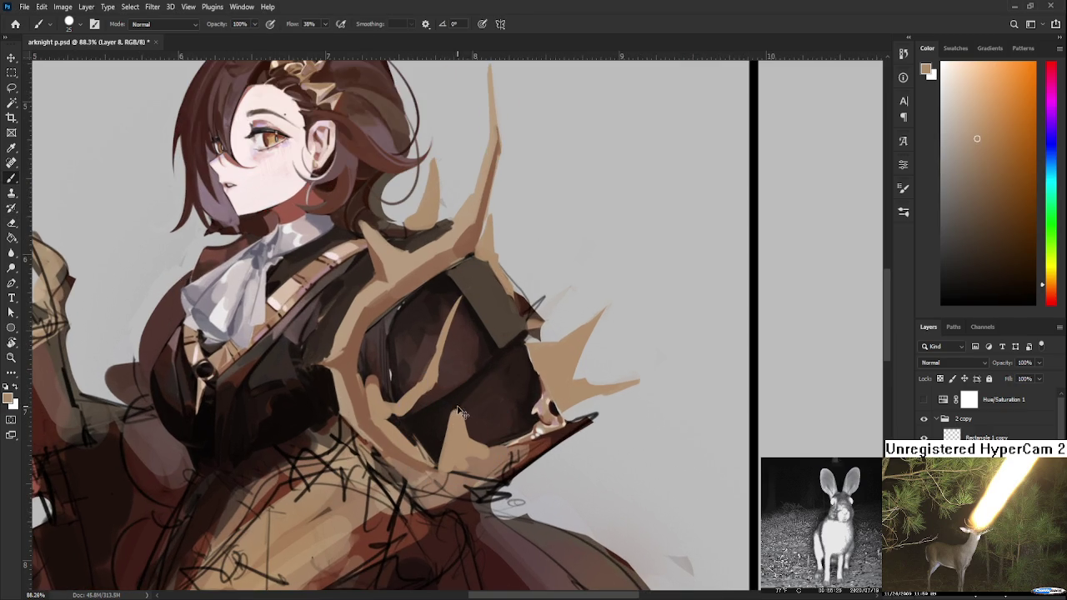
key("e")
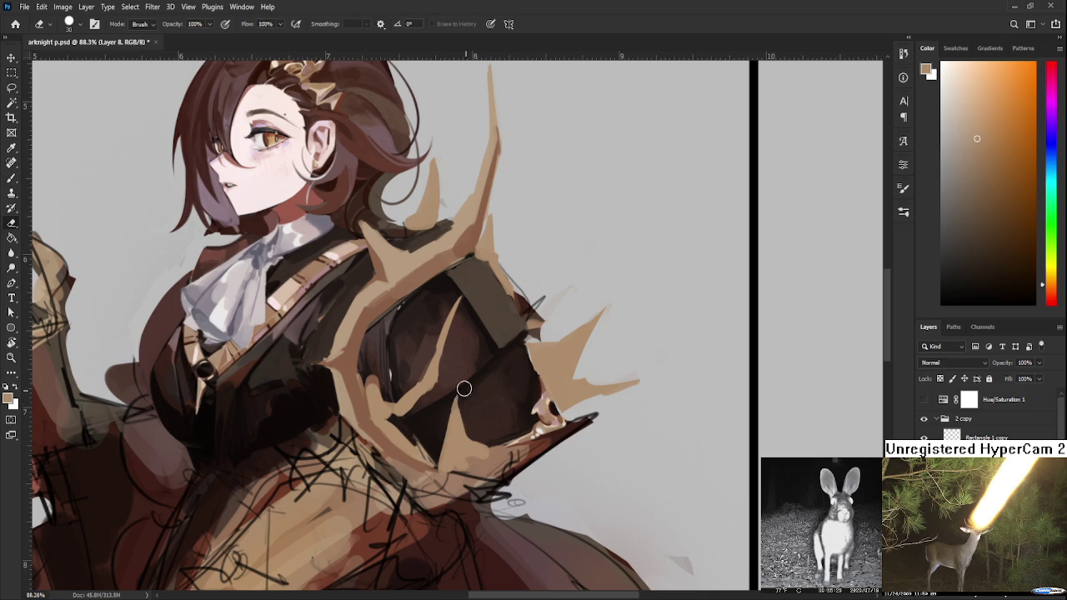
key("b")
key("e")
scroll(470, 414, "down", 1)
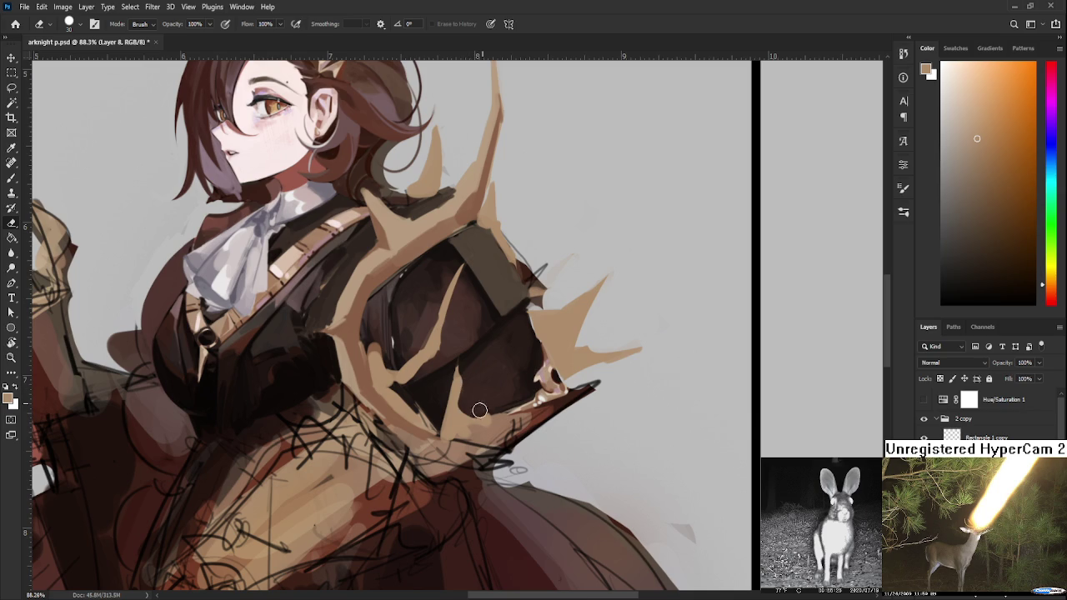
key("b")
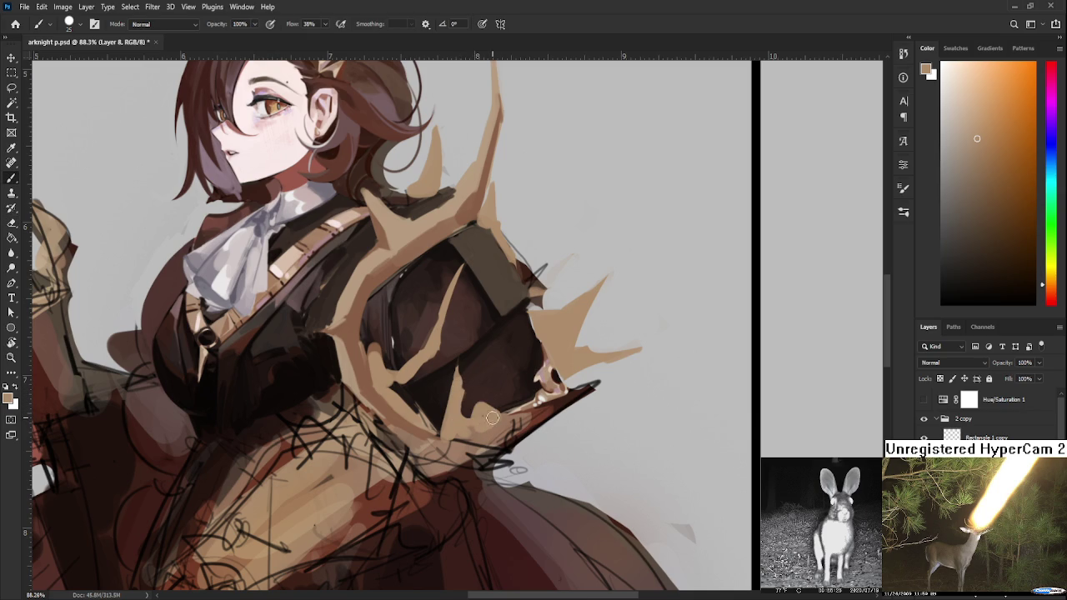
key("e")
scroll(506, 379, "down", 2)
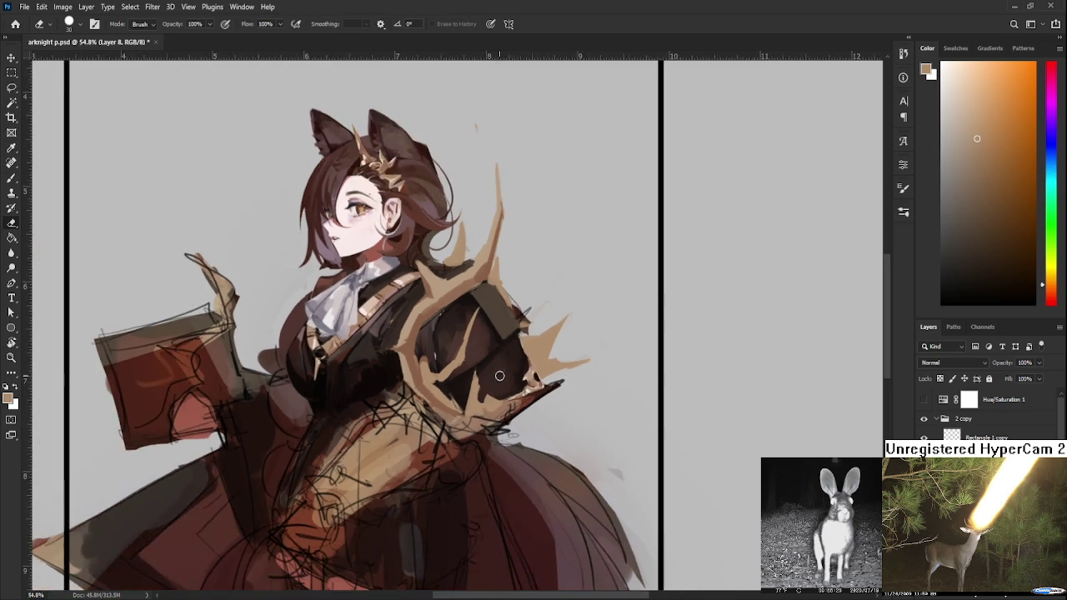
- Zoom and tilt the canvas to frame the lower tip of the shoulder armour
scroll(500, 371, "down", 2)
scroll(496, 362, "down", 3)
scroll(488, 355, "up", 3)
scroll(488, 354, "up", 2)
scroll(486, 367, "up", 2)
key("r")
mouse_move(483, 377)
left_mouse_down()
mouse_move(575, 375)
mouse_move(534, 381)
left_mouse_up()
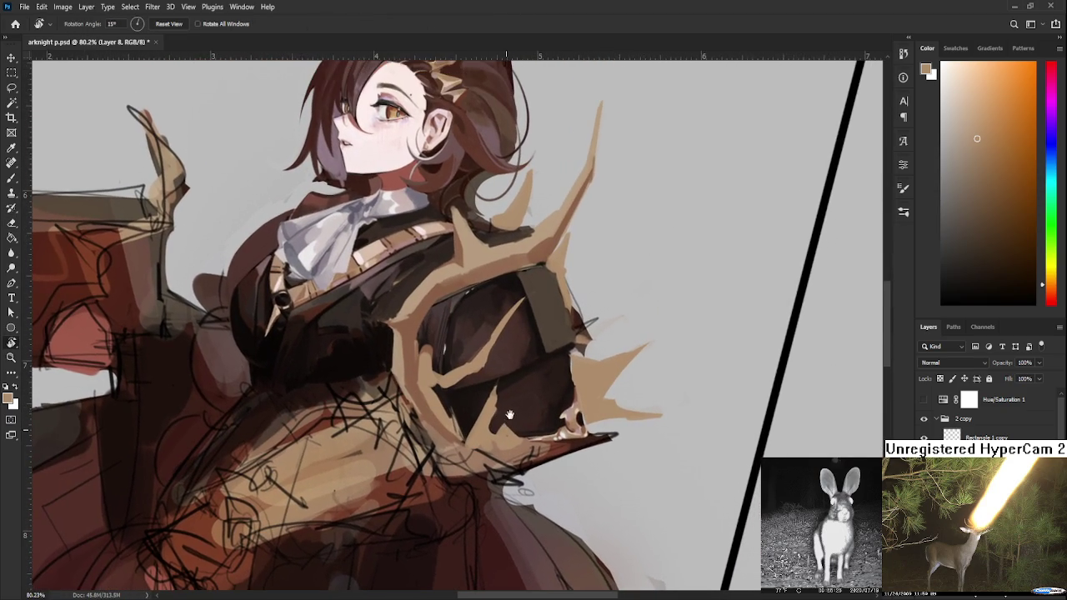
key("b")
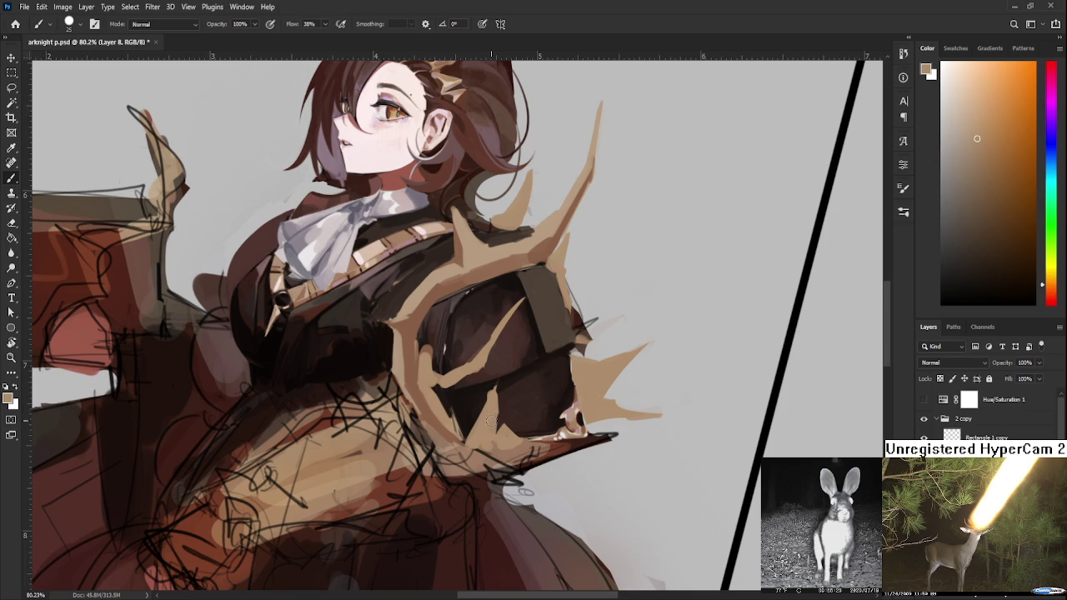
key("e")
key("b")
- Sample several browns, from dark red-brown to lighter brown, around the armour tip
left_click(474, 438, "alt")
left_click_drag(474, 439, 455, 448)
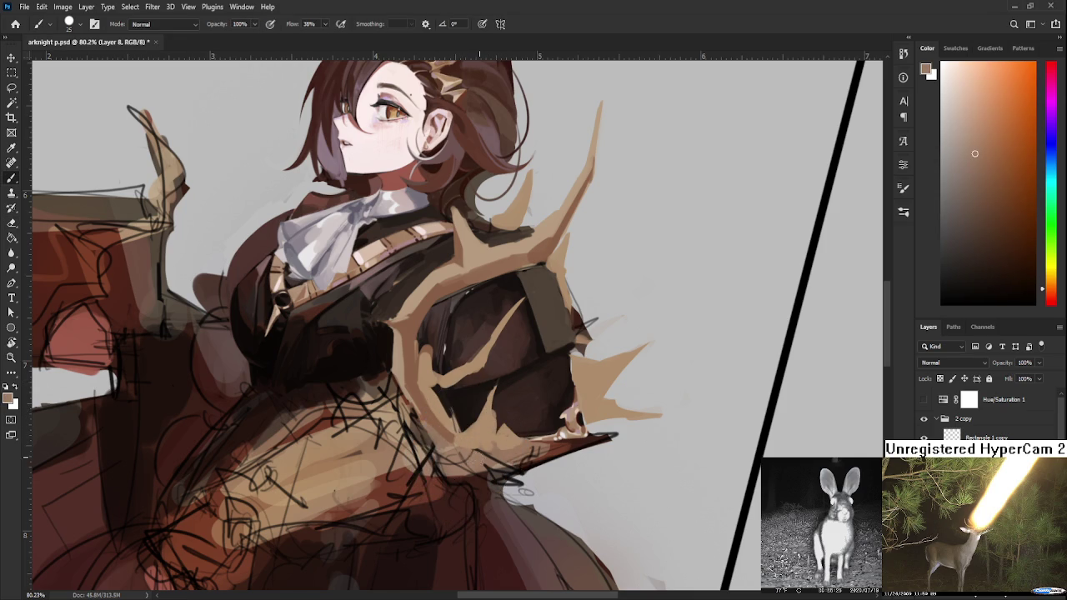
left_click(472, 454, "alt")
left_click(536, 448, "alt")
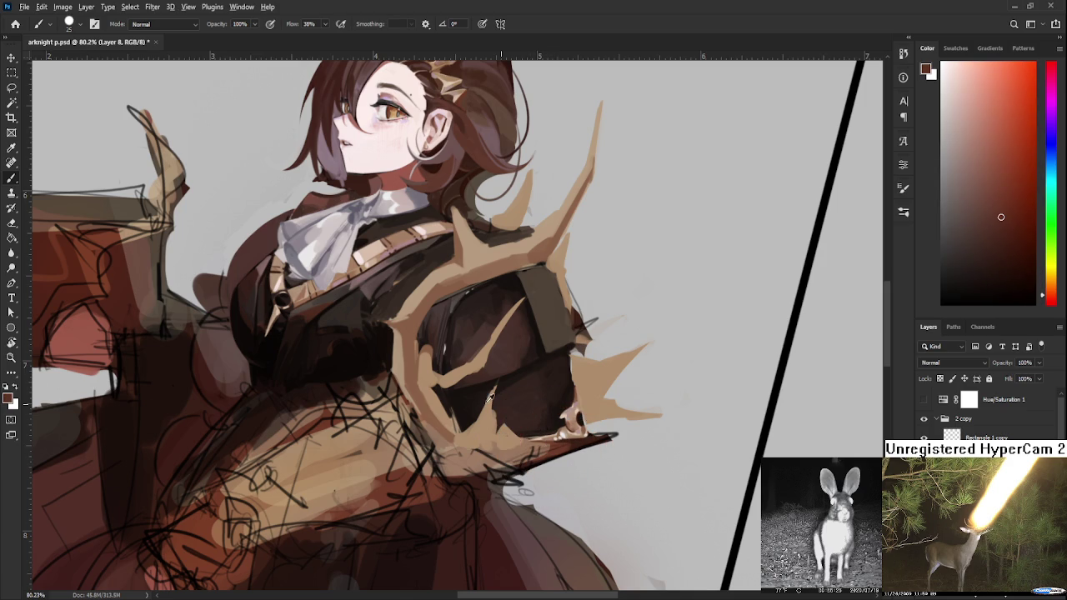
left_click(425, 396, "alt")
left_click(470, 457, "alt")
- Paint tan along the lower antler trim, then sample lighter tans and darker browns near the tip
left_click(471, 455, "alt")
left_click_drag(471, 454, 505, 450)
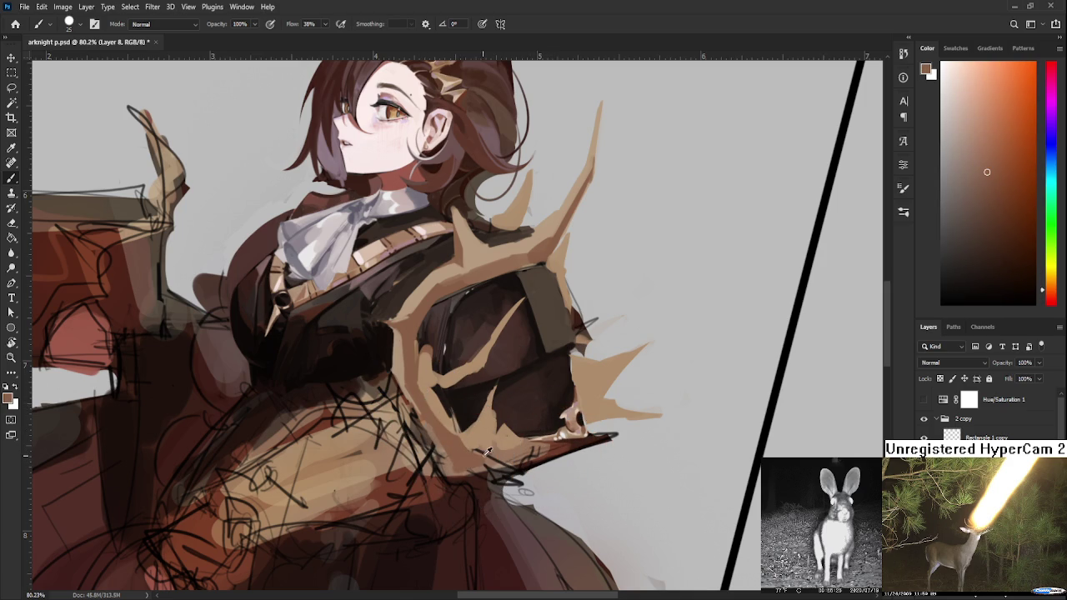
left_click(509, 452, "alt")
left_click(499, 445, "alt")
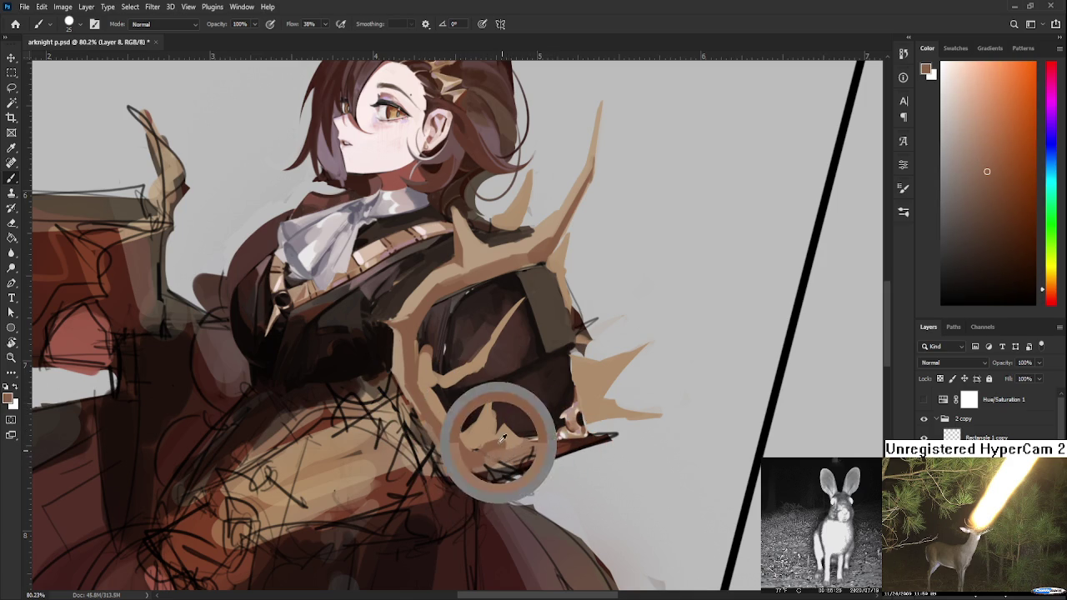
left_click(511, 432, "alt")
left_click(523, 442, "alt")
left_click(523, 449, "alt")
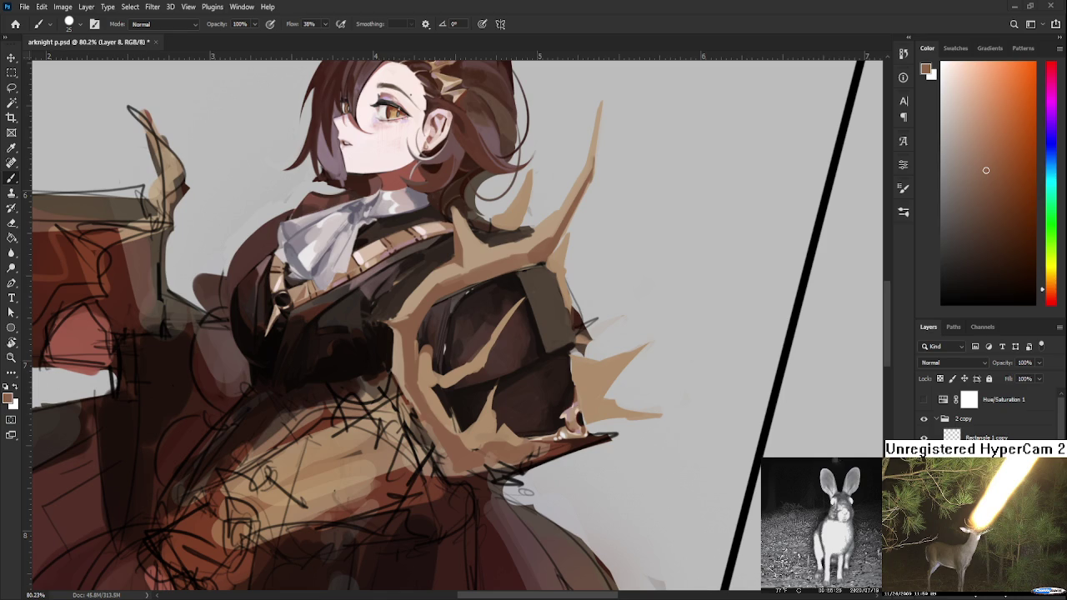
scroll(417, 333, "down", 3)
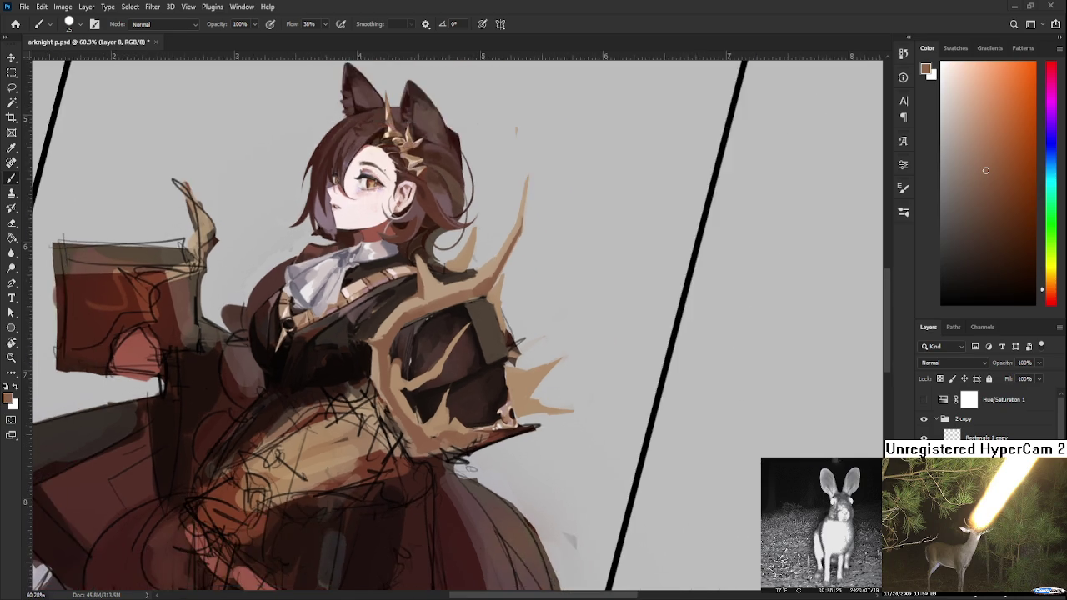
- Rotate the canvas back upright and reset colours to default black and white
scroll(417, 334, "down", 3)
scroll(417, 334, "down", 3)
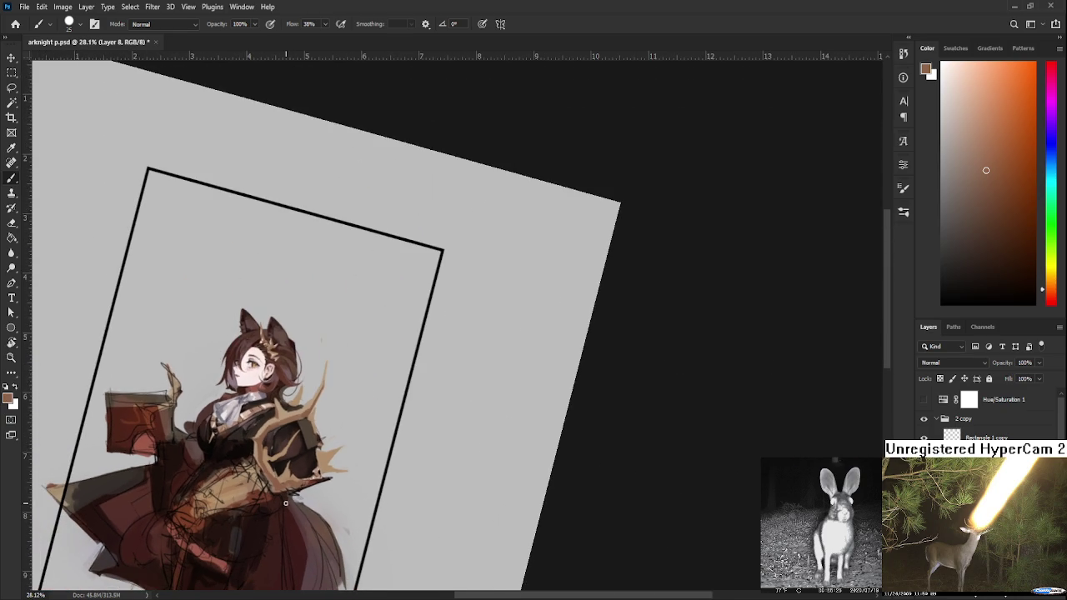
key("r")
left_click_drag(290, 503, 350, 510)
scroll(458, 412, "up", 1)
key("d")
key("b")
- Sketch the chibi's round head, legs and both arms in black beside the figure
mouse_move(511, 365)
left_mouse_down()
mouse_move(503, 410)
mouse_move(489, 406)
mouse_move(527, 353)
mouse_move(545, 389)
mouse_move(528, 412)
left_mouse_up()
key("ctrl+z")
key("ctrl+z")
key("ctrl+z")
mouse_move(546, 399)
left_mouse_down()
mouse_move(496, 454)
mouse_move(536, 441)
mouse_move(498, 477)
left_mouse_up()
key("ctrl+z")
mouse_move(507, 460)
left_mouse_down()
mouse_move(513, 491)
mouse_move(530, 477)
mouse_move(537, 485)
left_mouse_up()
left_click_drag(497, 425, 488, 457)
key("ctrl+z")
left_click_drag(533, 416, 549, 450)
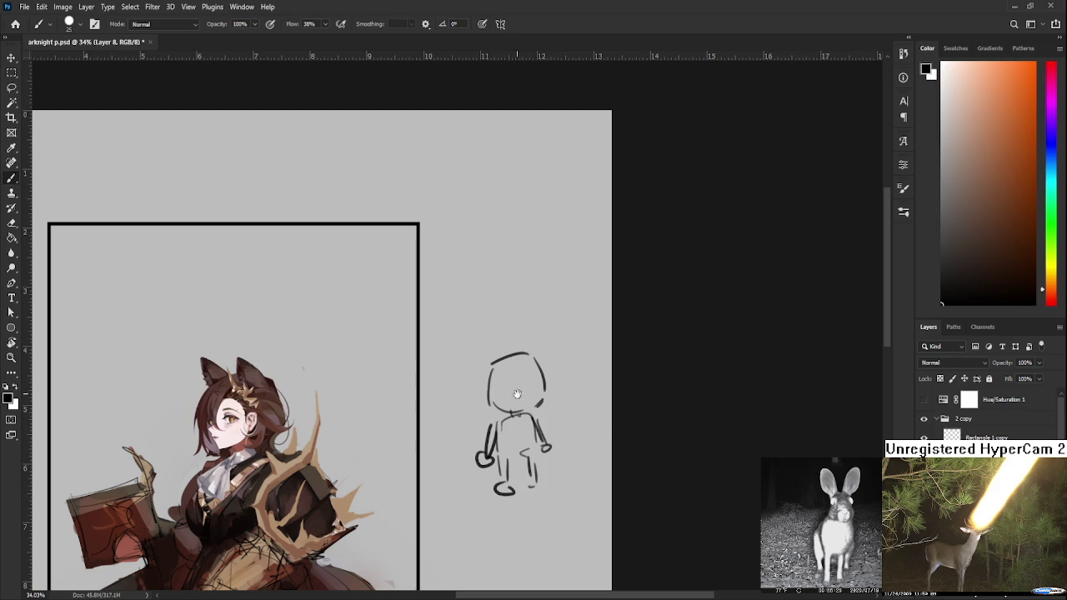
- Draw eyes and messy hair strokes over the chibi's head
mouse_move(509, 381)
left_mouse_down()
mouse_move(491, 393)
mouse_move(542, 379)
left_mouse_up()
mouse_move(528, 381)
left_mouse_down()
mouse_move(534, 393)
mouse_move(543, 378)
mouse_move(519, 405)
left_mouse_up()
key("ctrl+z")
key("ctrl+z")
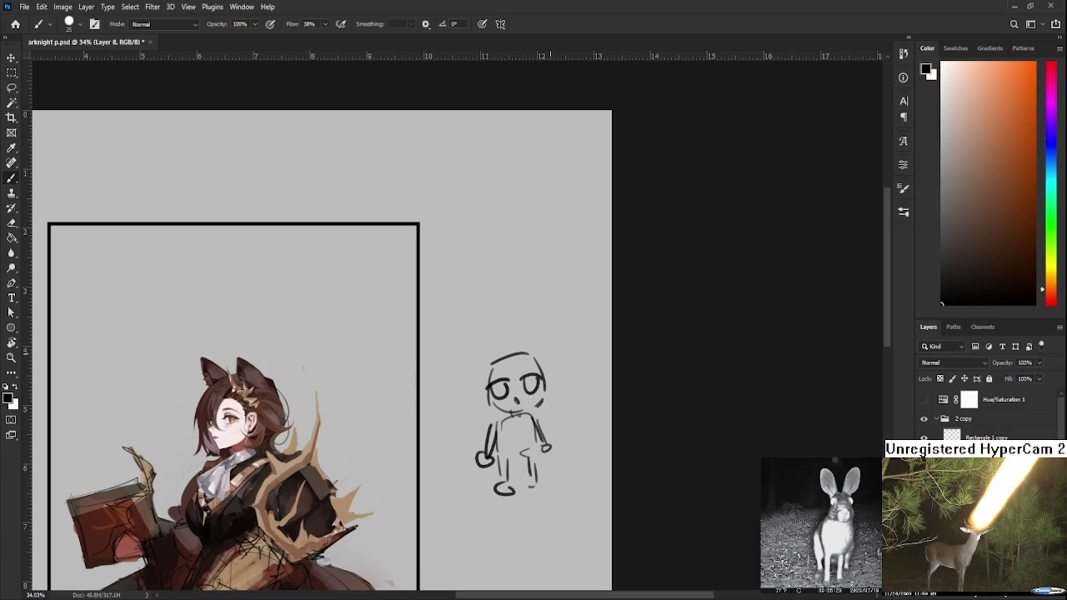
mouse_move(525, 352)
left_mouse_down()
mouse_move(529, 382)
mouse_move(513, 382)
mouse_move(538, 373)
left_mouse_up()
key("ctrl+z")
left_click_drag(542, 353, 548, 382)
left_click_drag(503, 354, 479, 422)
key("ctrl+z")
- Add curling hair strands and pointed cat ears to the chibi's head
left_click_drag(482, 377, 493, 409)
left_click_drag(540, 354, 552, 377)
left_click_drag(547, 371, 566, 389)
key("ctrl+z")
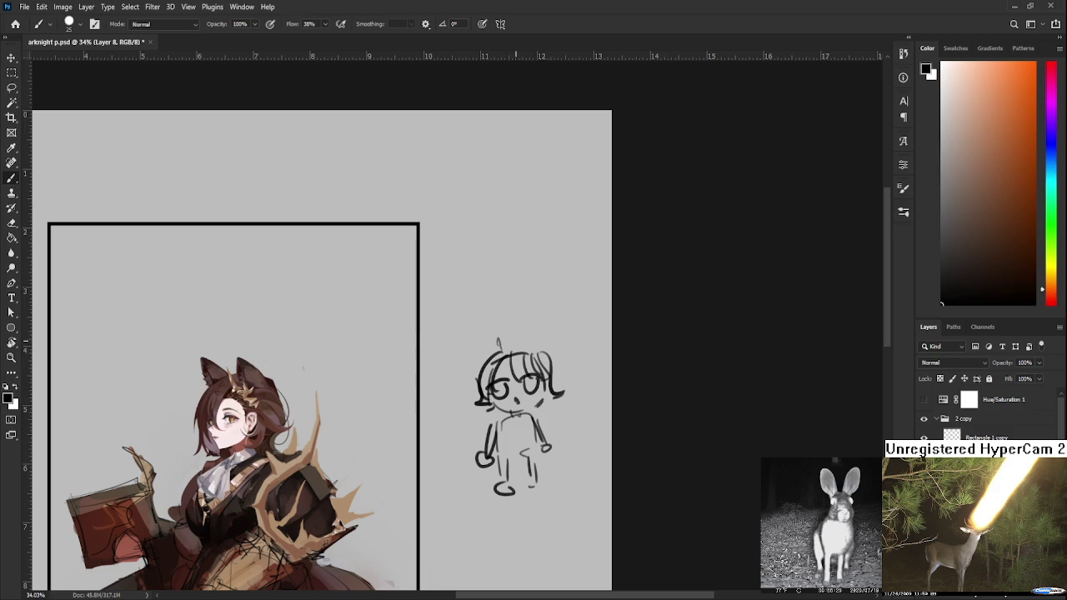
left_click_drag(487, 357, 498, 354)
mouse_move(532, 351)
left_mouse_down()
mouse_move(535, 342)
mouse_move(555, 390)
left_mouse_up()
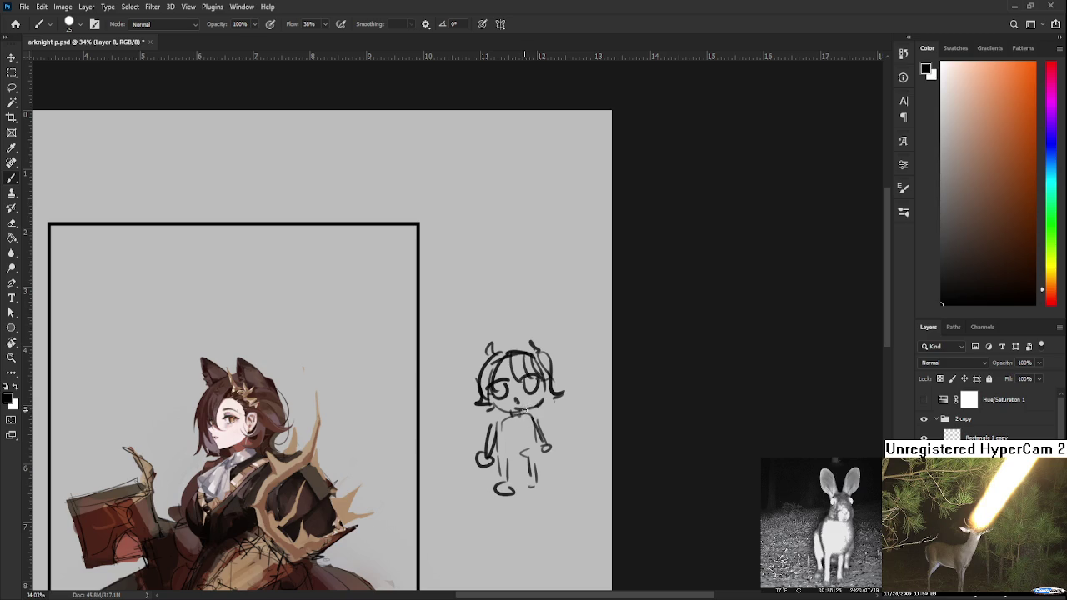
scroll(525, 409, "down", 3)
scroll(500, 417, "up", 2)
scroll(489, 429, "up", 1)
scroll(450, 411, "up", 1)
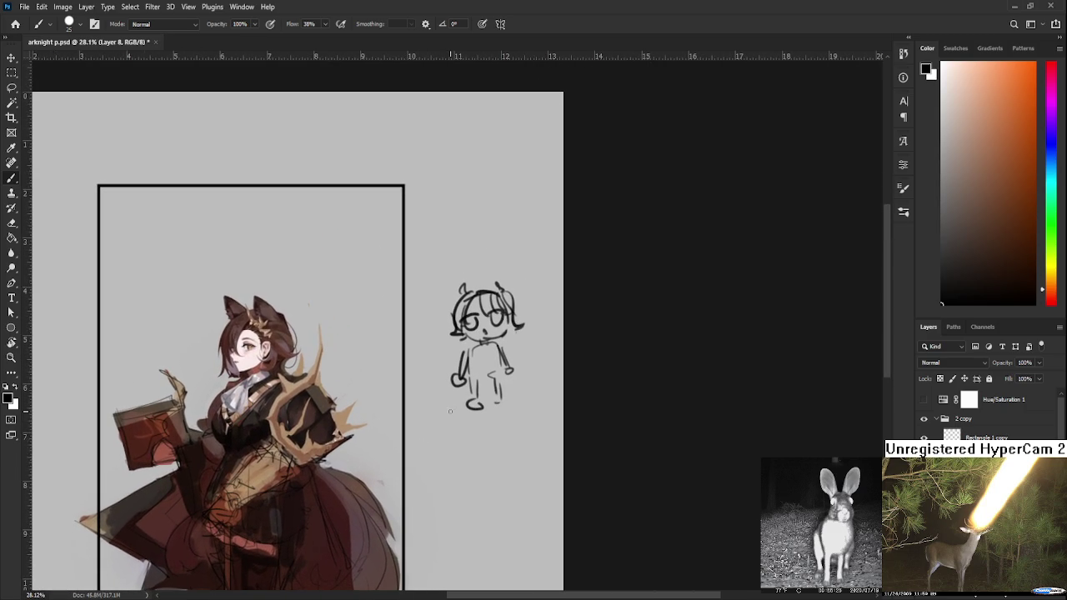
- Lasso and delete the chibi sketch beside the shoulder armor
key("l")
left_click_drag(493, 467, 526, 520)
key("Delete")
key("ctrl+d")
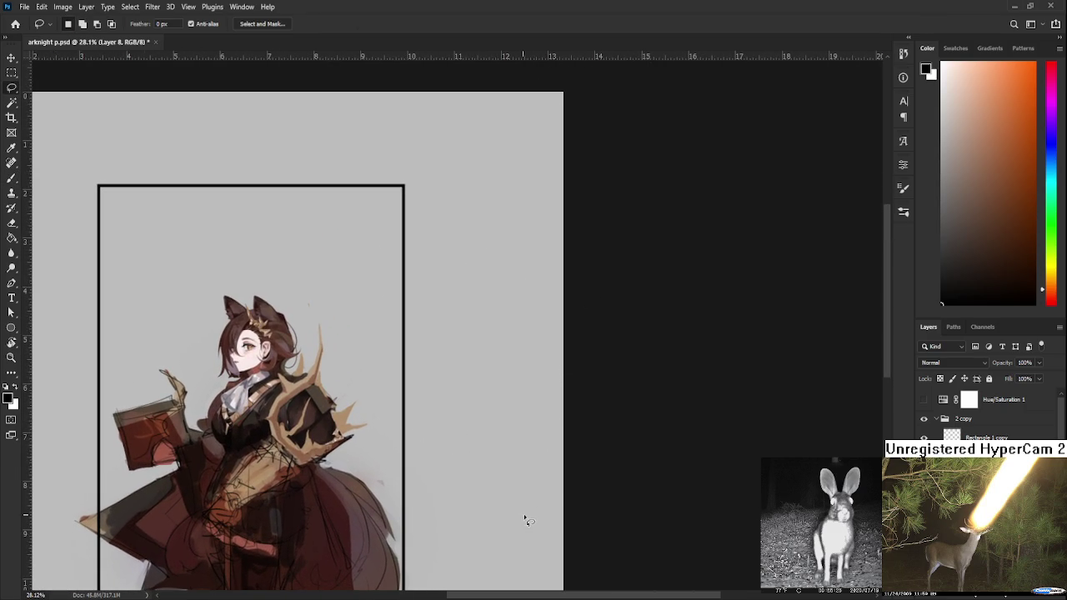
- With the view centred on the shoulder armor, pick up the light grey background colour with the brush
scroll(459, 416, "up", 1)
scroll(450, 418, "up", 1)
scroll(442, 416, "up", 1)
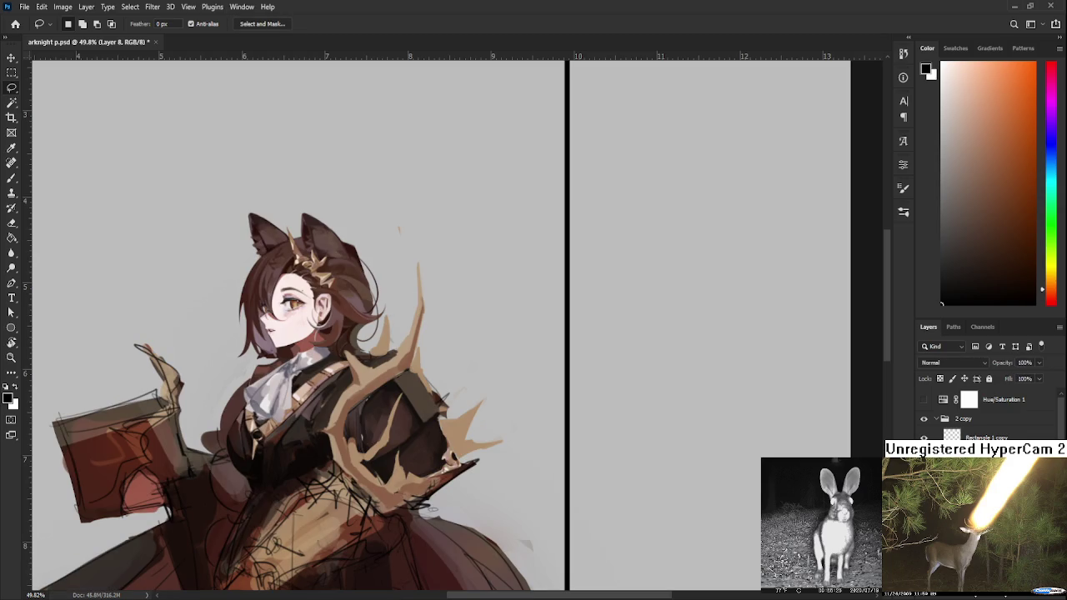
key("h")
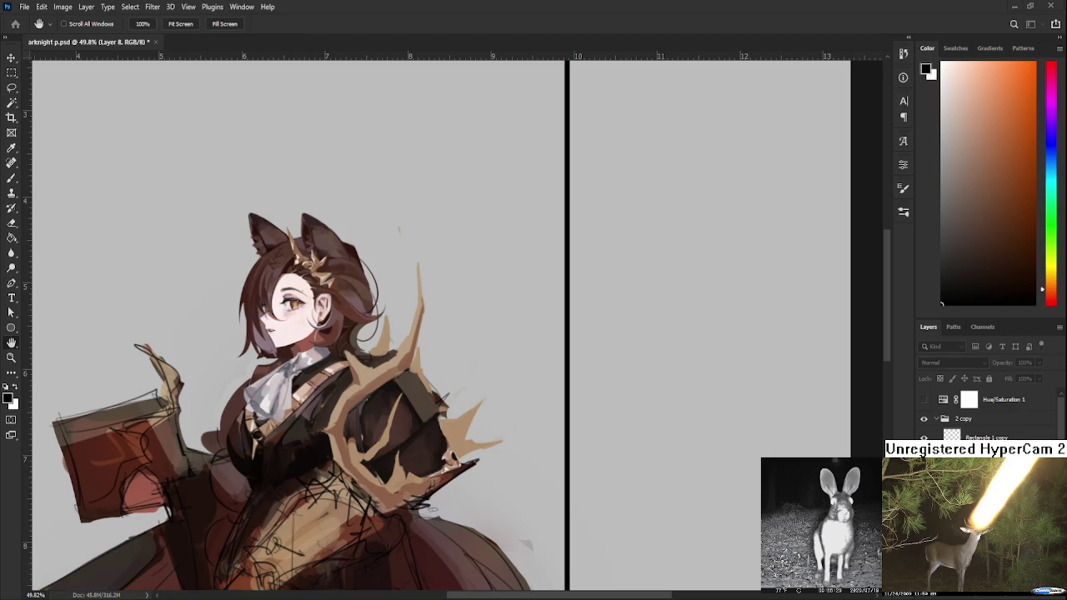
key("l")
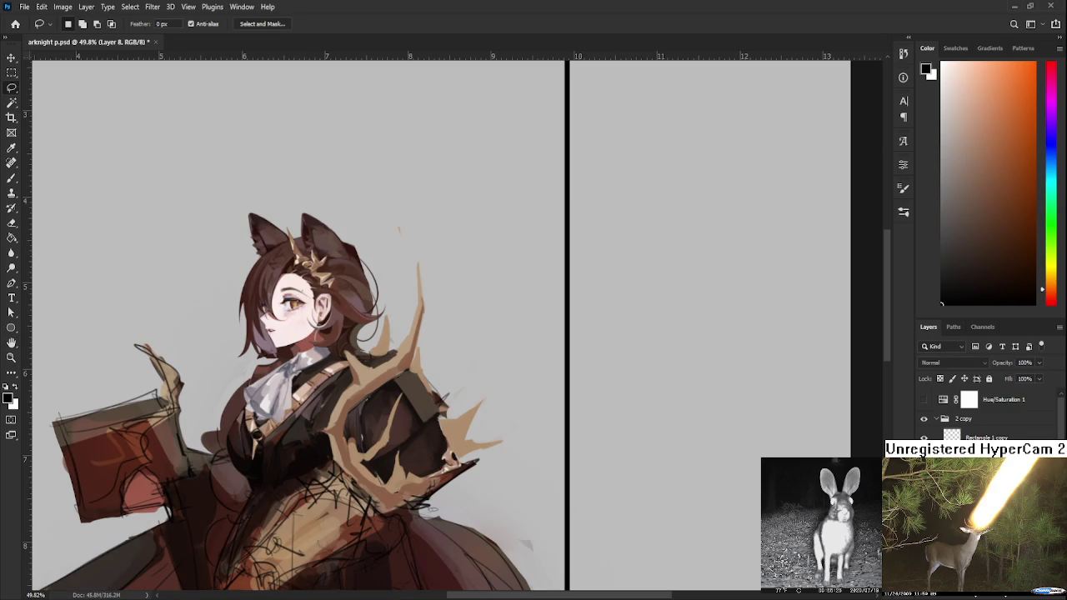
left_click_drag(455, 483, 511, 476)
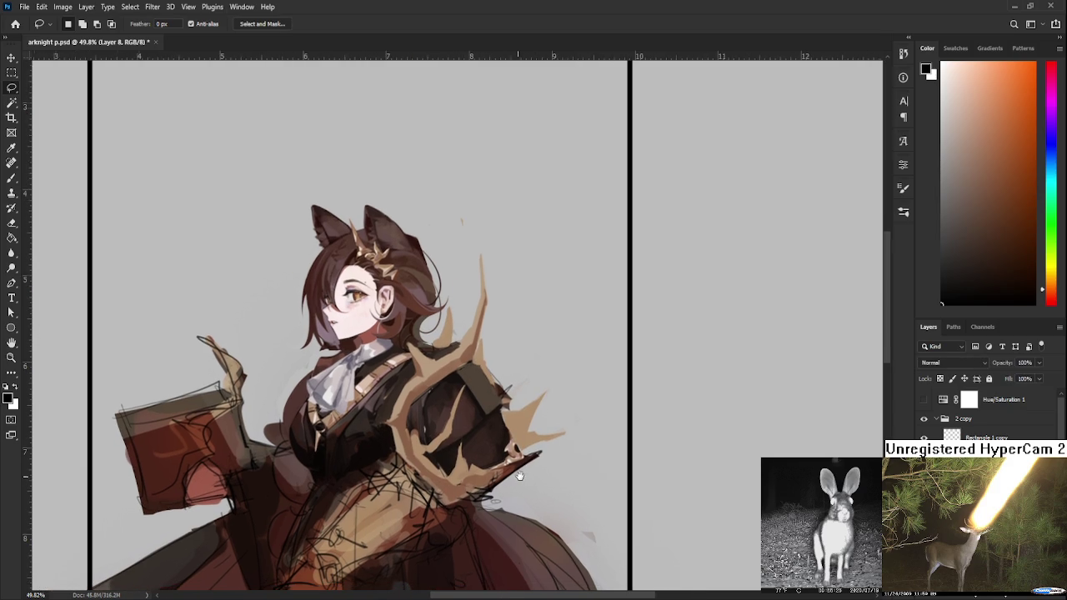
key("b")
left_click(530, 430, "alt")
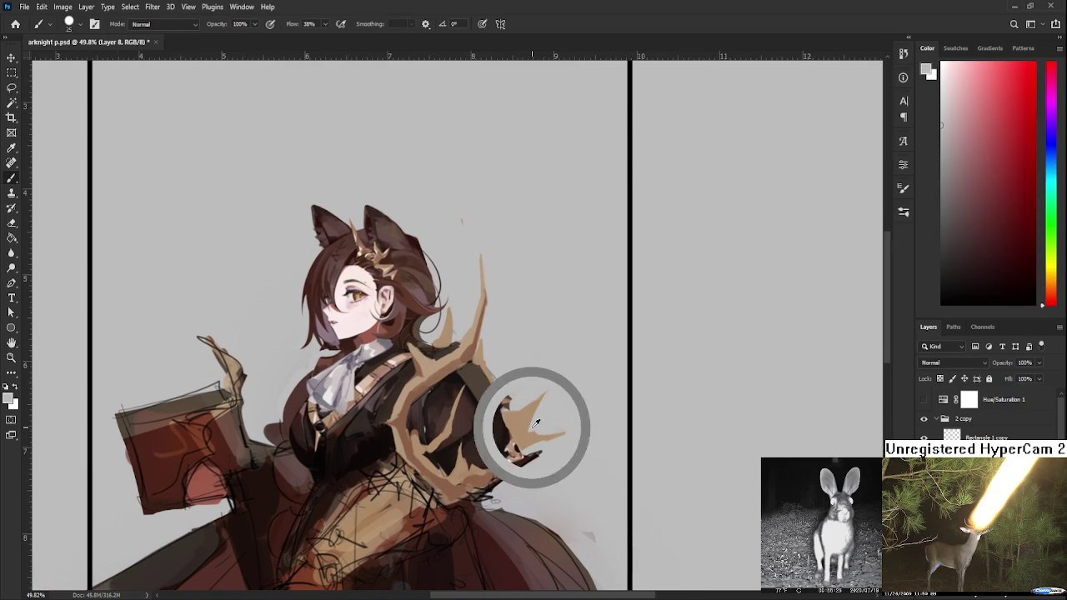
- Sample tan shades from the antler trim and armor to refine the spiky edges
left_click_drag(464, 452, 497, 442)
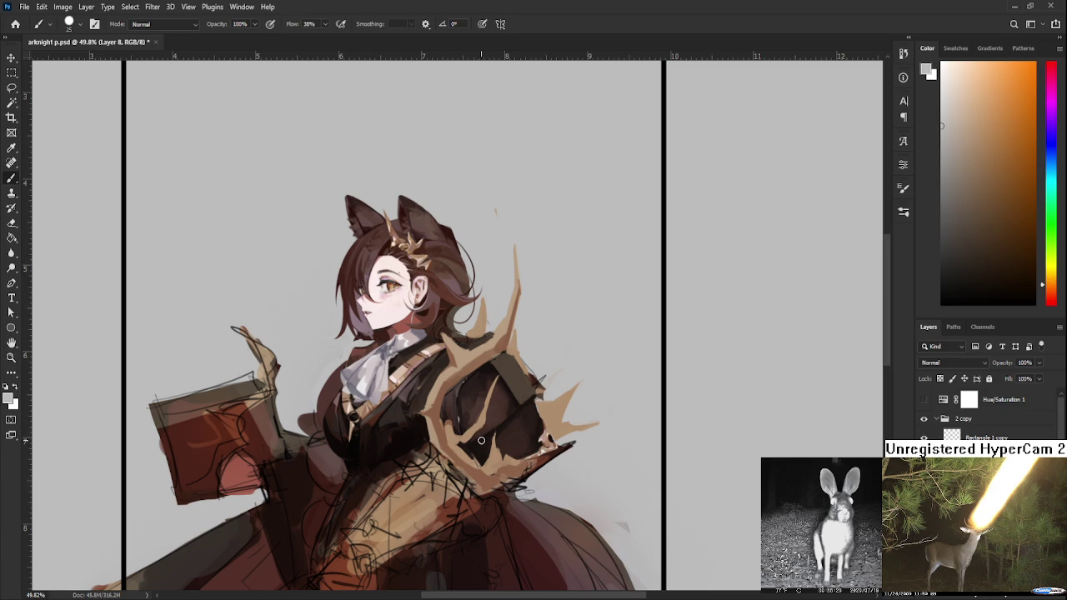
left_click(467, 431, "alt")
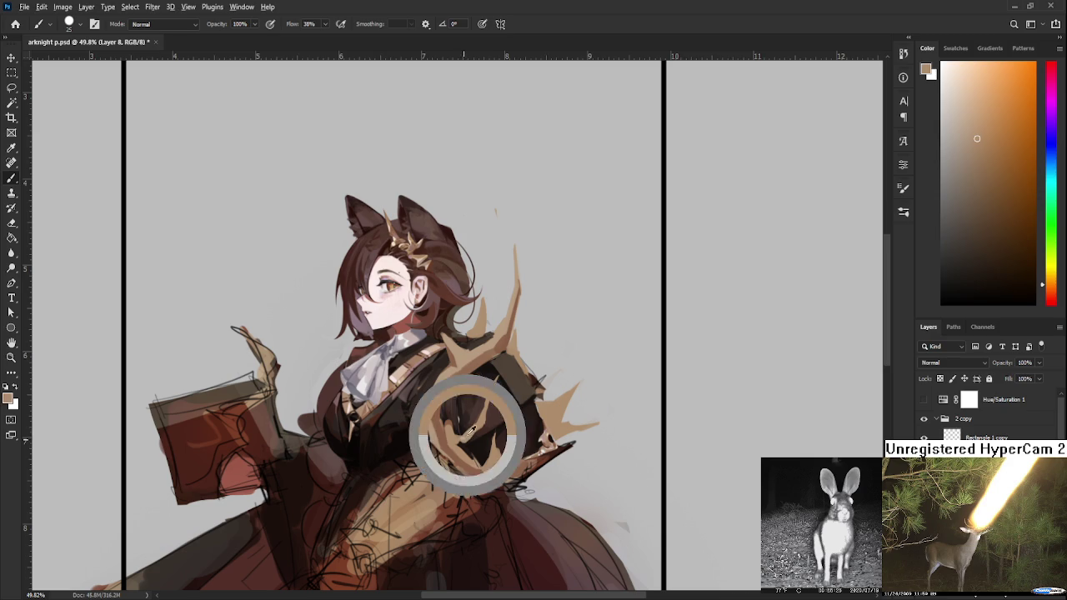
left_click(461, 437, "alt")
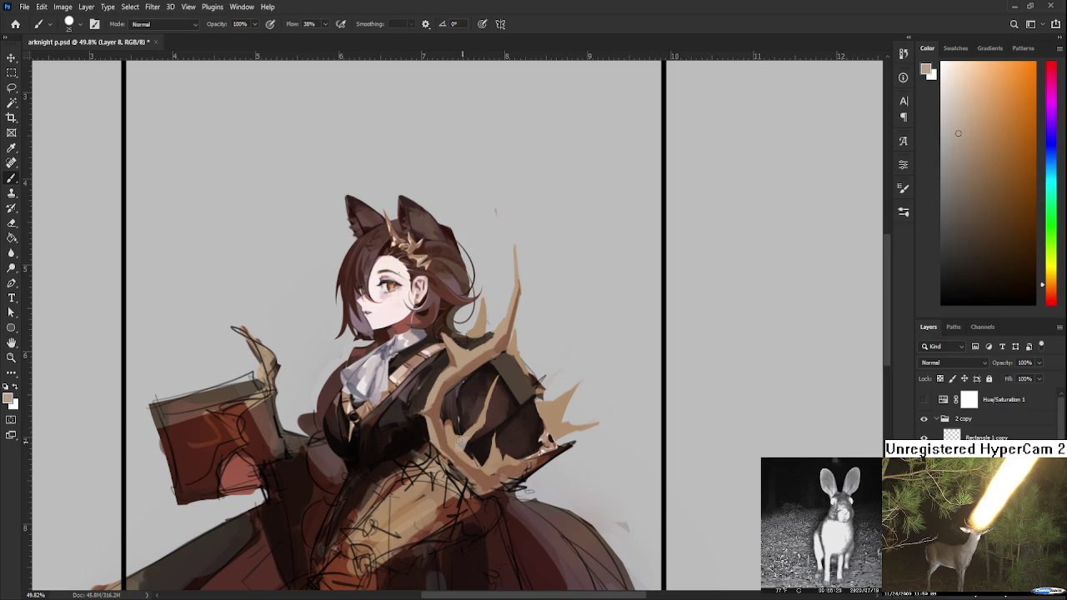
left_click(455, 435, "alt")
key("e")
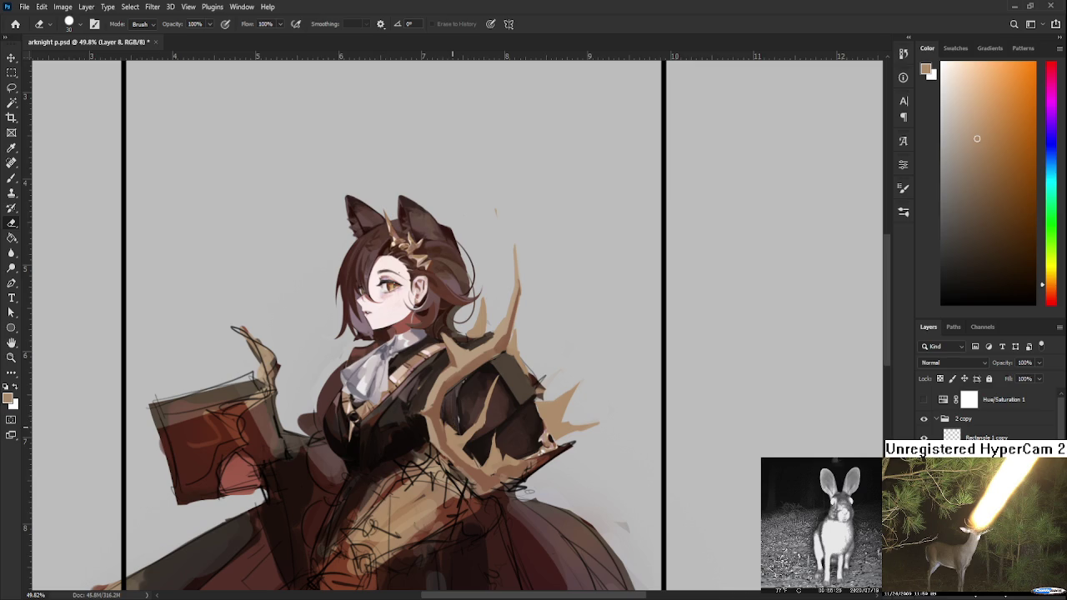
scroll(423, 380, "down", 2)
scroll(462, 367, "down", 2)
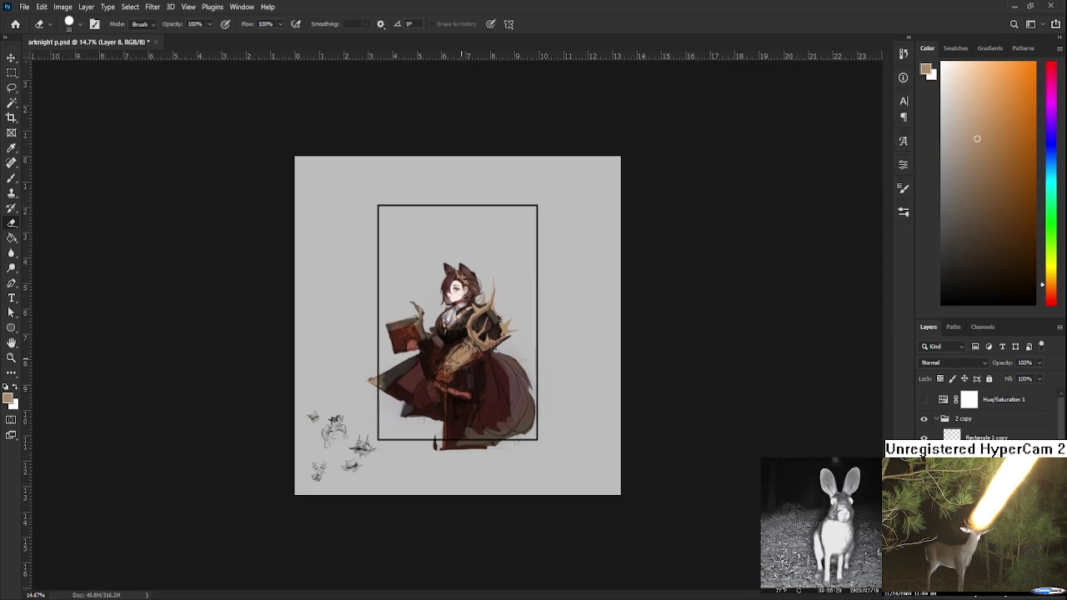
scroll(462, 367, "up", 2)
scroll(463, 311, "up", 2)
scroll(480, 400, "down", 1)
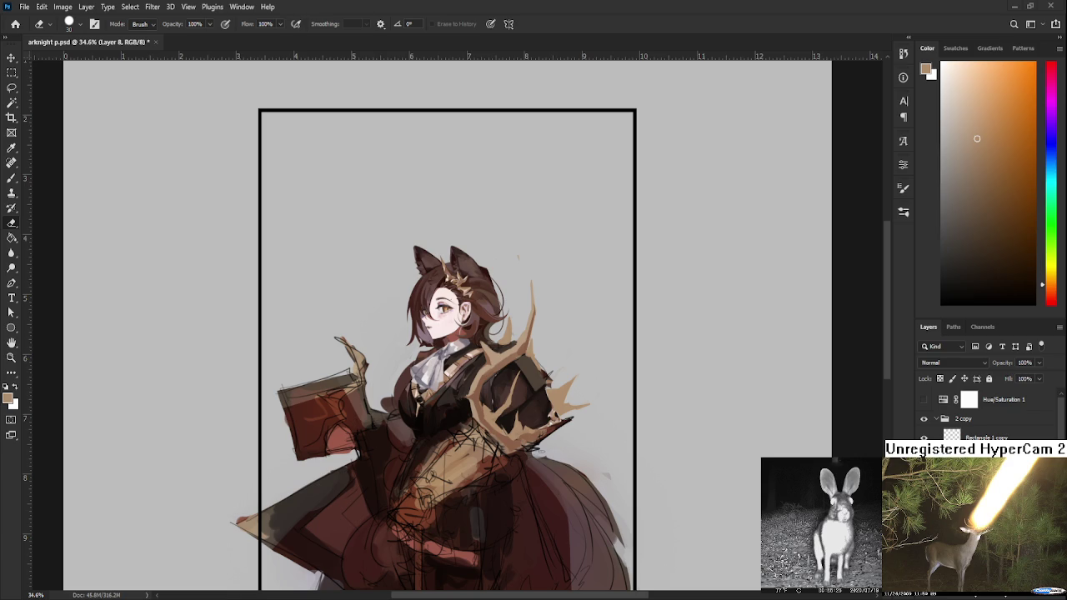
scroll(473, 413, "down", 2)
scroll(478, 367, "up", 1)
scroll(478, 358, "up", 2)
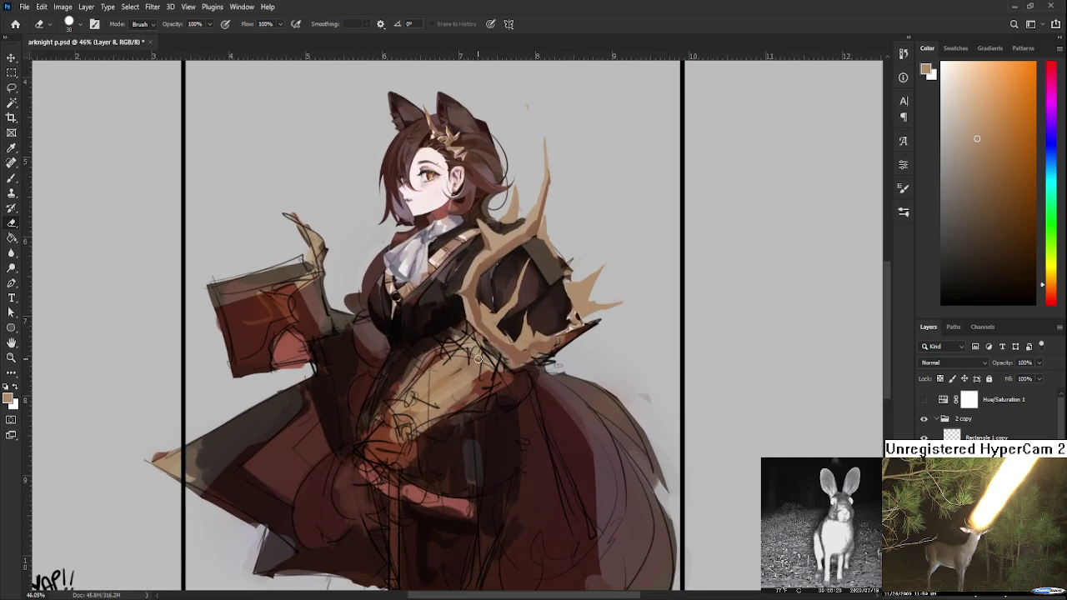
scroll(476, 358, "down", 1)
key("r")
mouse_move(479, 359)
left_mouse_down()
mouse_move(583, 374)
mouse_move(487, 479)
left_mouse_up()
scroll(484, 476, "down", 1)
scroll(463, 454, "down", 2)
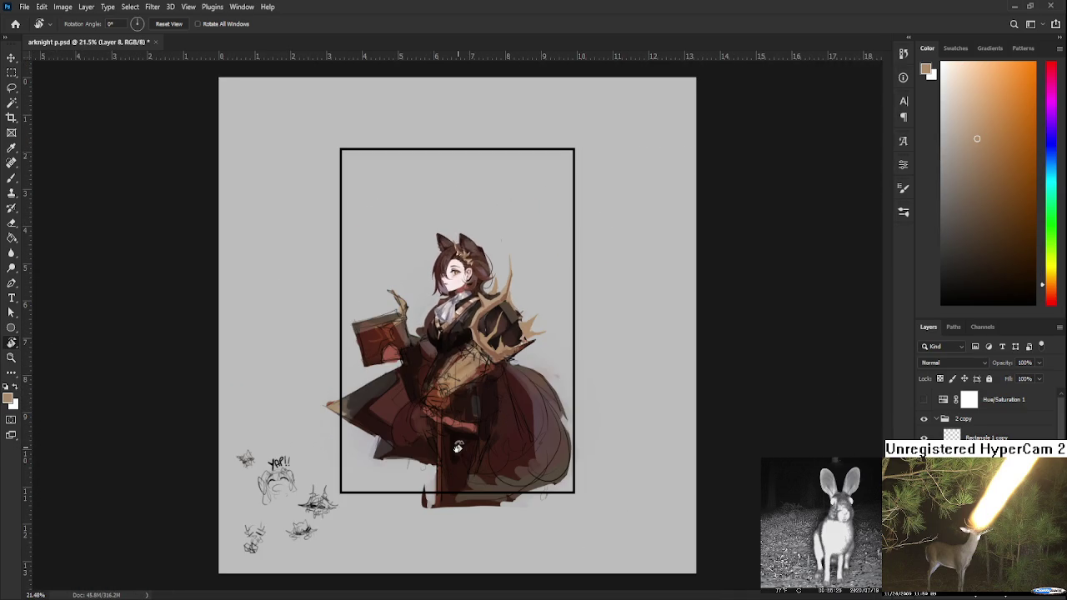
scroll(454, 408, "up", 2)
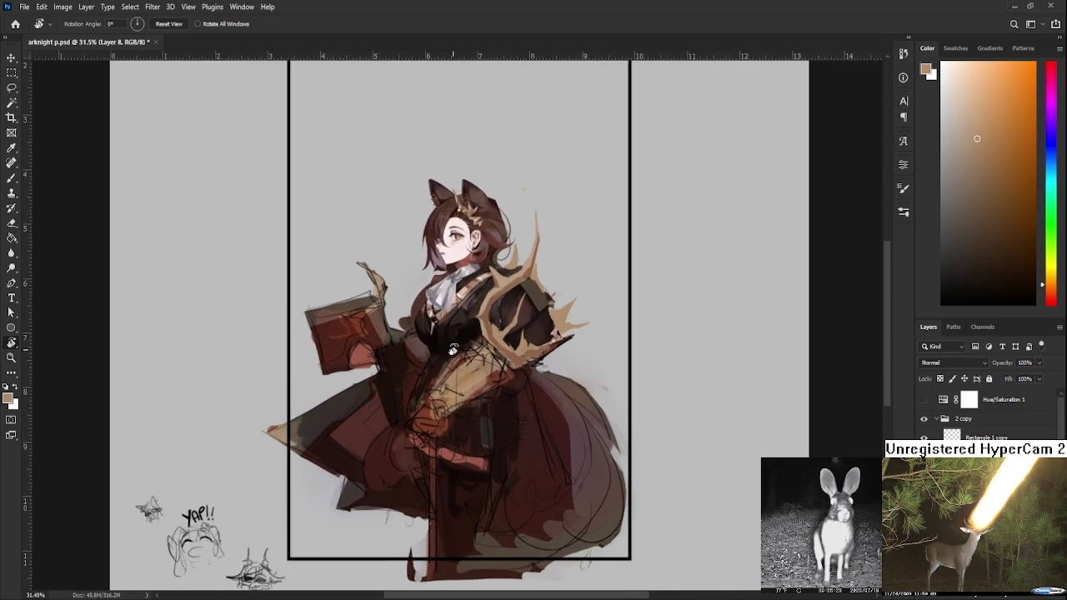
scroll(452, 350, "up", 1)
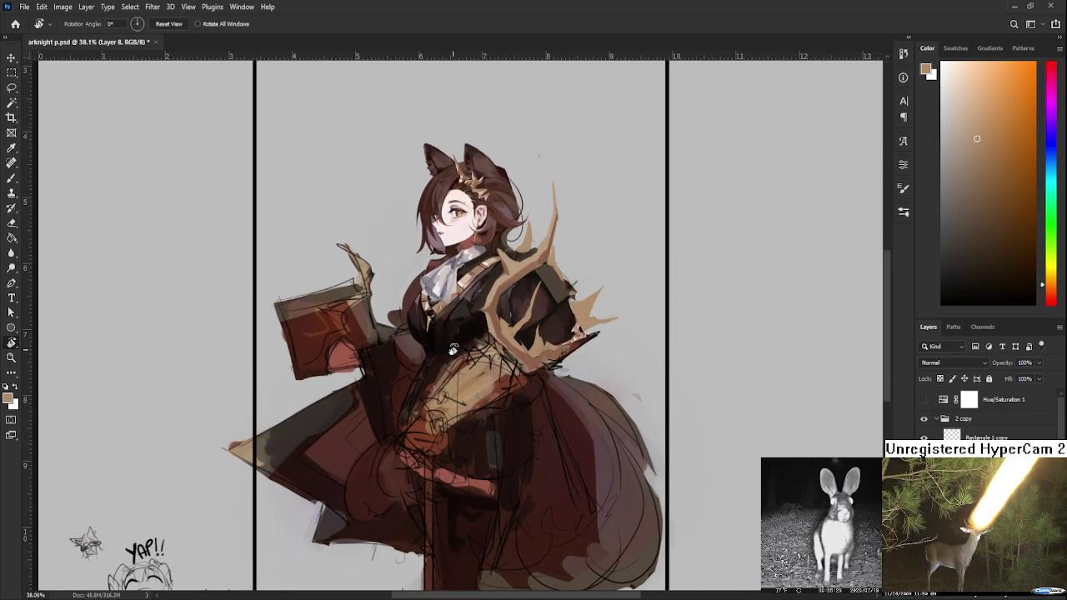
scroll(452, 350, "down", 2)
scroll(452, 350, "down", 1)
scroll(454, 352, "up", 2)
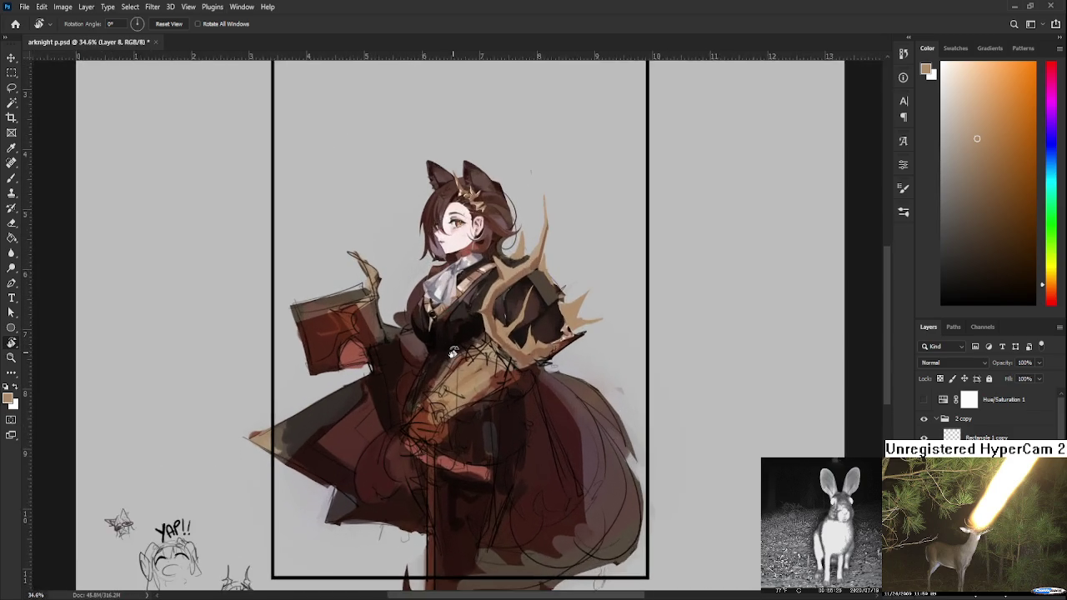
scroll(456, 353, "up", 2)
scroll(457, 353, "up", 1)
scroll(457, 353, "down", 1)
scroll(457, 355, "down", 1)
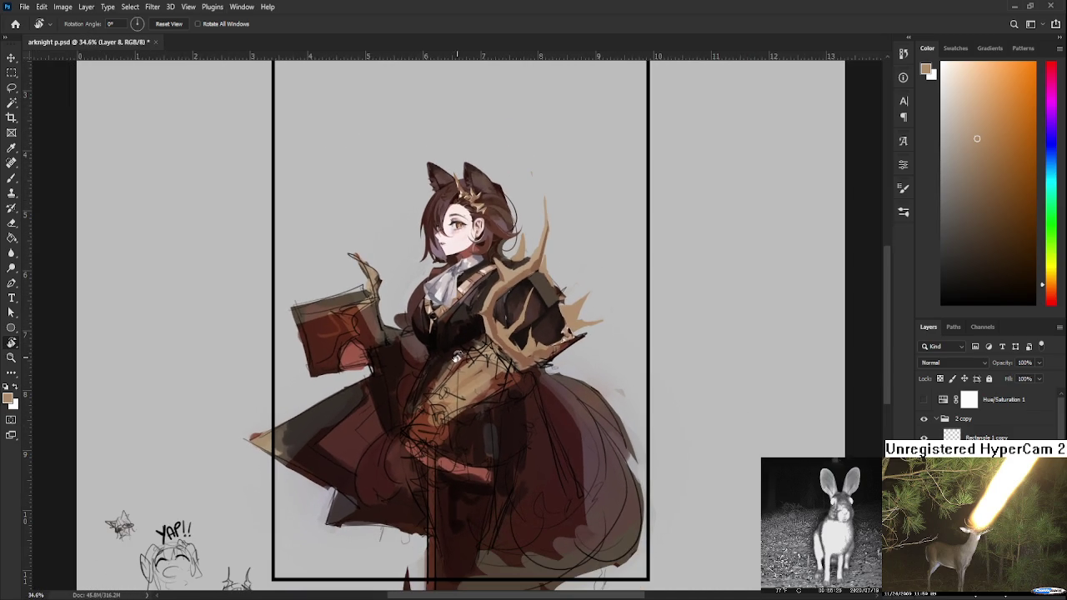
scroll(455, 356, "down", 1)
scroll(455, 355, "down", 1)
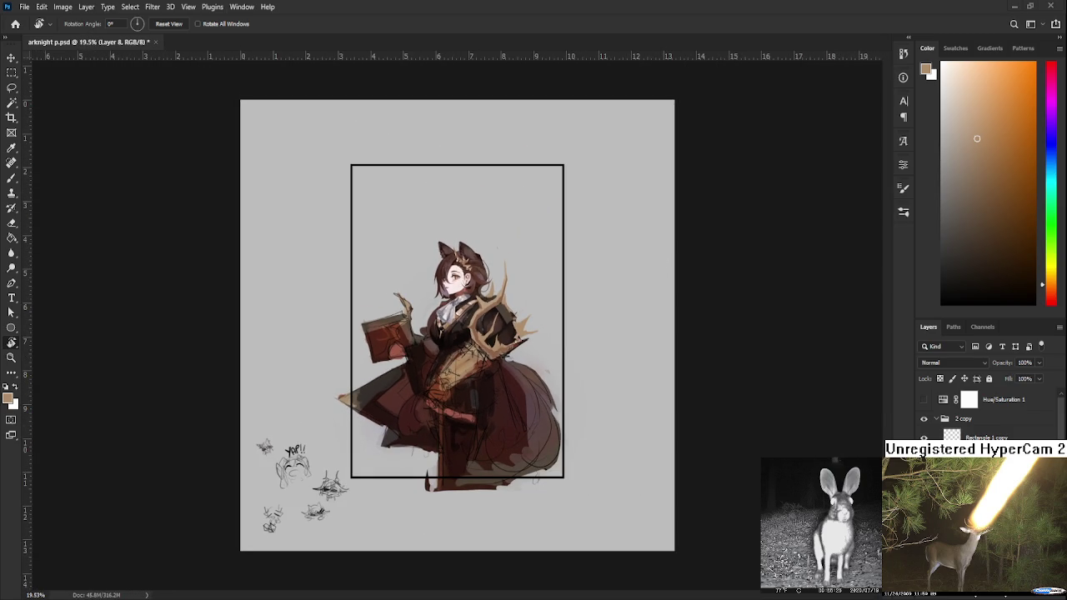
scroll(500, 355, "up", 1)
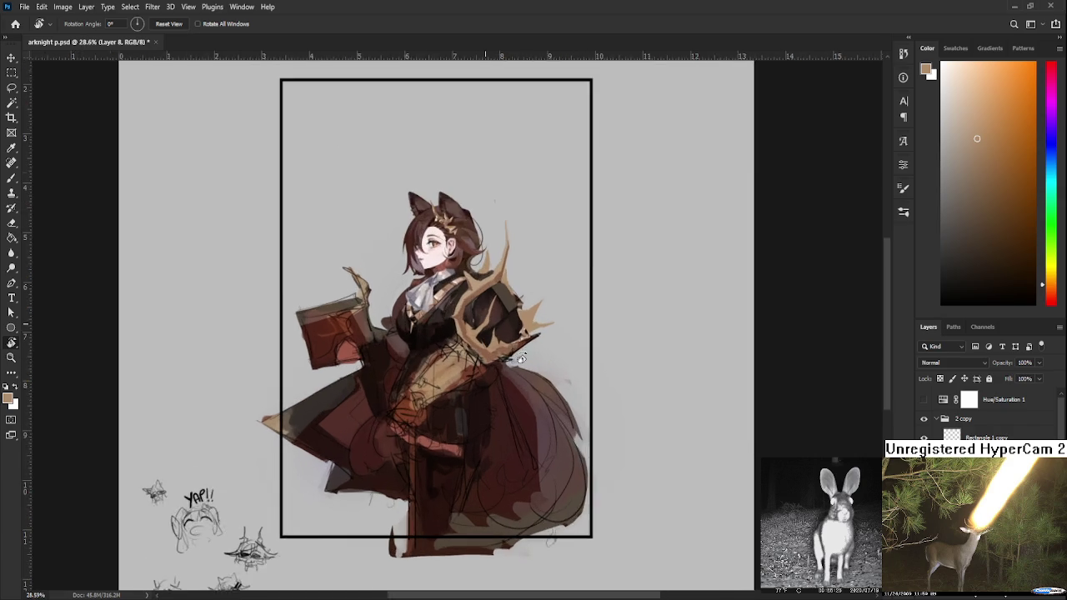
scroll(492, 350, "up", 1)
scroll(475, 344, "up", 1)
scroll(476, 343, "down", 1)
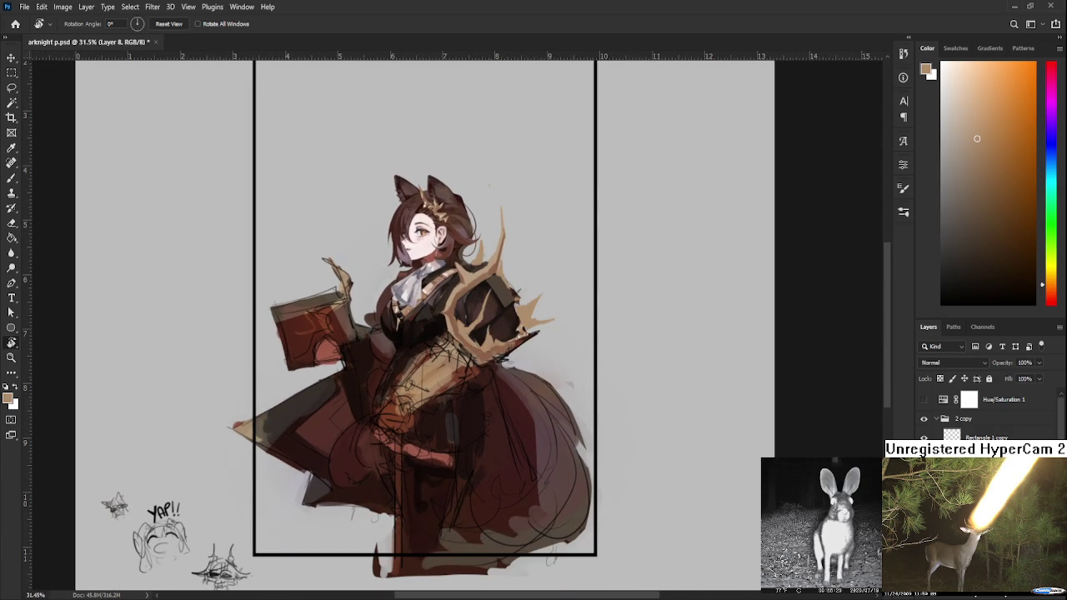
scroll(453, 384, "up", 1)
scroll(452, 384, "up", 1)
key("b")
left_click(451, 308, "alt")
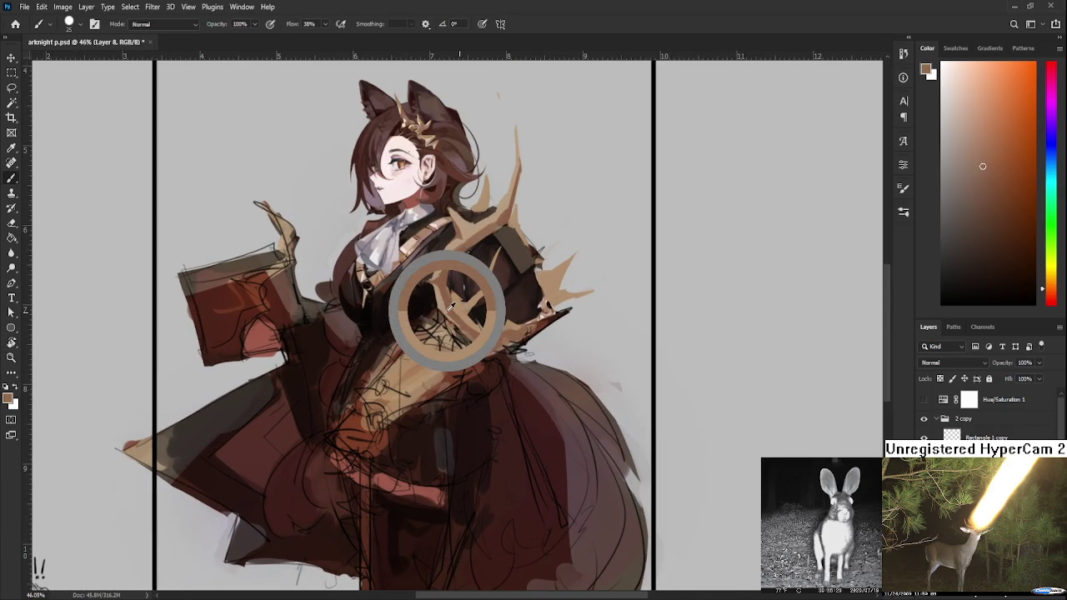
left_click_drag(471, 327, 434, 379)
scroll(480, 338, "left", 1)
left_click(453, 388, "alt")
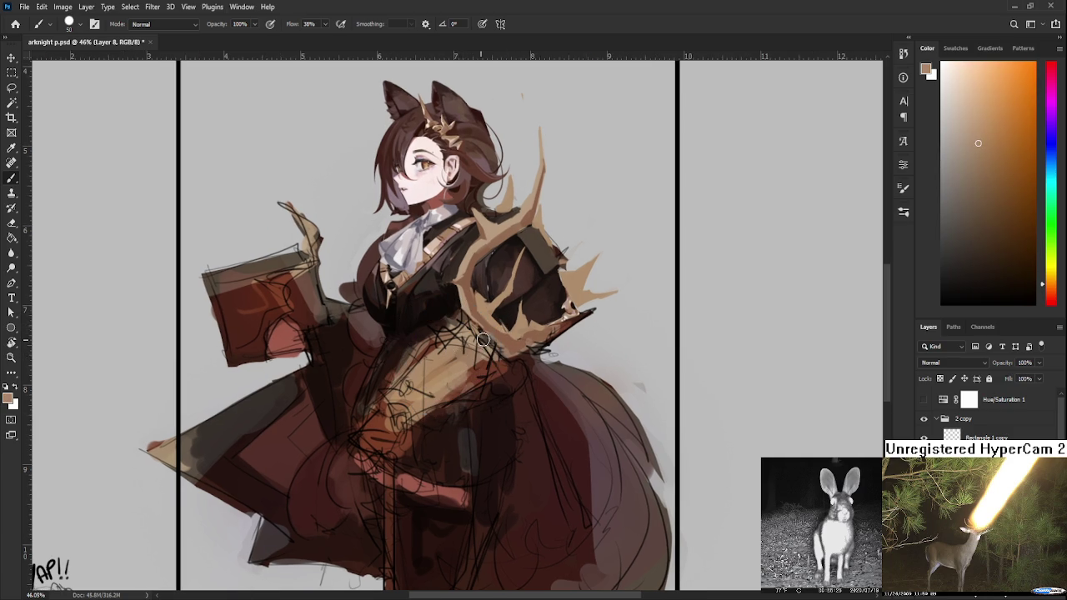
left_click_drag(483, 342, 525, 371)
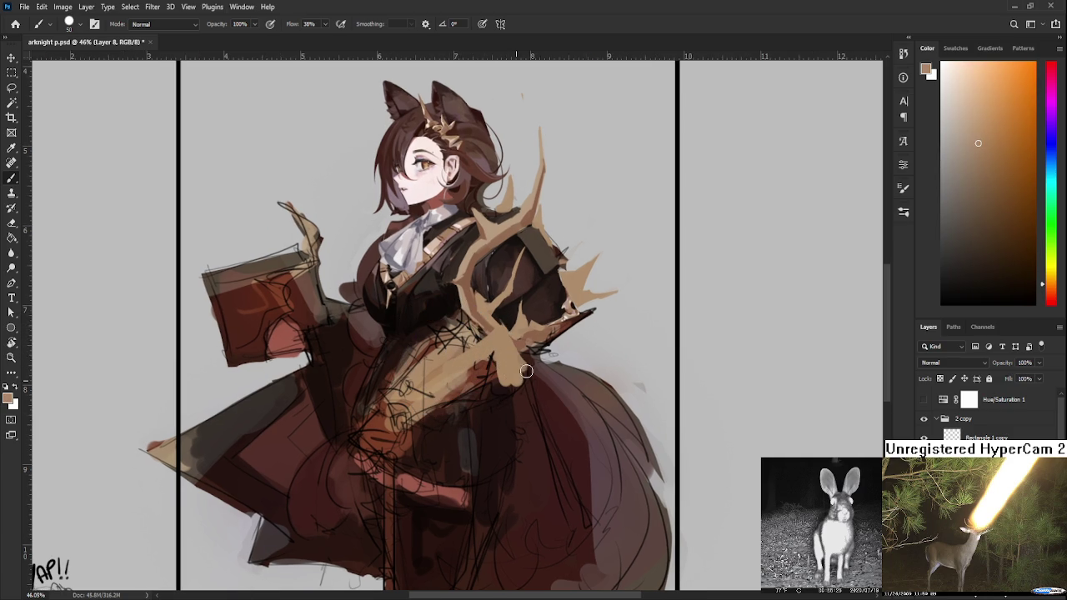
mouse_move(443, 372)
left_mouse_down()
mouse_move(463, 400)
mouse_move(476, 383)
mouse_move(500, 417)
mouse_move(469, 424)
mouse_move(467, 383)
left_mouse_up()
scroll(471, 425, "down", 1)
left_click_drag(463, 438, 494, 436)
key("e")
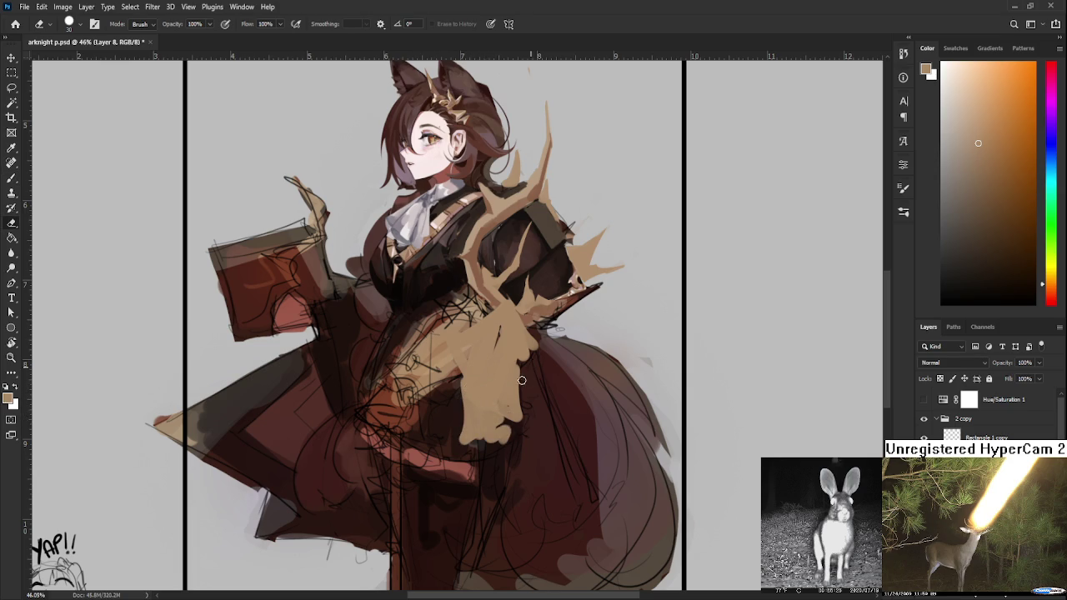
left_click_drag(532, 365, 519, 426)
key("b")
mouse_move(463, 402)
left_mouse_down()
mouse_move(450, 429)
mouse_move(512, 449)
left_mouse_up()
mouse_move(501, 444)
left_mouse_down()
mouse_move(521, 420)
mouse_move(485, 445)
mouse_move(518, 450)
mouse_move(513, 436)
mouse_move(501, 450)
left_mouse_up()
left_click_drag(474, 412, 518, 465)
key("e")
mouse_move(527, 415)
left_mouse_down()
mouse_move(529, 451)
mouse_move(496, 468)
mouse_move(525, 452)
left_mouse_up()
key("b")
scroll(555, 392, "down", 3)
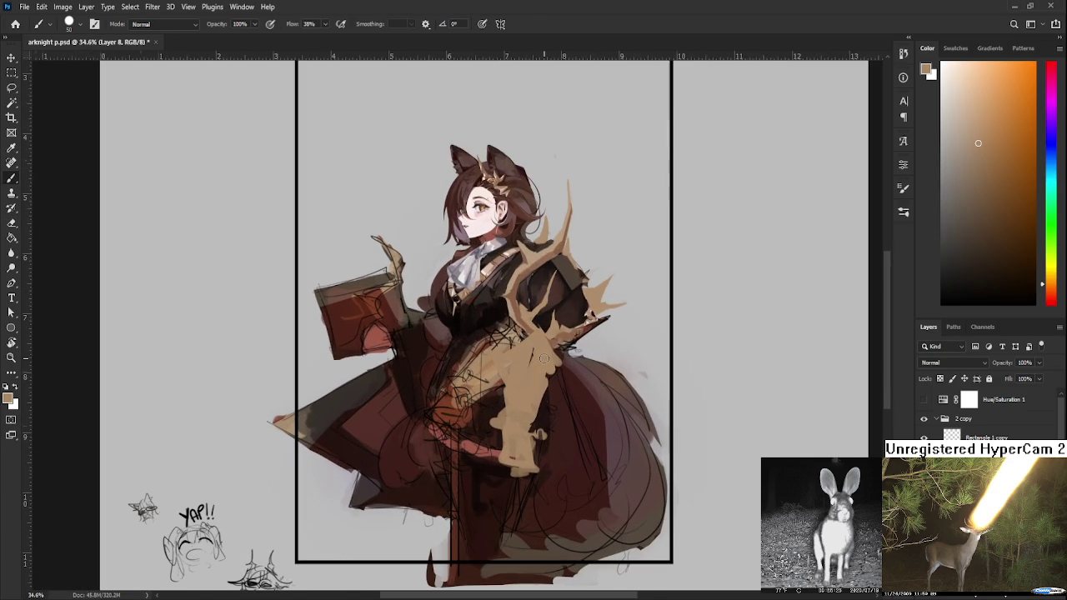
scroll(542, 359, "up", 2)
key("l")
left_click_drag(603, 411, 598, 400)
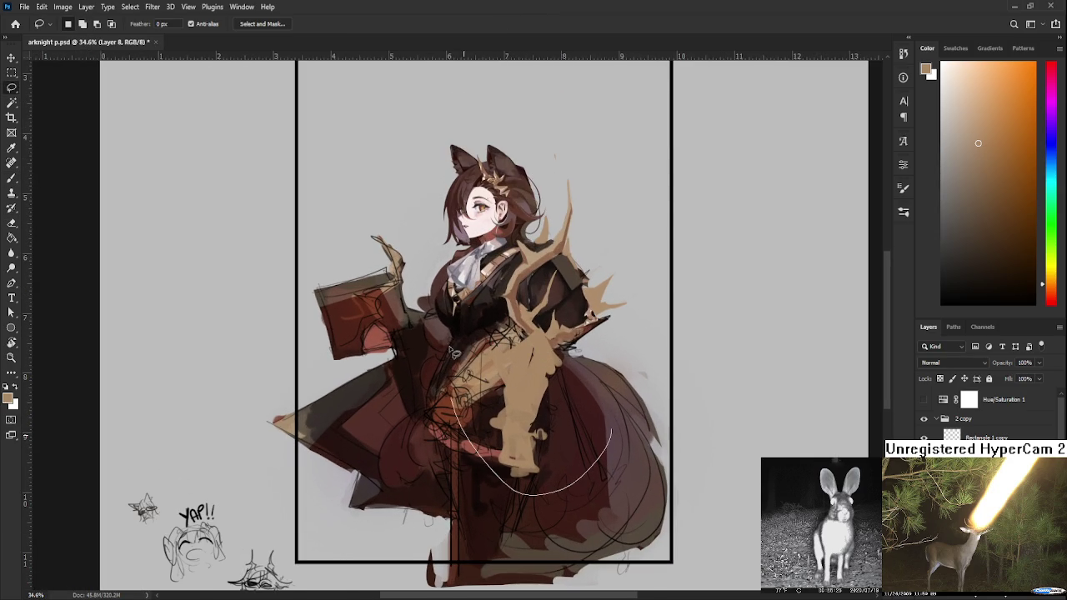
key("Delete")
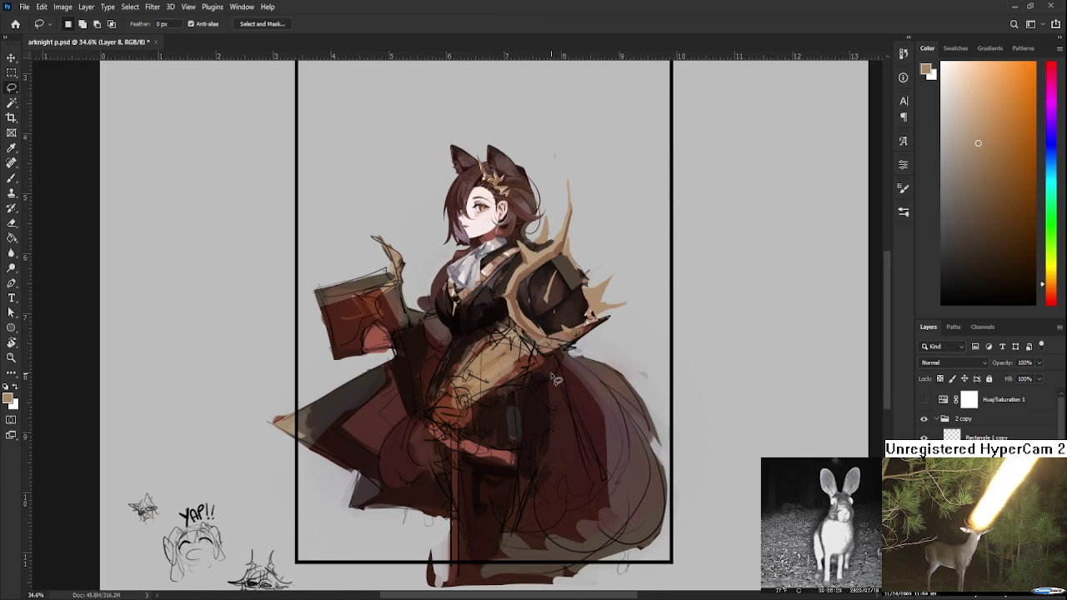
key("ctrl+z")
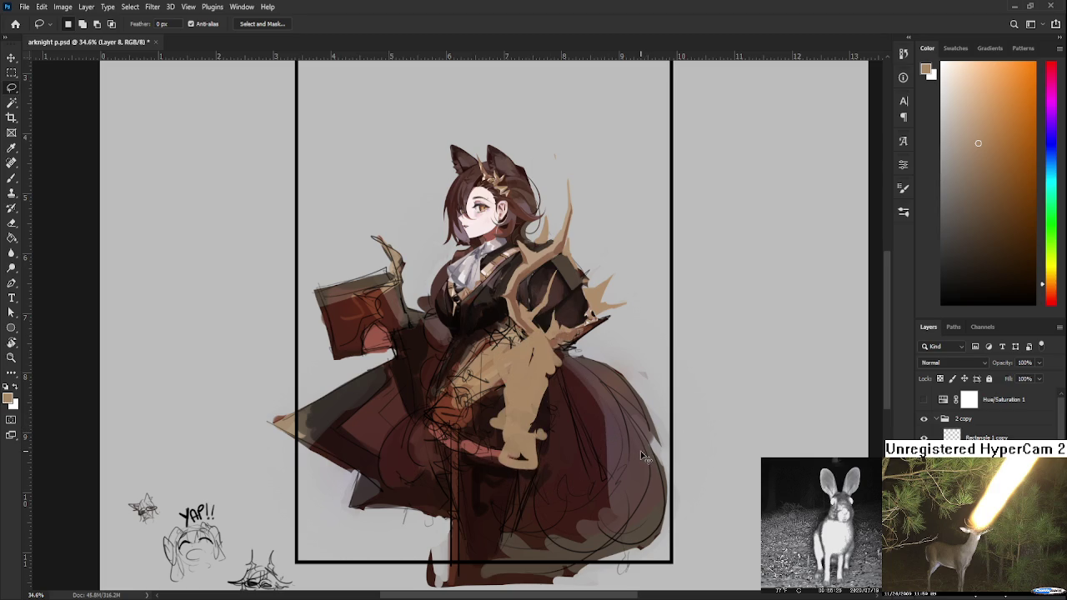
key("ctrl+z")
key("ctrl+z")
key("ctrl+z")
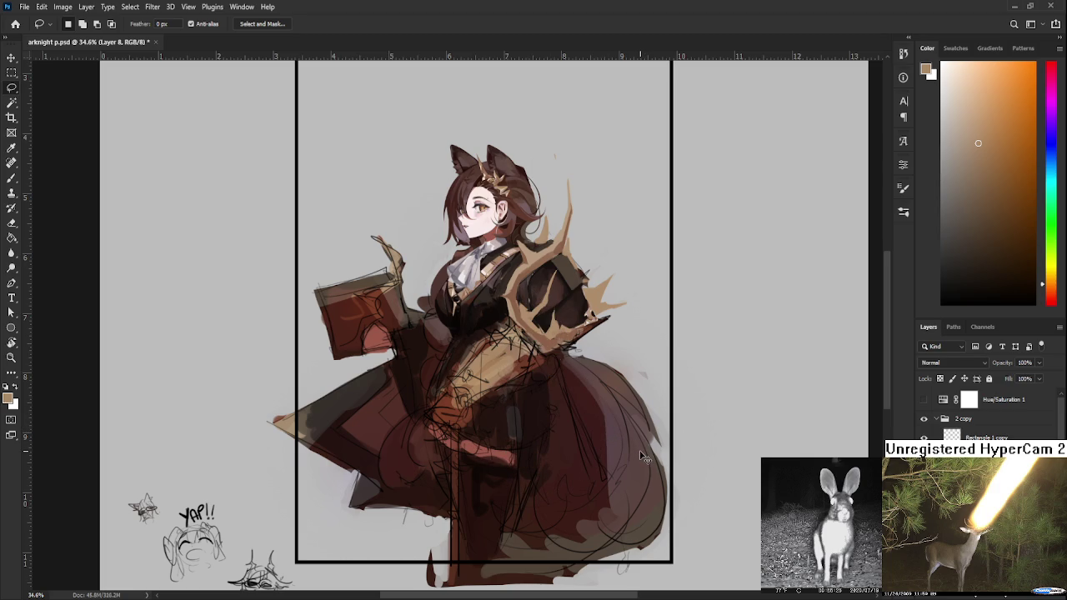
left_click_drag(578, 419, 697, 458)
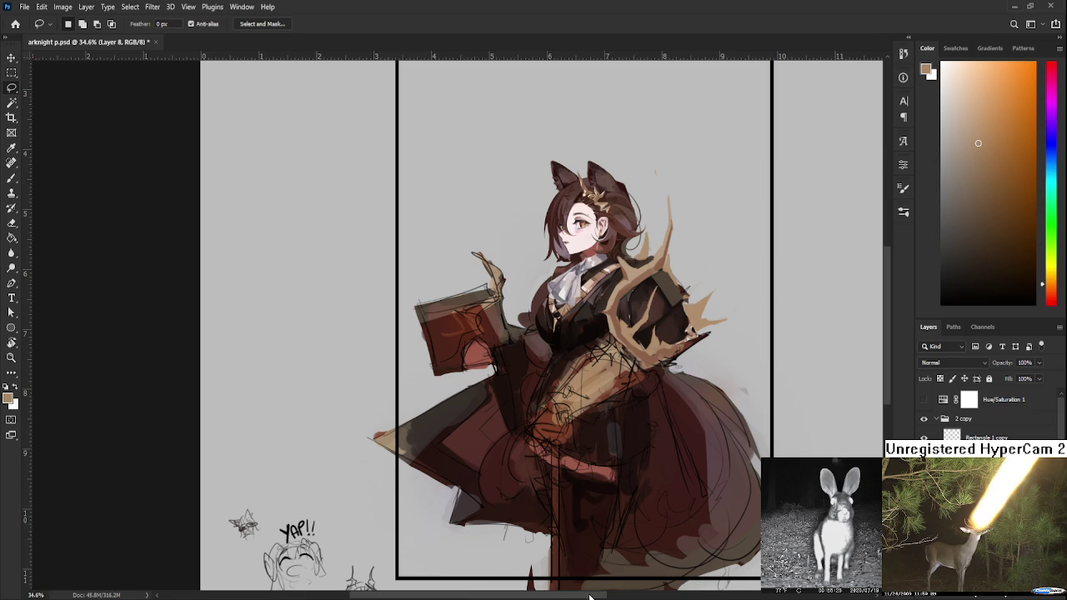
- Briefly view the gold horn shapes on their own, then show the whole painting again
scroll(587, 408, "up", 2)
scroll(587, 408, "up", 3)
scroll(589, 419, "down", 2)
scroll(589, 419, "down", 2)
scroll(588, 419, "down", 2)
scroll(590, 367, "up", 1)
scroll(575, 391, "down", 2)
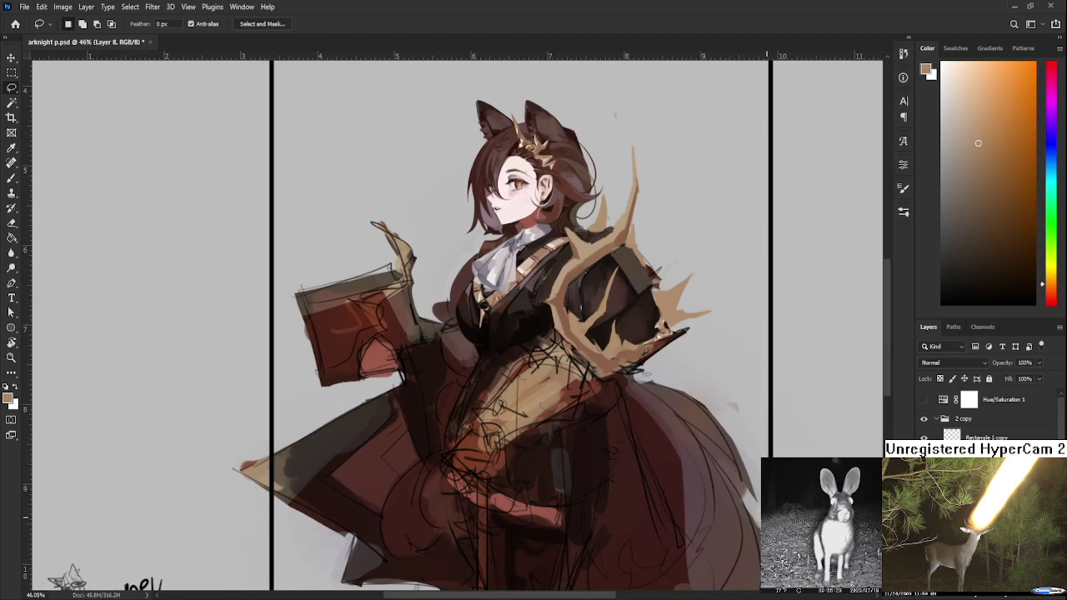
left_click(923, 455, "alt")
left_click(923, 455, "alt")
- Sample dark brown from the dress and paint over the chest and waist
key("ctrl+shift+alt+n")
key("b")
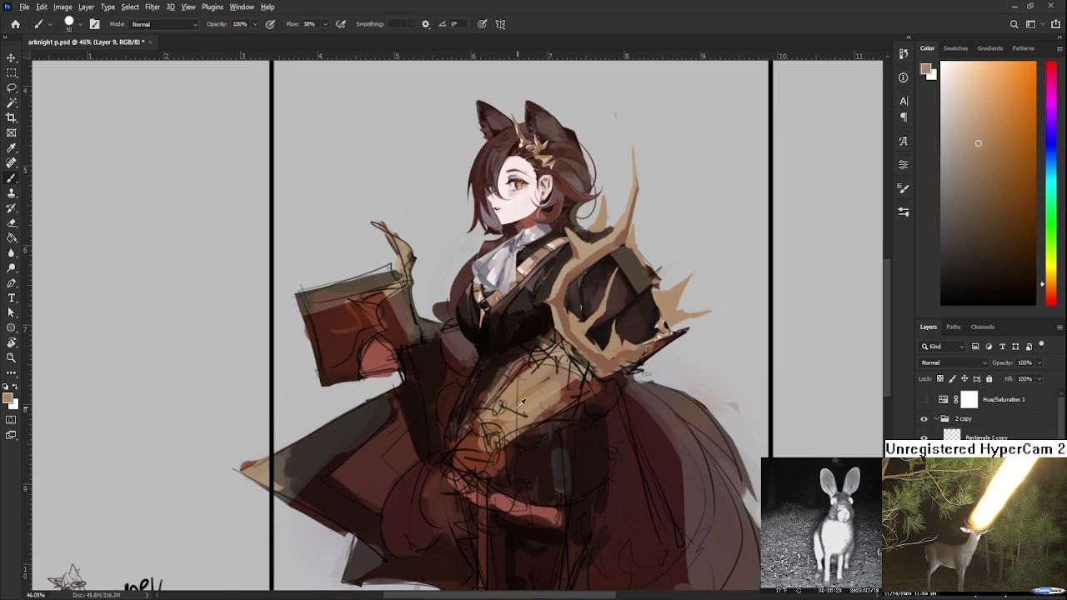
left_click(491, 376, "alt")
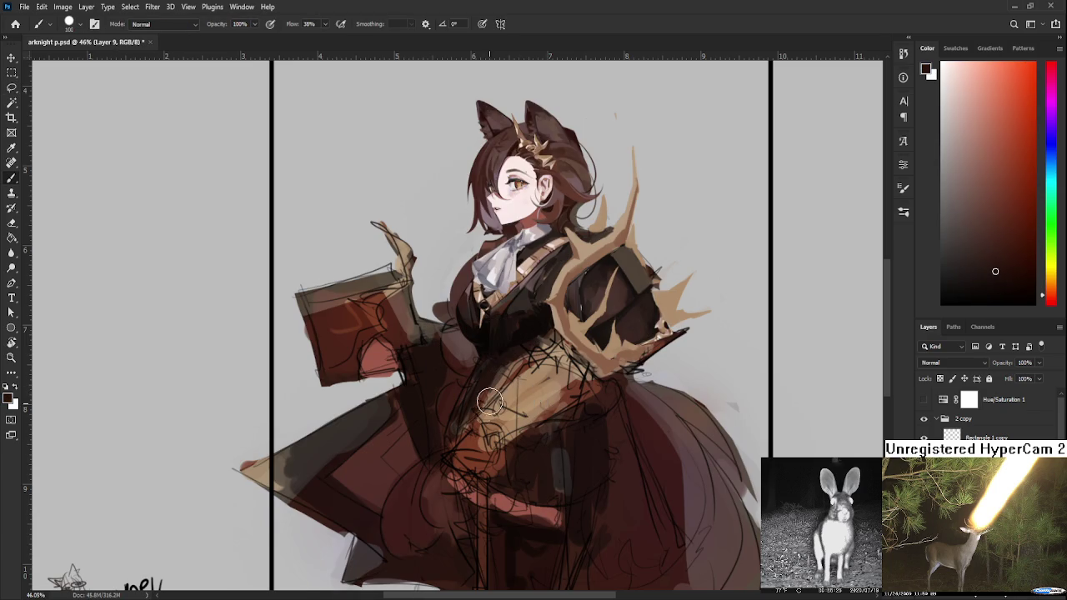
left_click_drag(500, 390, 460, 454)
left_click_drag(482, 411, 495, 476)
left_click(495, 357, "alt")
mouse_move(495, 357)
left_mouse_down()
mouse_move(544, 430)
mouse_move(575, 359)
mouse_move(594, 392)
mouse_move(572, 389)
mouse_move(588, 383)
left_mouse_up()
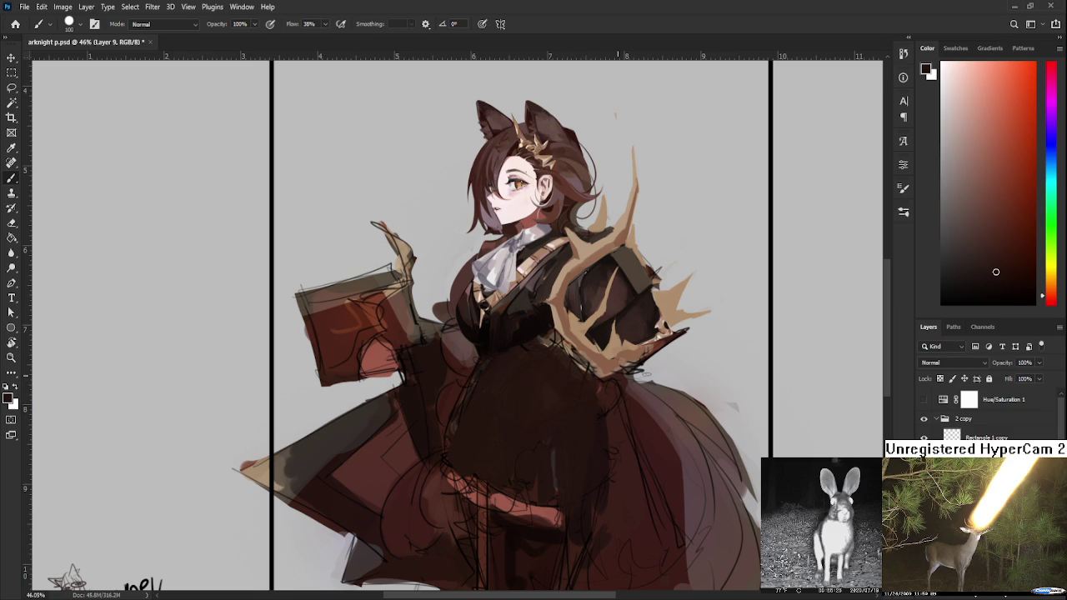
left_click(595, 353, "alt")
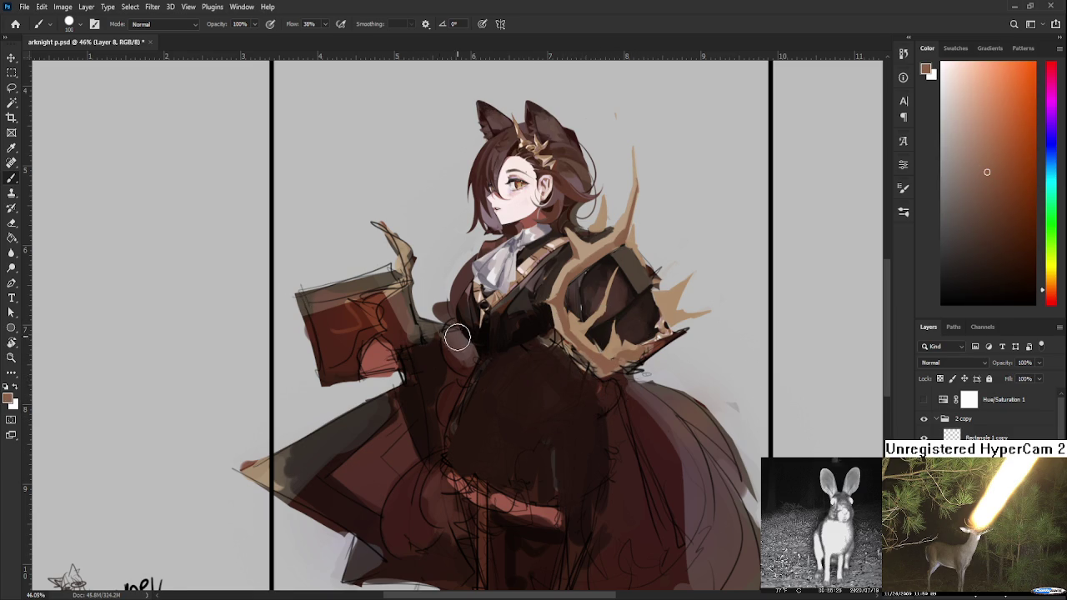
scroll(501, 359, "down", 1)
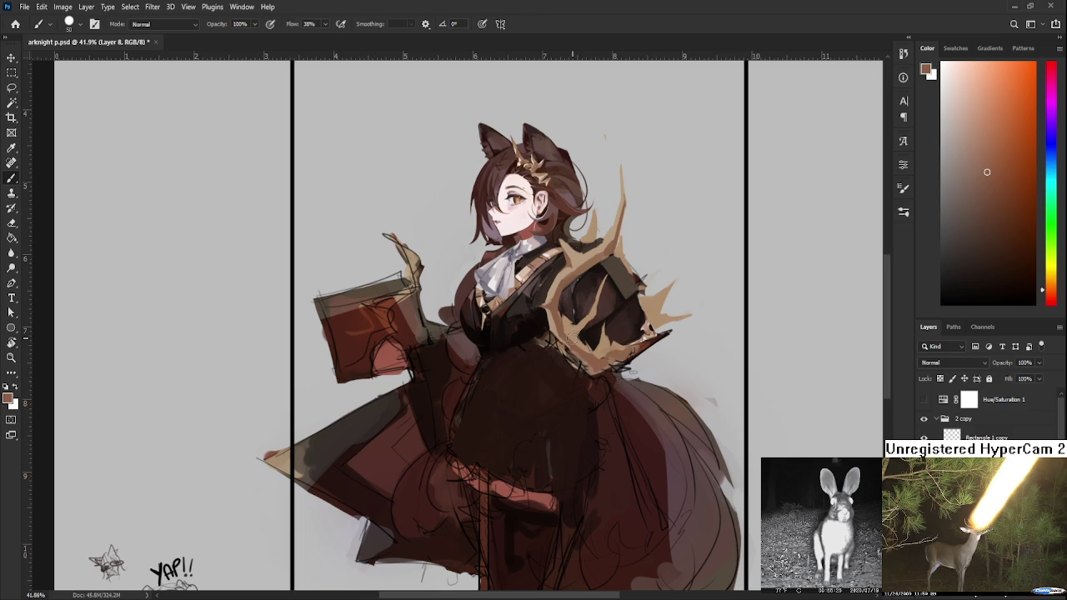
- Sample the horns' light tan and block in the hand below the shoulder ornament
mouse_move(575, 337)
left_mouse_down()
mouse_move(524, 322)
mouse_move(530, 390)
left_mouse_up()
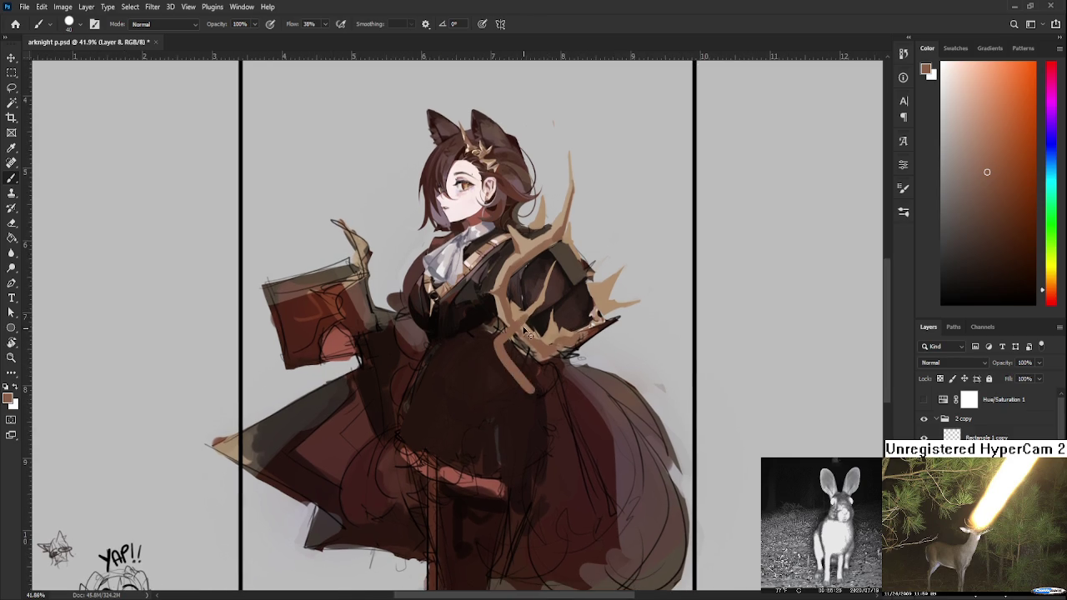
left_click(521, 315, "alt")
mouse_move(519, 321)
left_mouse_down()
mouse_move(517, 381)
mouse_move(582, 337)
mouse_move(568, 455)
left_mouse_up()
left_click_drag(534, 392, 546, 432)
left_click_drag(559, 357, 546, 421)
mouse_move(538, 375)
left_mouse_down()
mouse_move(523, 421)
mouse_move(567, 434)
left_mouse_up()
left_click_drag(584, 367, 564, 421)
left_click_drag(580, 385, 562, 457)
mouse_move(546, 450)
left_mouse_down()
mouse_move(535, 403)
mouse_move(537, 446)
left_mouse_up()
mouse_move(509, 376)
left_mouse_down()
mouse_move(534, 454)
mouse_move(521, 460)
mouse_move(544, 440)
mouse_move(574, 454)
left_mouse_up()
key("e")
mouse_move(588, 375)
left_mouse_down()
mouse_move(570, 455)
mouse_move(532, 454)
mouse_move(560, 472)
left_mouse_up()
key("b")
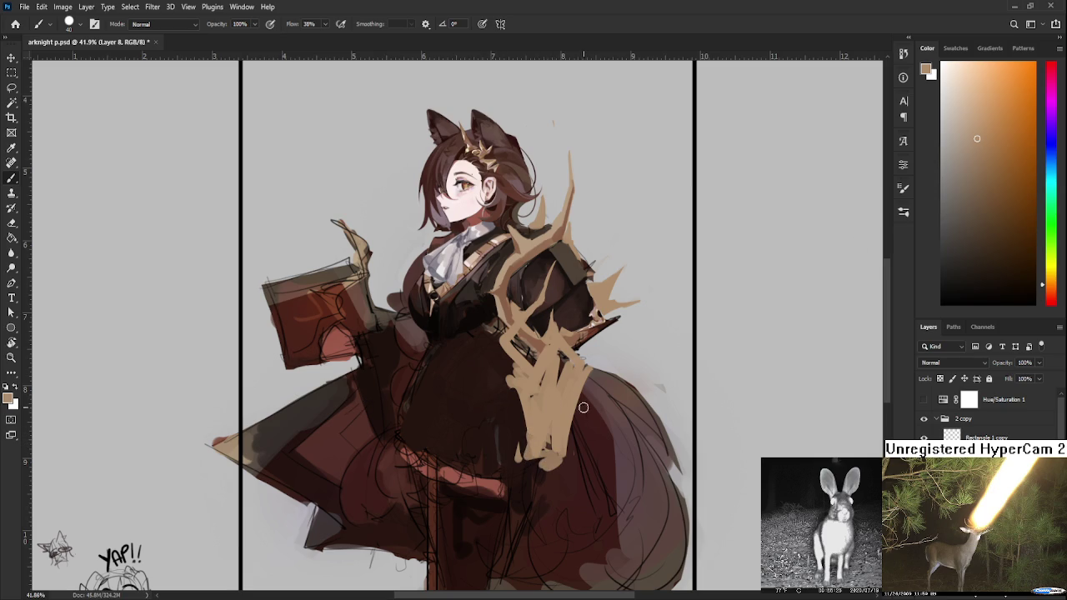
- Clean up the tan hand's edges, then paint the staff diagonally toward the lower left
mouse_move(573, 435)
left_mouse_down()
mouse_move(559, 384)
mouse_move(536, 386)
left_mouse_up()
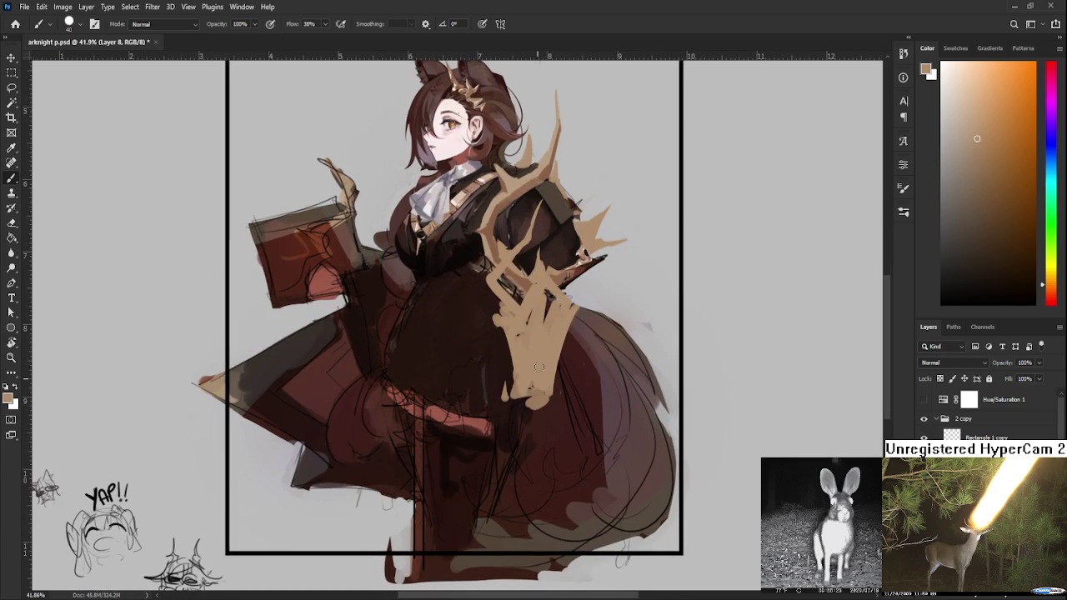
mouse_move(494, 322)
left_mouse_down()
mouse_move(518, 331)
mouse_move(487, 315)
mouse_move(516, 350)
mouse_move(511, 386)
mouse_move(505, 340)
mouse_move(509, 377)
mouse_move(525, 380)
left_mouse_up()
key("e")
key("b")
mouse_move(522, 343)
left_mouse_down()
mouse_move(542, 380)
mouse_move(545, 366)
mouse_move(549, 392)
mouse_move(527, 400)
mouse_move(526, 380)
mouse_move(544, 402)
left_mouse_up()
key("e")
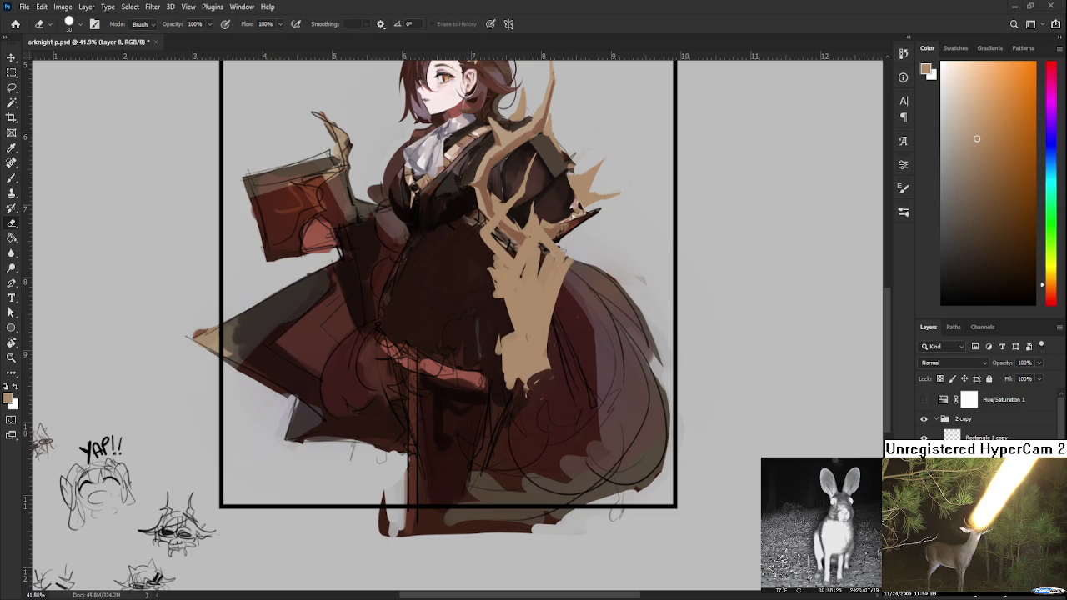
mouse_move(509, 327)
left_mouse_down()
mouse_move(504, 364)
mouse_move(541, 398)
left_mouse_up()
key("b")
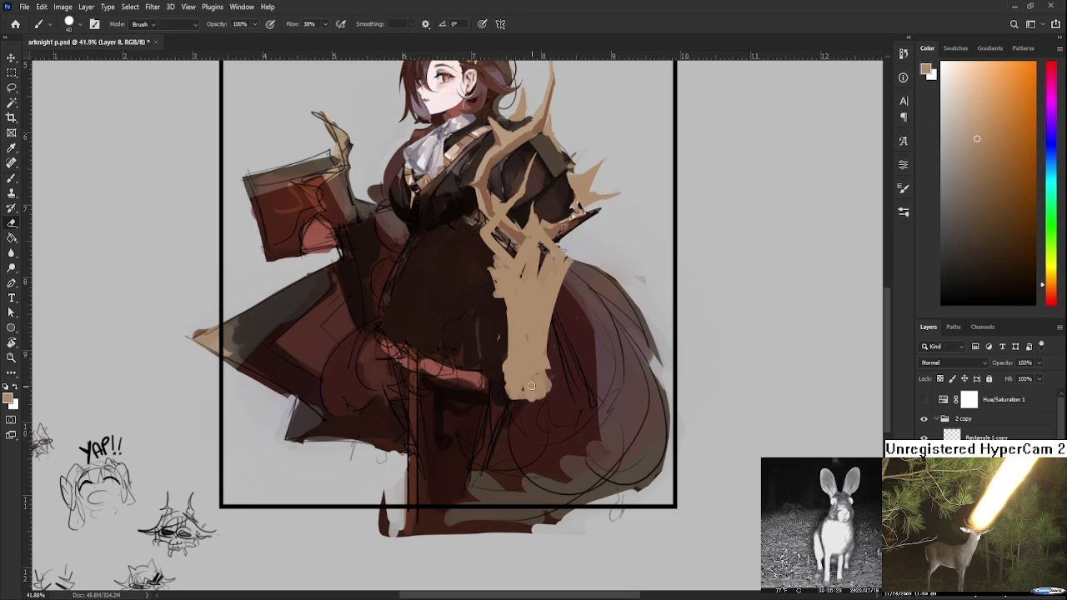
mouse_move(504, 371)
left_mouse_down()
mouse_move(512, 395)
mouse_move(540, 376)
mouse_move(517, 407)
mouse_move(542, 417)
left_mouse_up()
key("e")
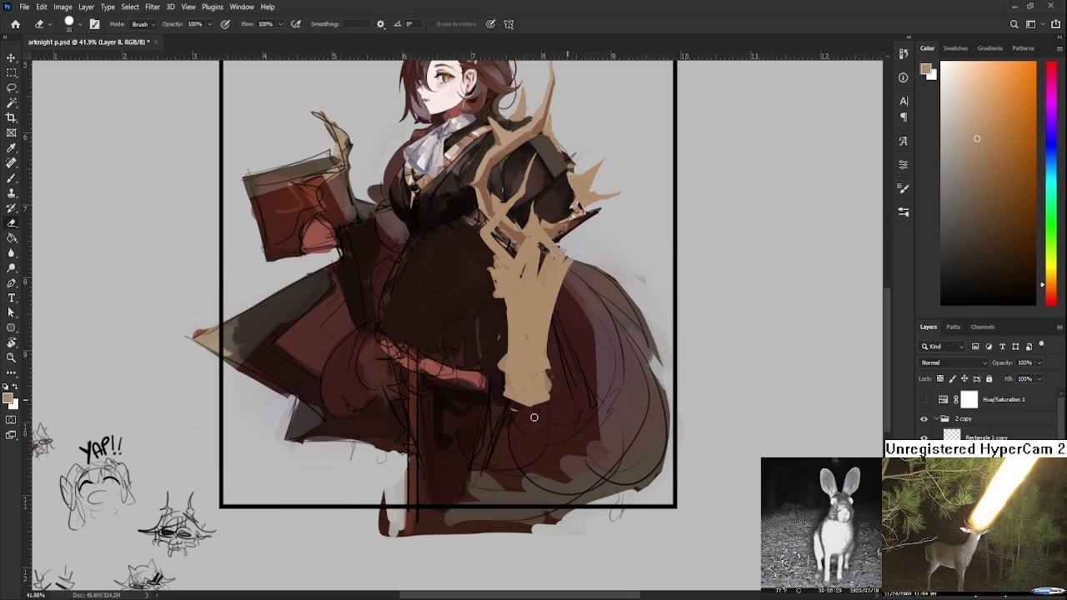
key("b")
left_click_drag(535, 406, 529, 411)
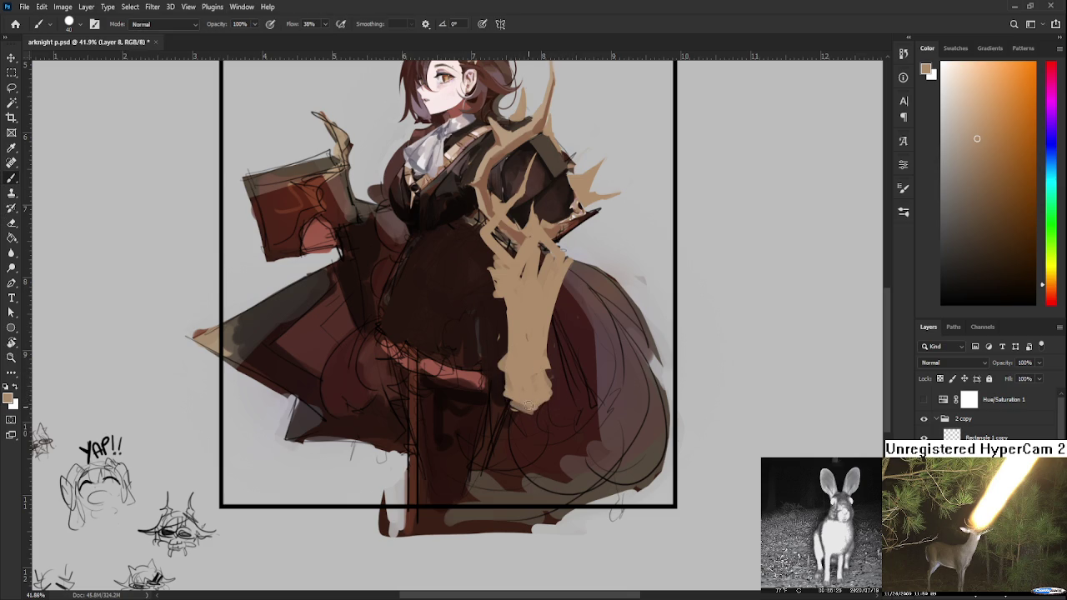
mouse_move(547, 376)
left_mouse_down()
mouse_move(591, 330)
mouse_move(579, 359)
mouse_move(471, 450)
mouse_move(514, 423)
mouse_move(417, 472)
mouse_move(395, 564)
left_mouse_up()
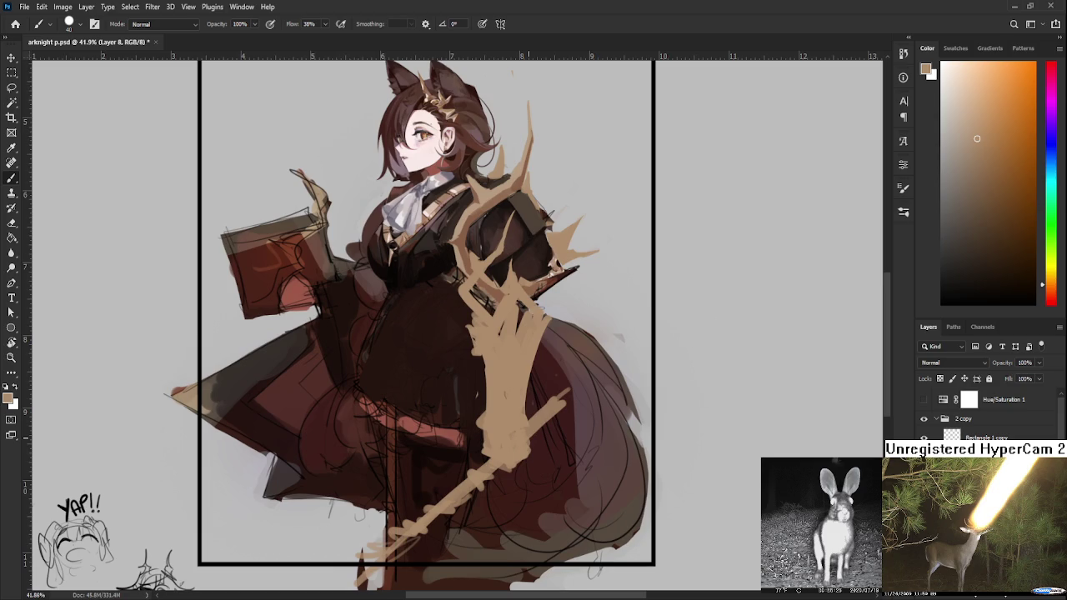
- Brush more beige onto the staff and hand
scroll(528, 422, "down", 2)
scroll(517, 401, "down", 2)
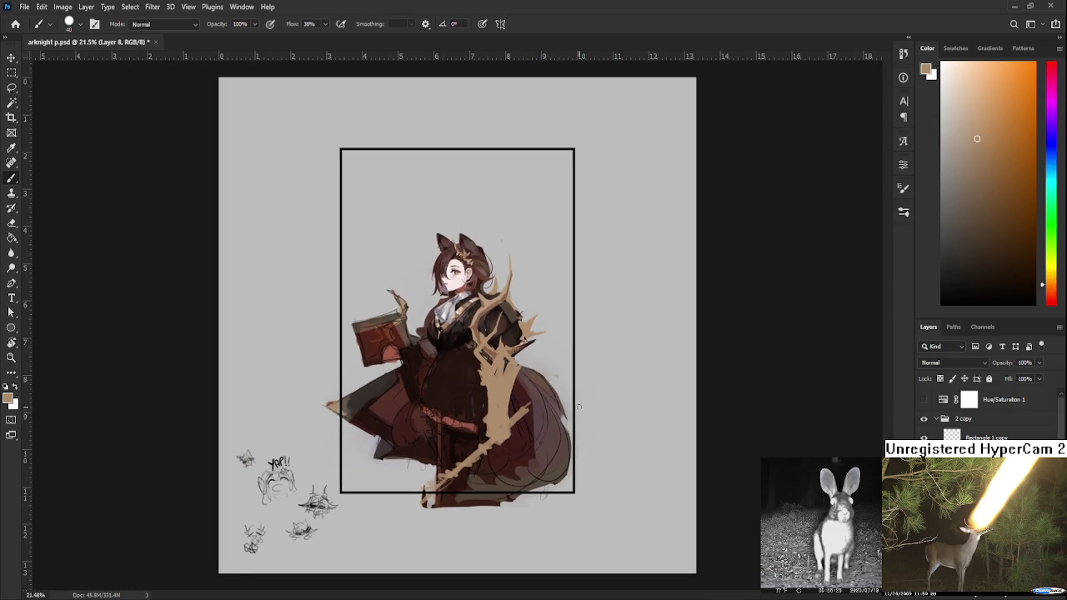
scroll(504, 367, "down", 2)
scroll(494, 341, "down", 2)
scroll(494, 342, "up", 2)
scroll(504, 366, "up", 2)
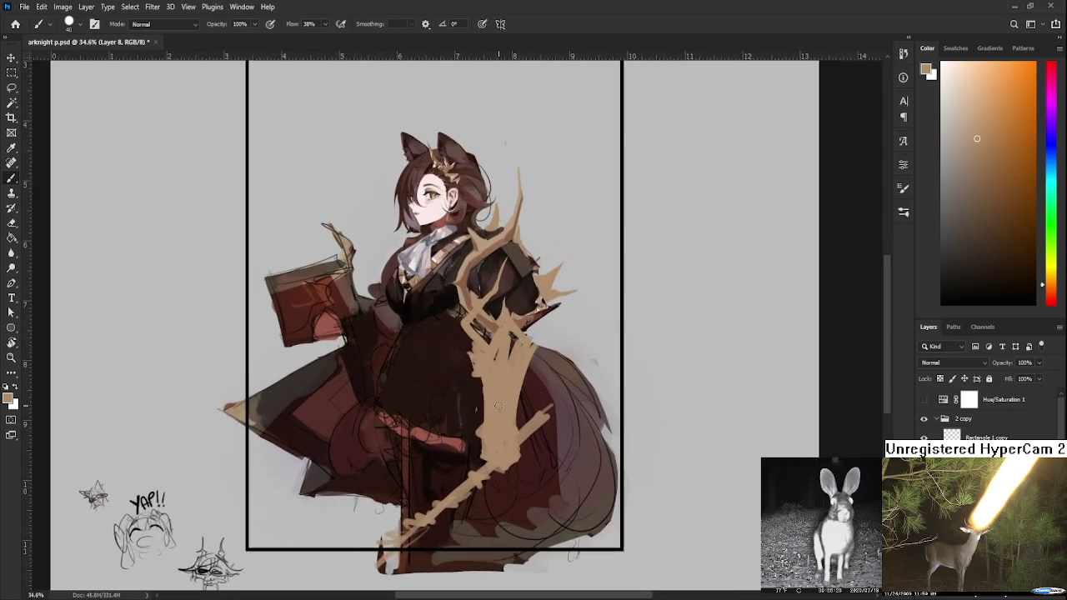
scroll(516, 392, "up", 2)
scroll(521, 406, "up", 1)
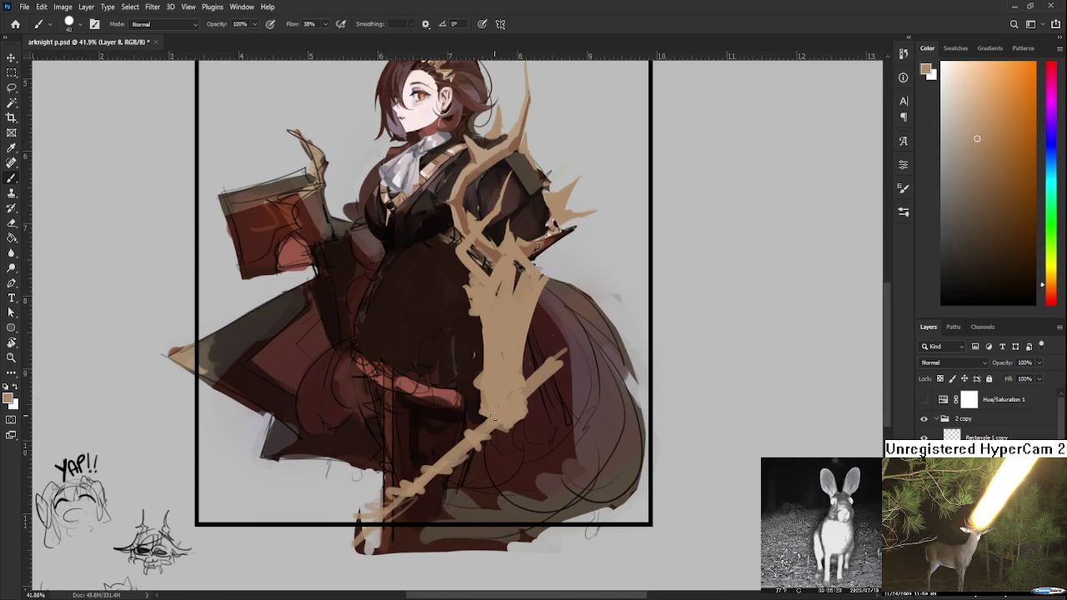
left_click_drag(481, 389, 476, 418)
- Lasso the beige hand shape and move it slightly right and down
scroll(521, 277, "up", 1)
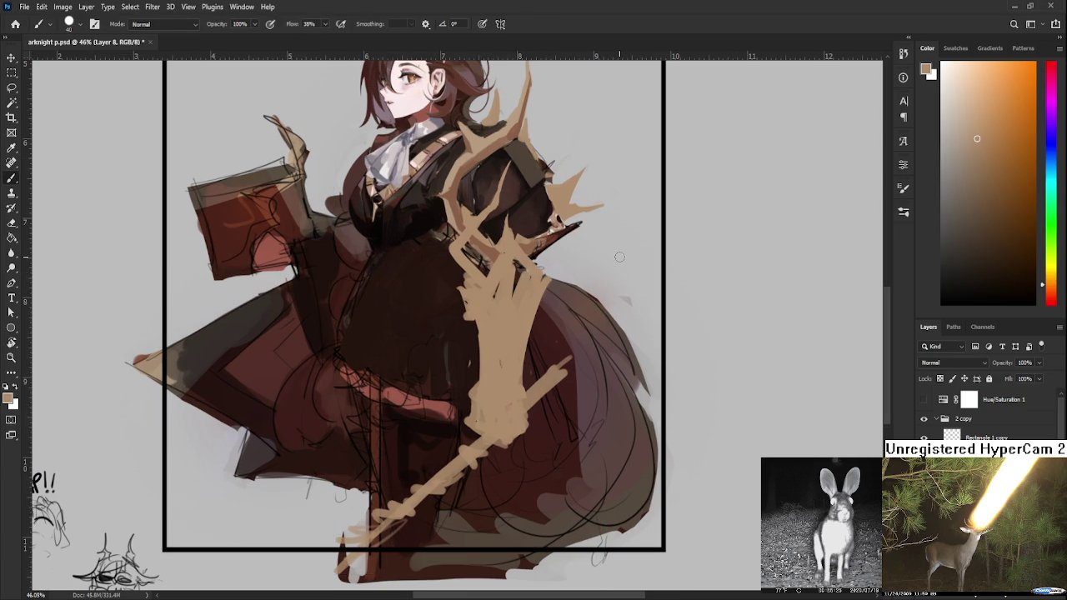
key("l")
mouse_move(482, 260)
left_mouse_down()
mouse_move(434, 393)
mouse_move(426, 288)
left_mouse_up()
key("ctrl+t")
mouse_move(548, 344)
left_mouse_down()
mouse_move(565, 351)
mouse_move(574, 338)
left_mouse_up()
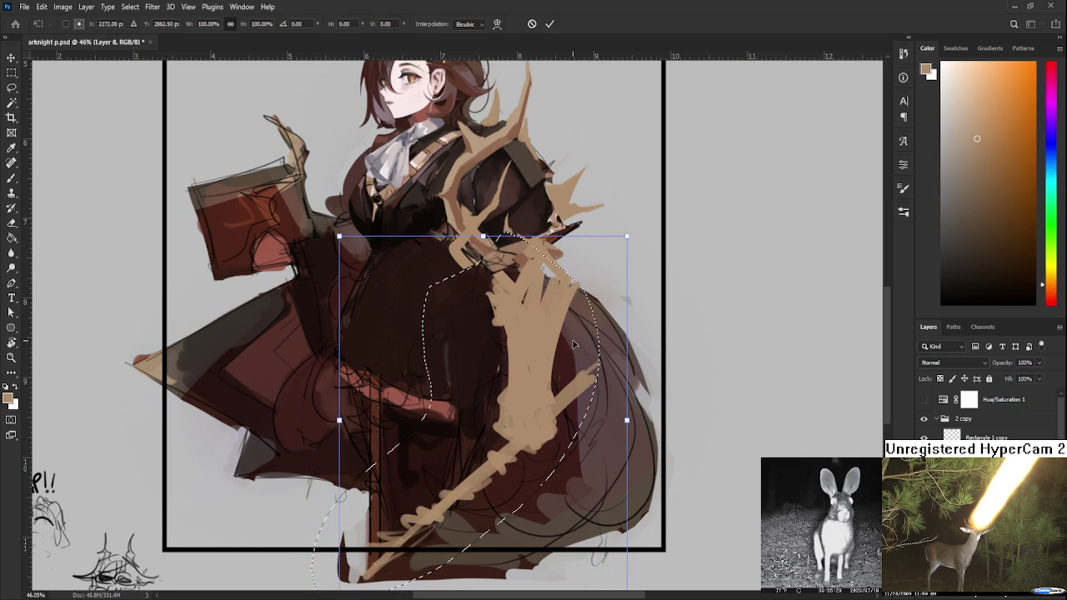
key("Return")
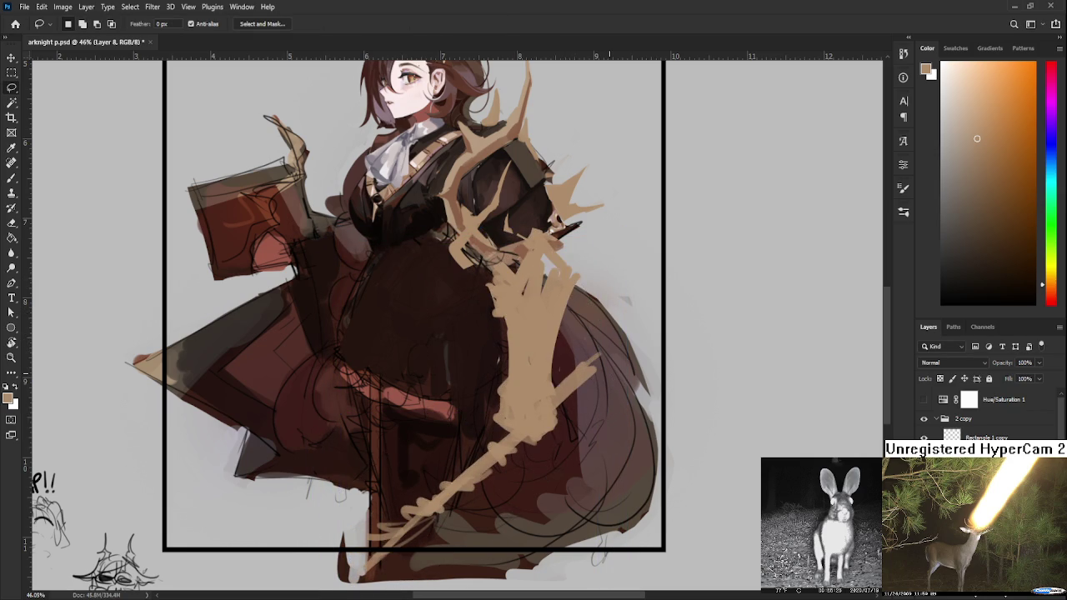
scroll(567, 292, "down", 1, "alt")
scroll(567, 292, "down", 3, "alt")
scroll(481, 334, "up", 2, "alt")
scroll(488, 344, "down", 1, "alt")
scroll(483, 342, "down", 2, "alt")
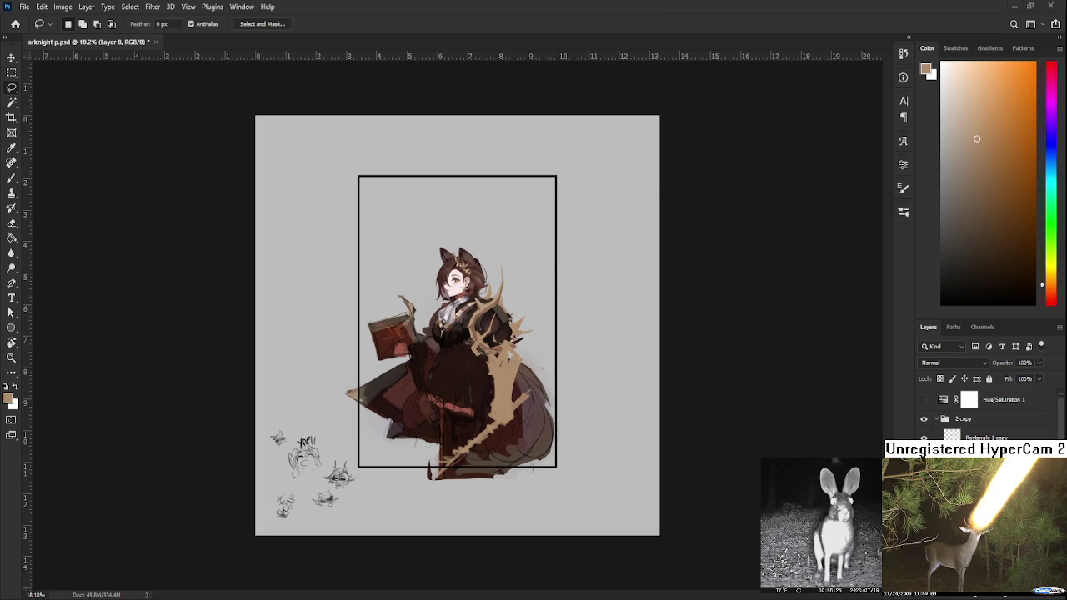
scroll(412, 381, "up", 1, "alt")
scroll(449, 389, "up", 1, "alt")
scroll(510, 367, "up", 2, "alt")
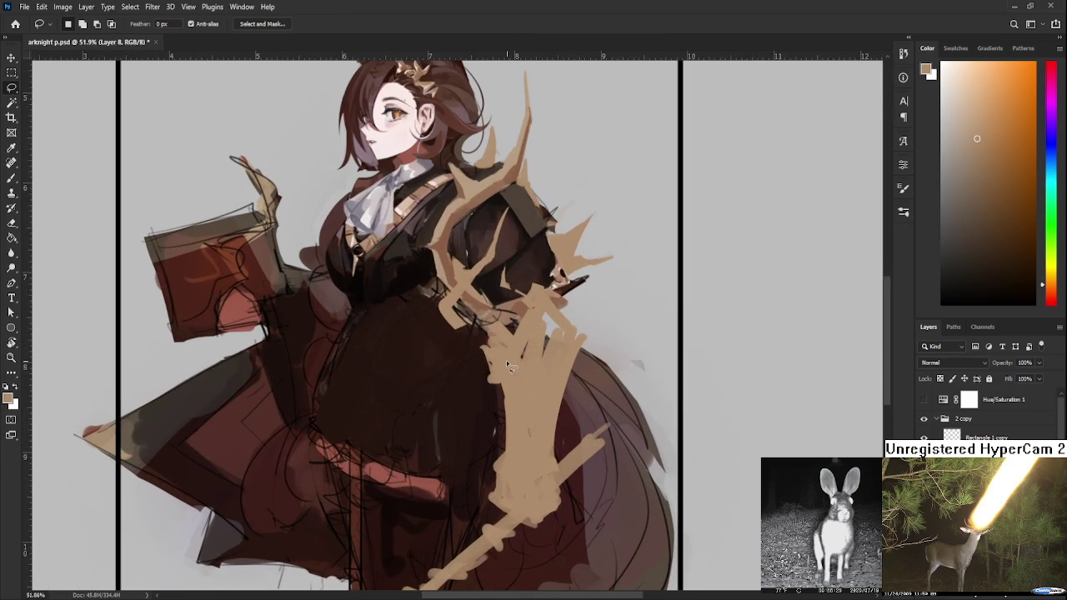
- Fill the dark notch in the tan hand and thicken its right edge
key("b")
mouse_move(461, 321)
left_mouse_down()
mouse_move(464, 283)
mouse_move(476, 335)
mouse_move(484, 326)
left_mouse_up()
left_click(483, 325, "alt")
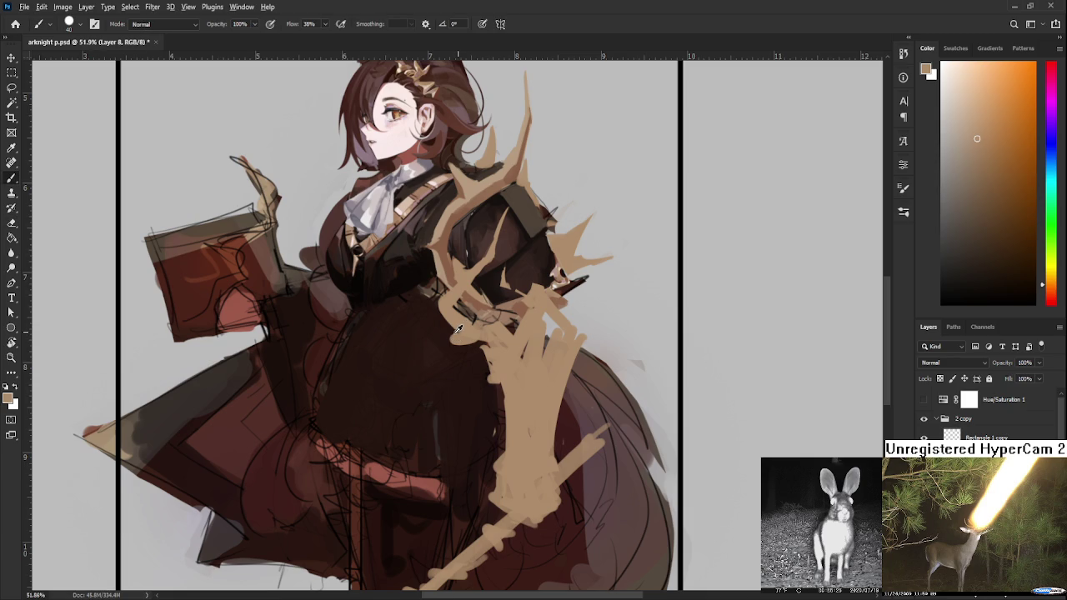
left_click(477, 325, "alt")
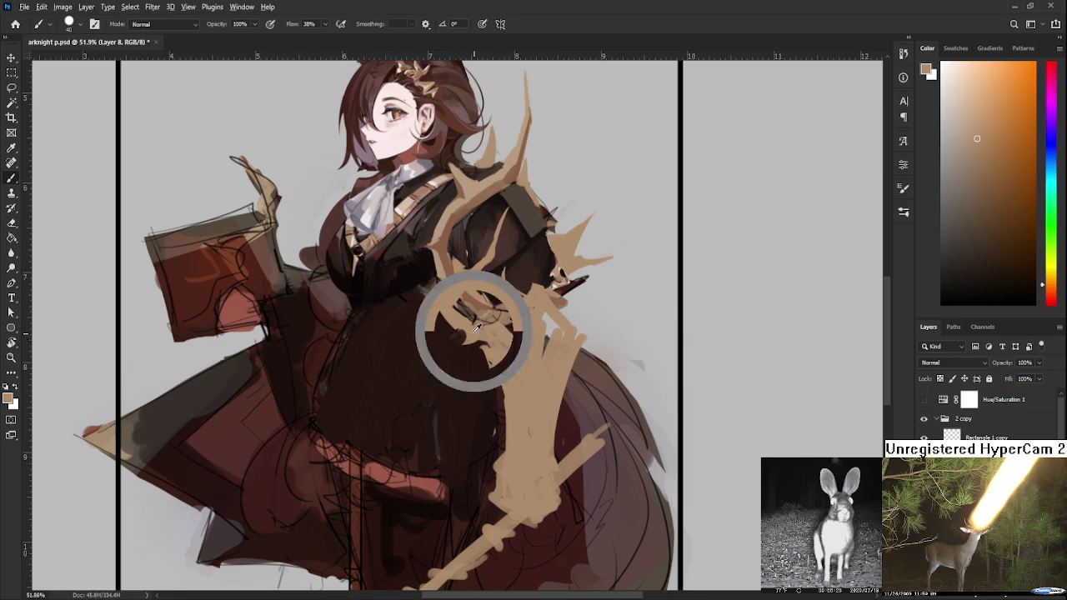
left_click(463, 357, "alt")
left_click(501, 350, "alt")
left_click(511, 382, "alt")
left_click(510, 406, "alt")
left_click(517, 430, "alt")
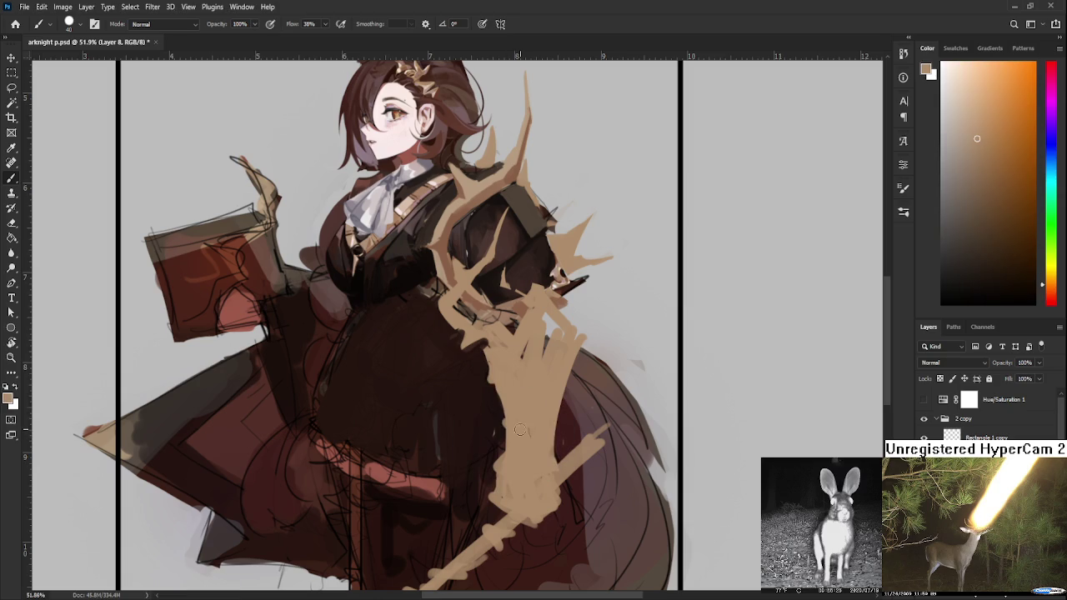
left_click(498, 418)
left_click_drag(554, 443, 563, 447)
- Paint a tan spike reaching up-right from the shoulder and dab tan beside the staff
key("e")
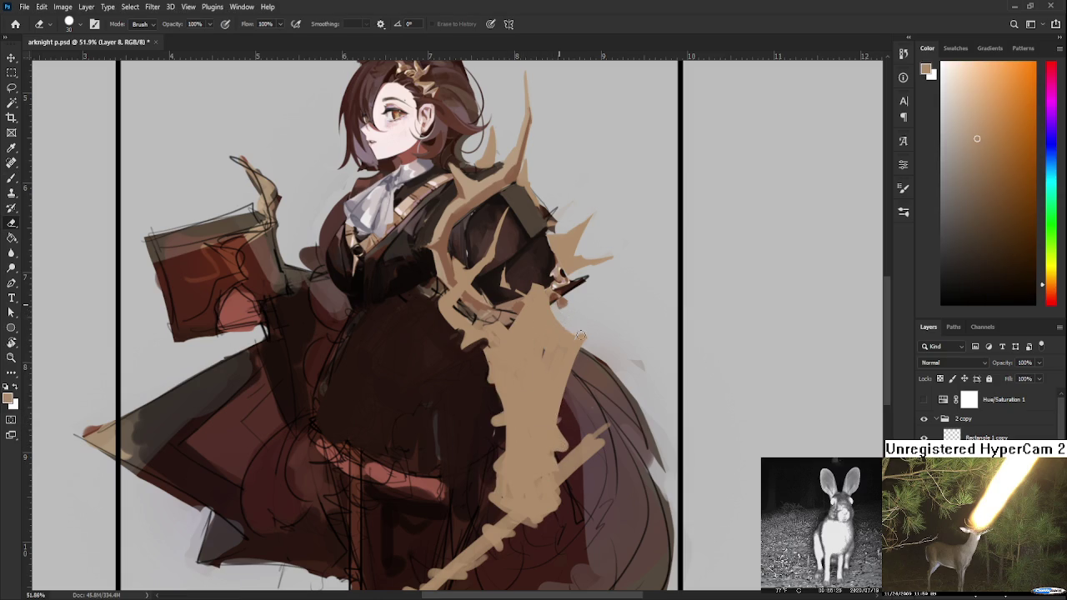
key("b")
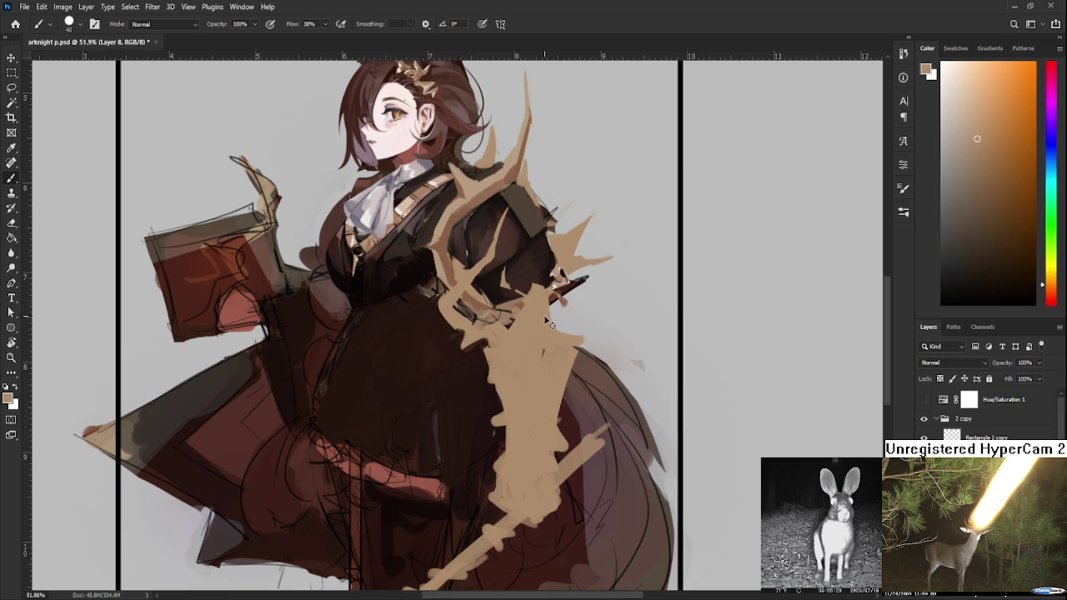
left_click_drag(554, 322, 634, 288)
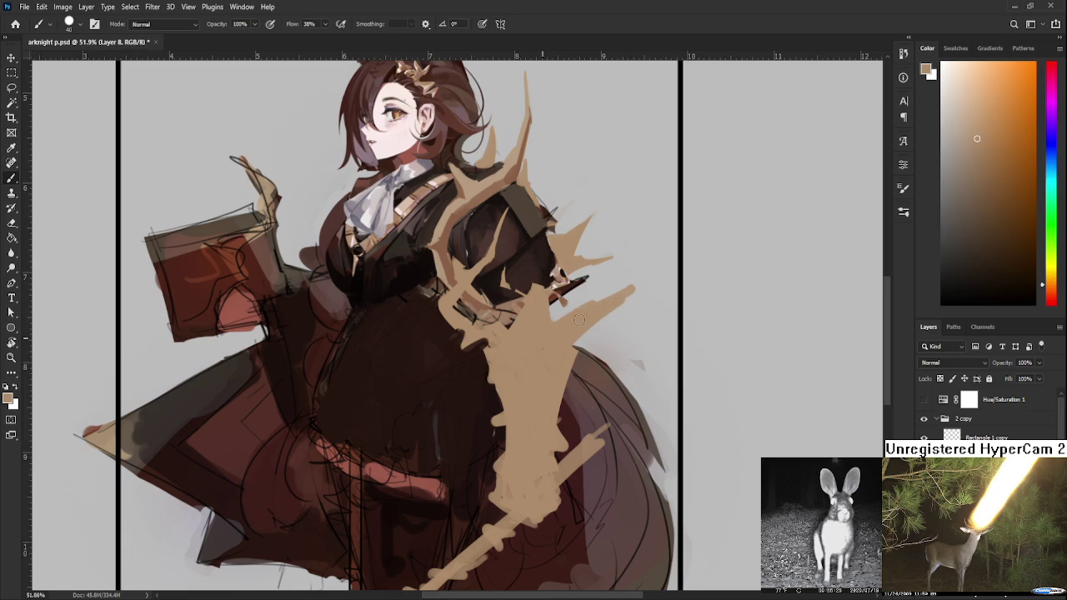
key("ctrl+z")
left_click_drag(588, 315, 632, 288)
key("e")
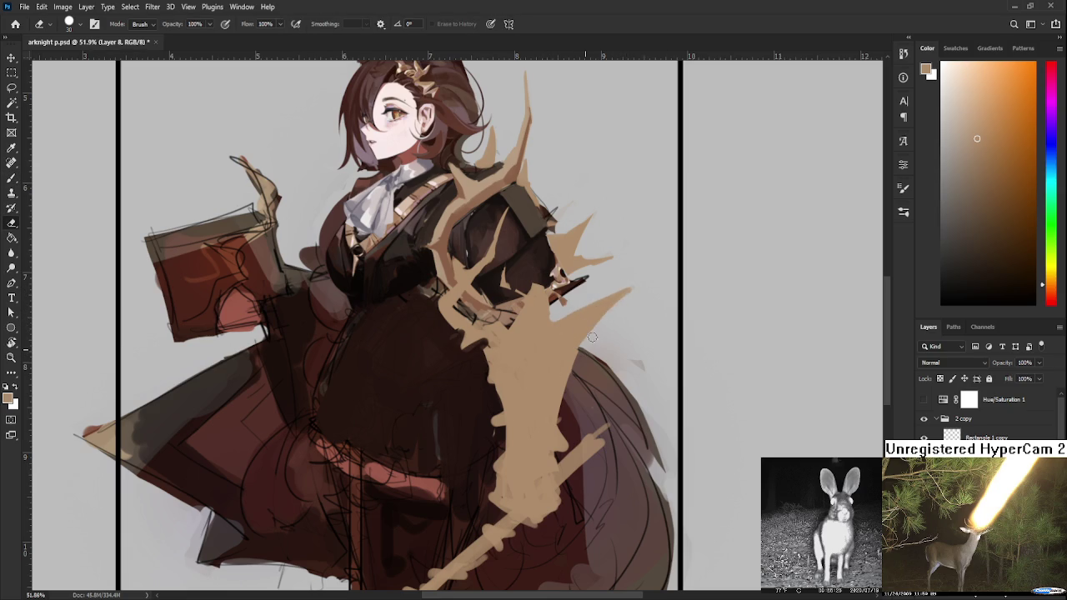
key("b")
mouse_move(567, 306)
left_mouse_down()
mouse_move(560, 299)
mouse_move(573, 296)
left_mouse_up()
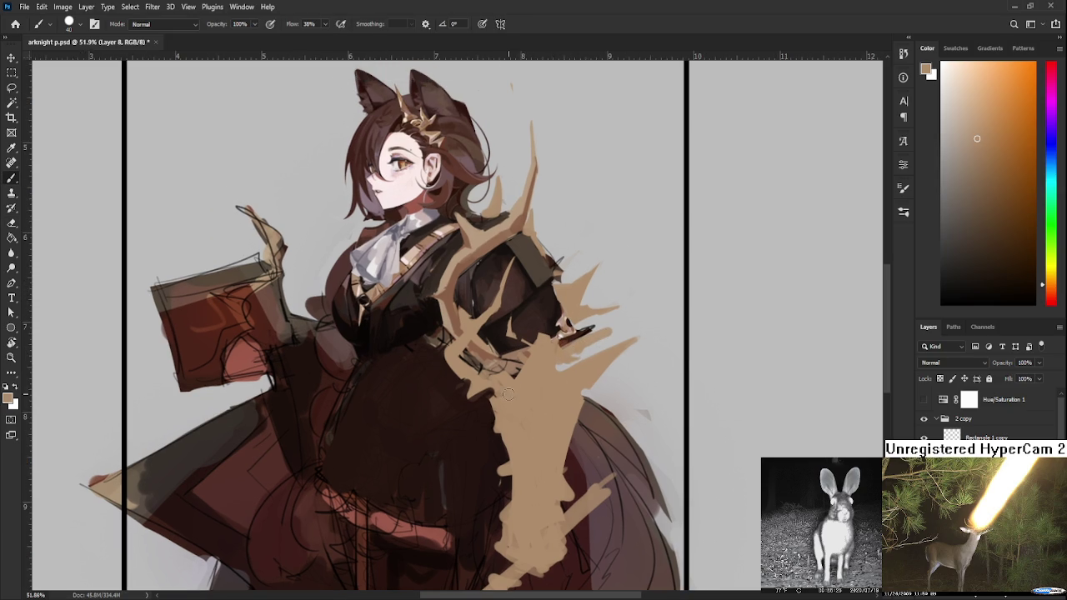
key("ctrl+t")
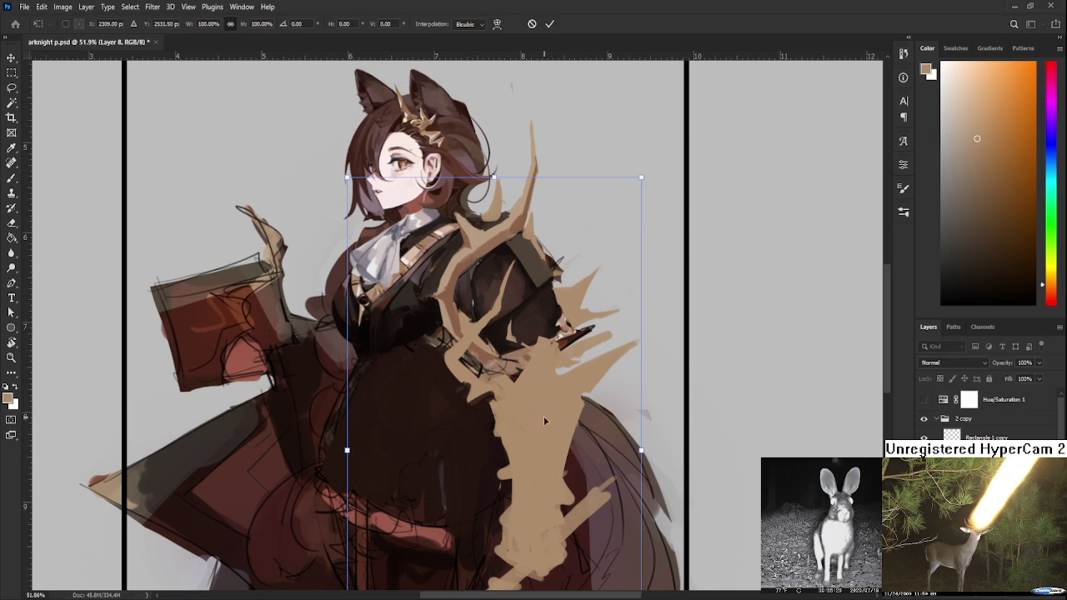
scroll(545, 403, "down", 2)
key("Return")
- Lasso the staff section near the shoulder, nudge it into place, and deselect
key("l")
left_click_drag(497, 292, 685, 323)
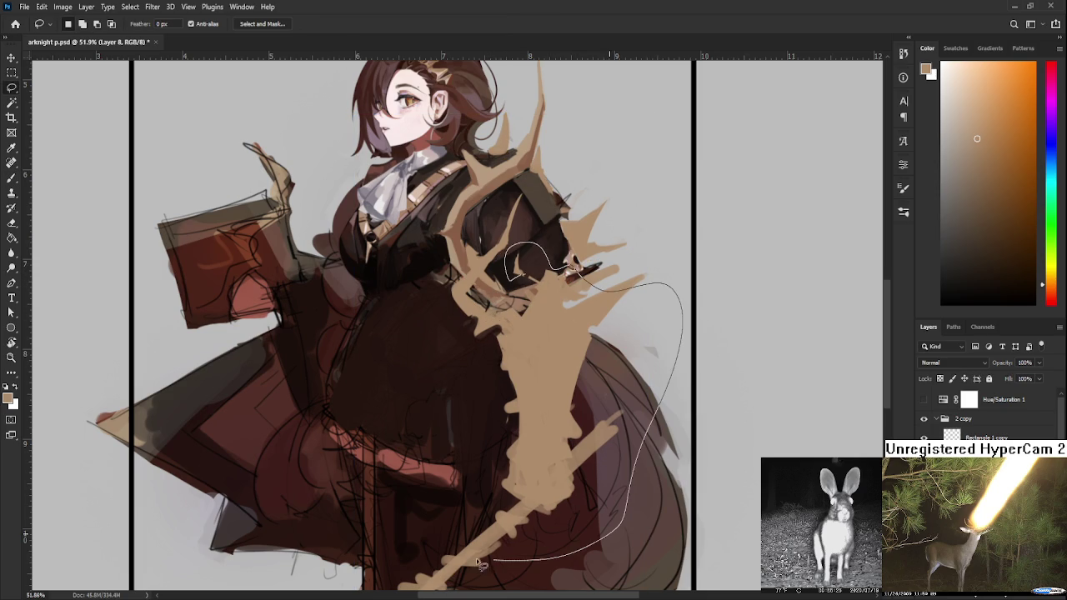
left_click_drag(686, 324, 471, 313)
mouse_move(617, 275)
left_mouse_down()
mouse_move(667, 263)
mouse_move(617, 275)
left_mouse_up()
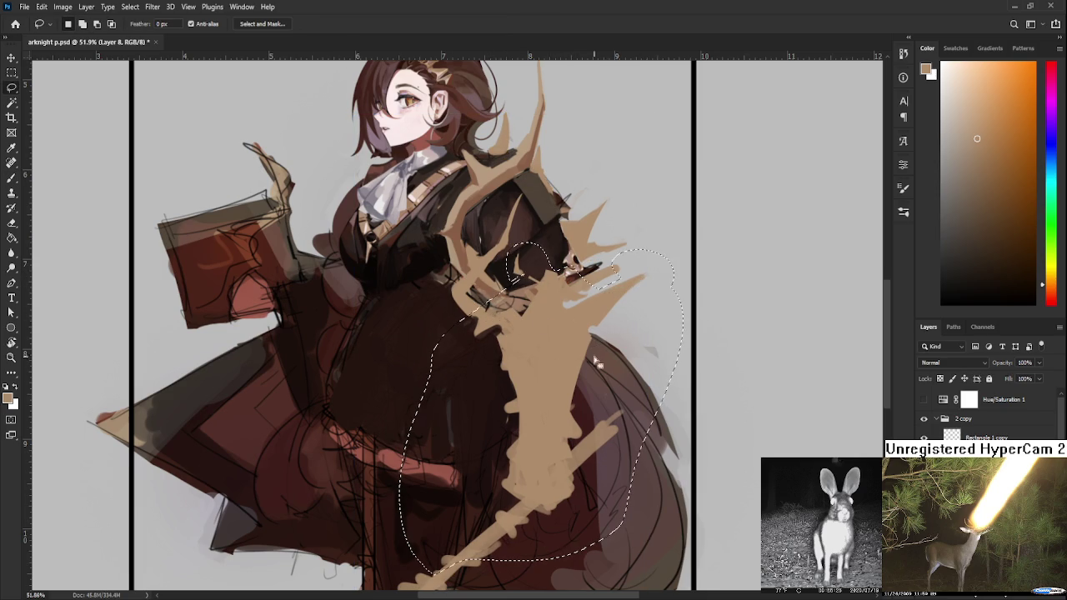
scroll(617, 275, "down", 5)
left_click_drag(421, 392, 527, 327)
scroll(527, 327, "up", 3)
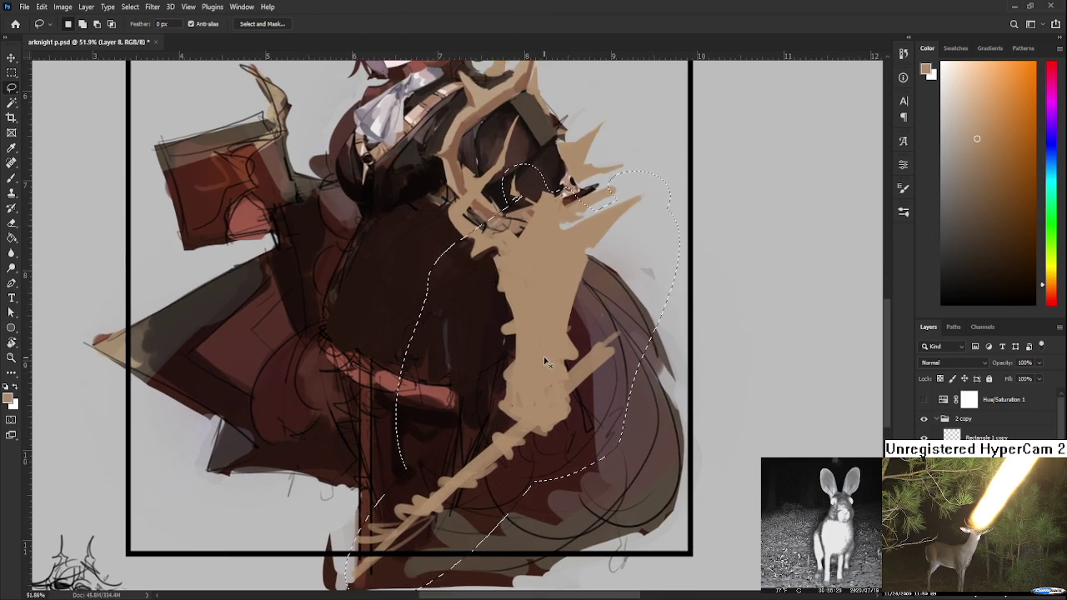
key("ctrl+t")
left_click_drag(556, 343, 556, 346)
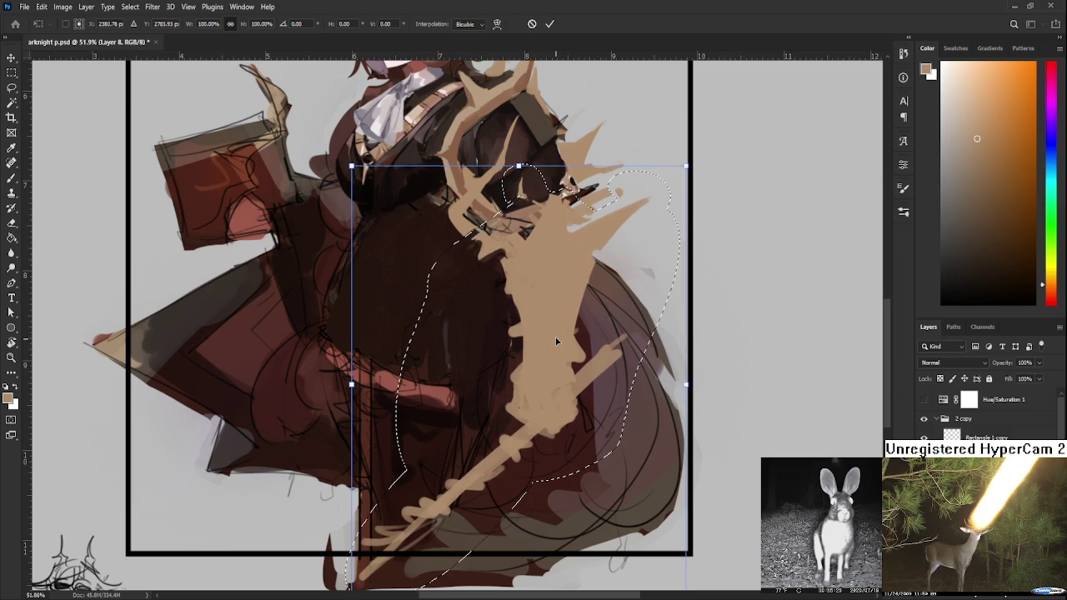
key("Return")
key("ctrl+d")
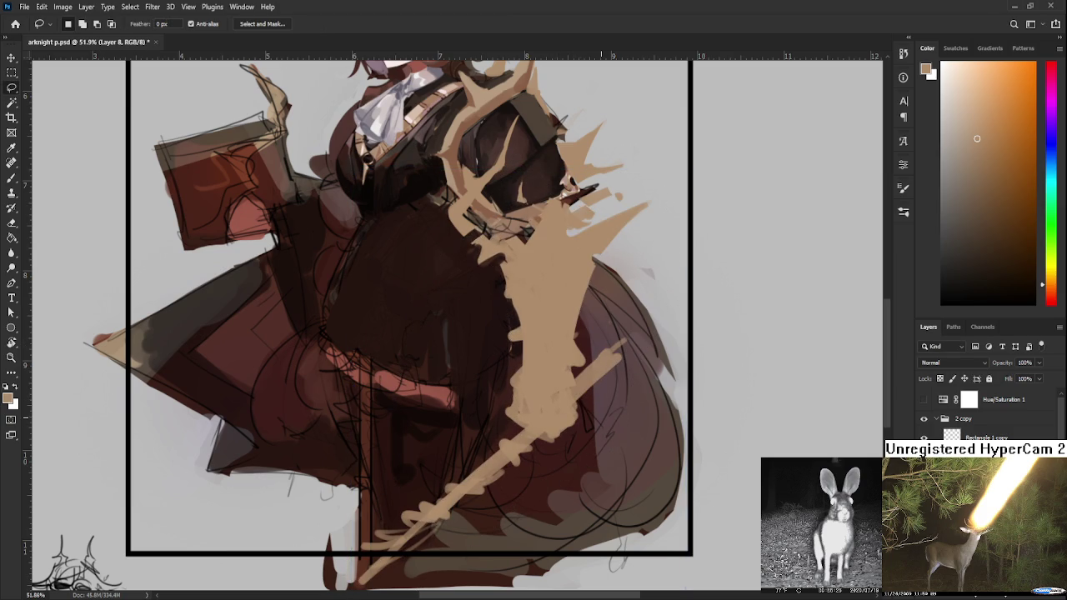
scroll(538, 361, "down", 5)
scroll(517, 366, "down", 2)
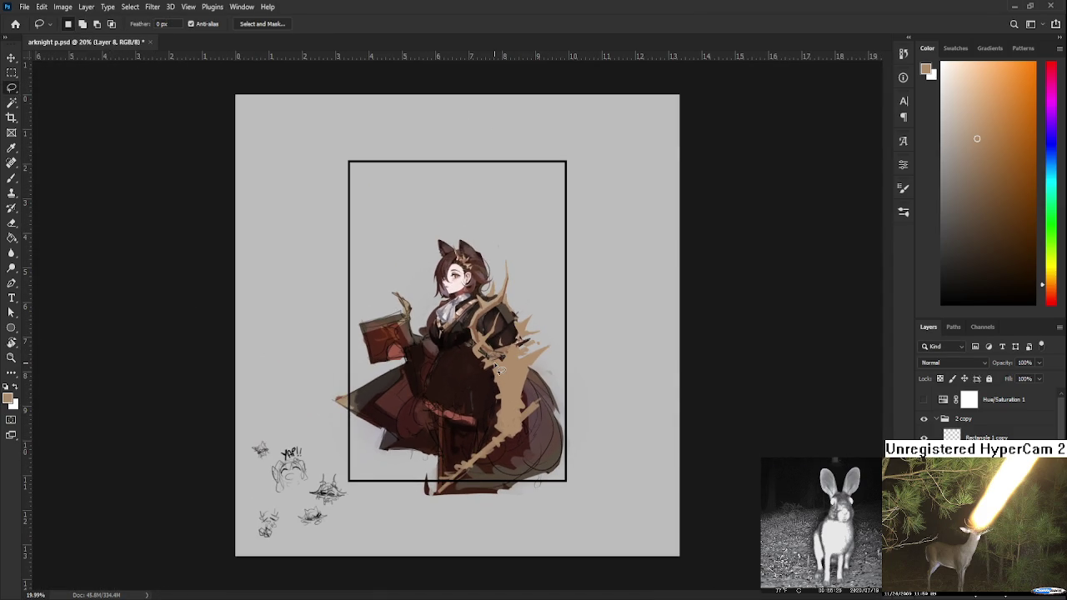
- Compare with and without the torso sketch strokes via undo/redo, leaving them undone
scroll(498, 371, "down", 1)
scroll(498, 371, "down", 2)
scroll(492, 375, "up", 2)
scroll(487, 377, "up", 4)
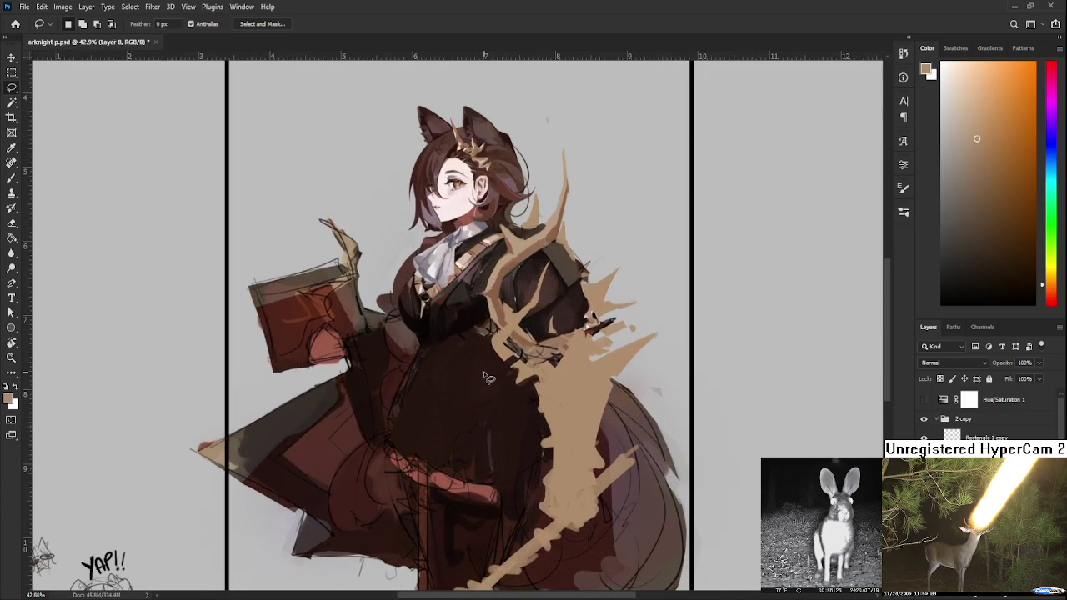
key("ctrl+z")
key("ctrl+shift+z")
key("ctrl+shift+z")
key("ctrl+z")
key("ctrl+shift+z")
key("ctrl+z")
key("ctrl+shift+z")
key("ctrl+z")
key("ctrl+shift+z")
key("ctrl+z")
scroll(464, 363, "down", 3)
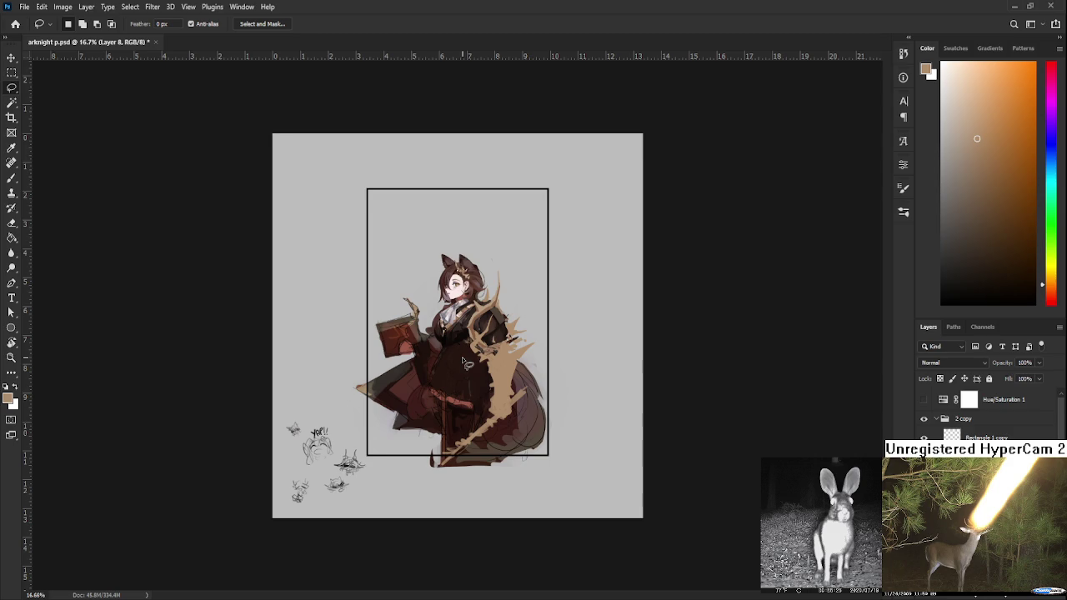
scroll(464, 363, "up", 2)
scroll(465, 360, "up", 2)
scroll(465, 354, "up", 2)
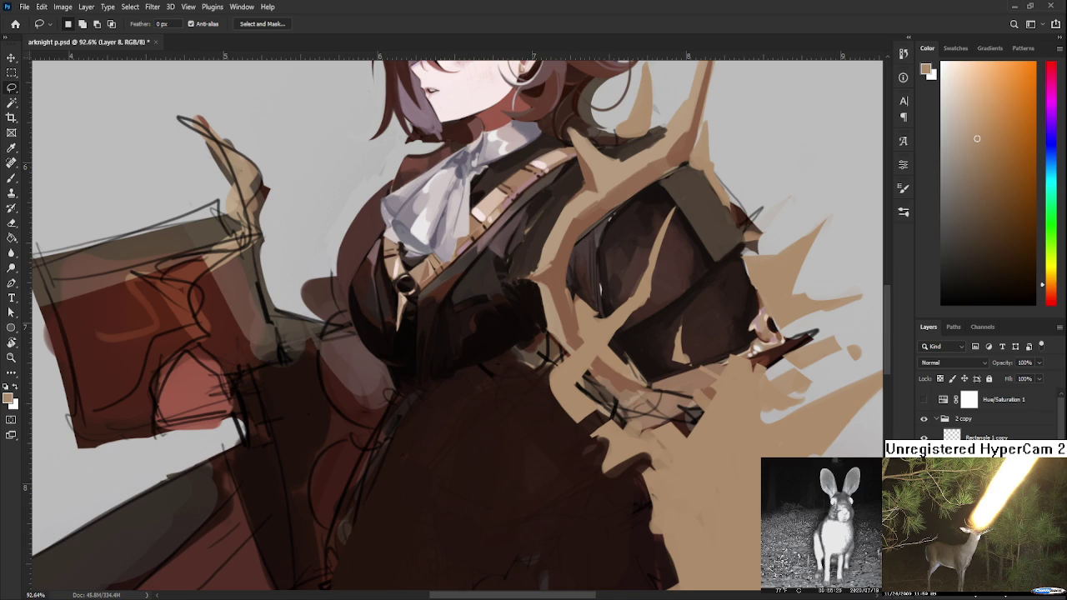
- On Layer 4 copy, sample near-black from the torso and brush soft dark patches at the waist
key("ctrl+j")
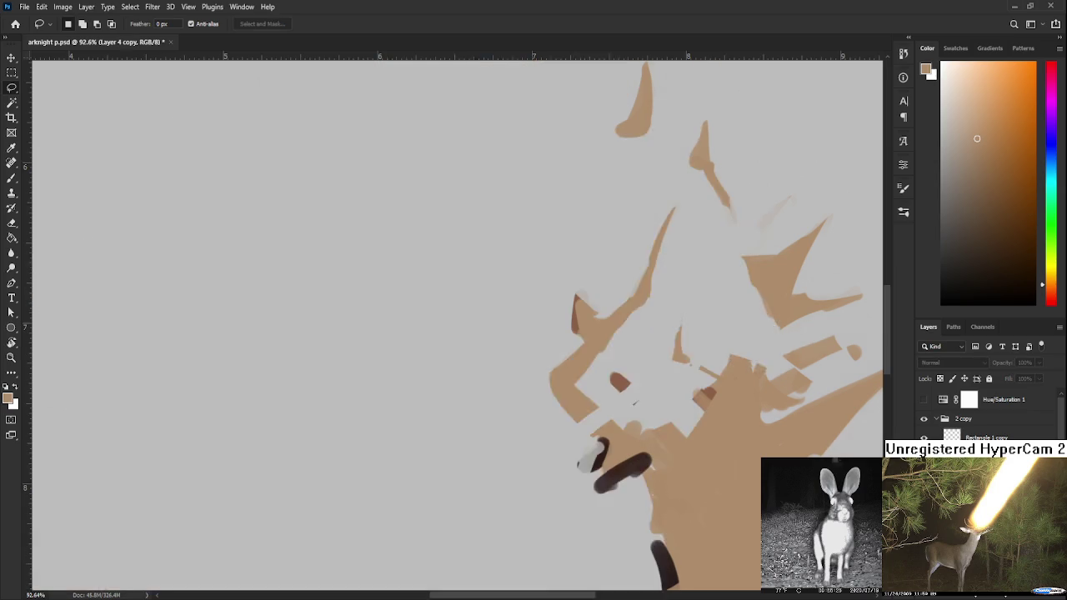
key("b")
left_click(443, 361, "alt")
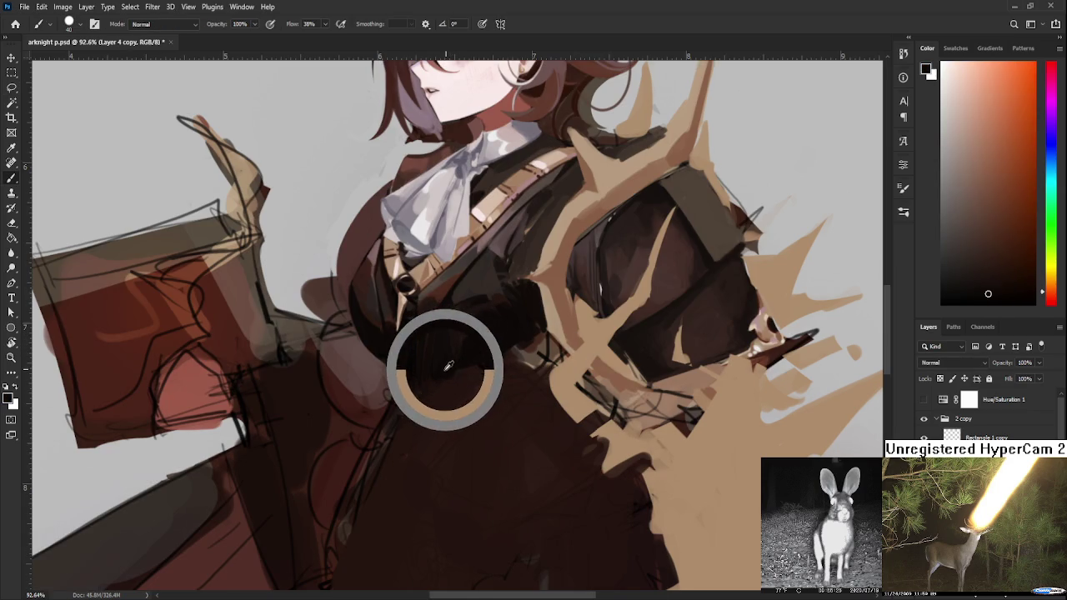
left_click(416, 359, "alt")
left_click(428, 368, "alt")
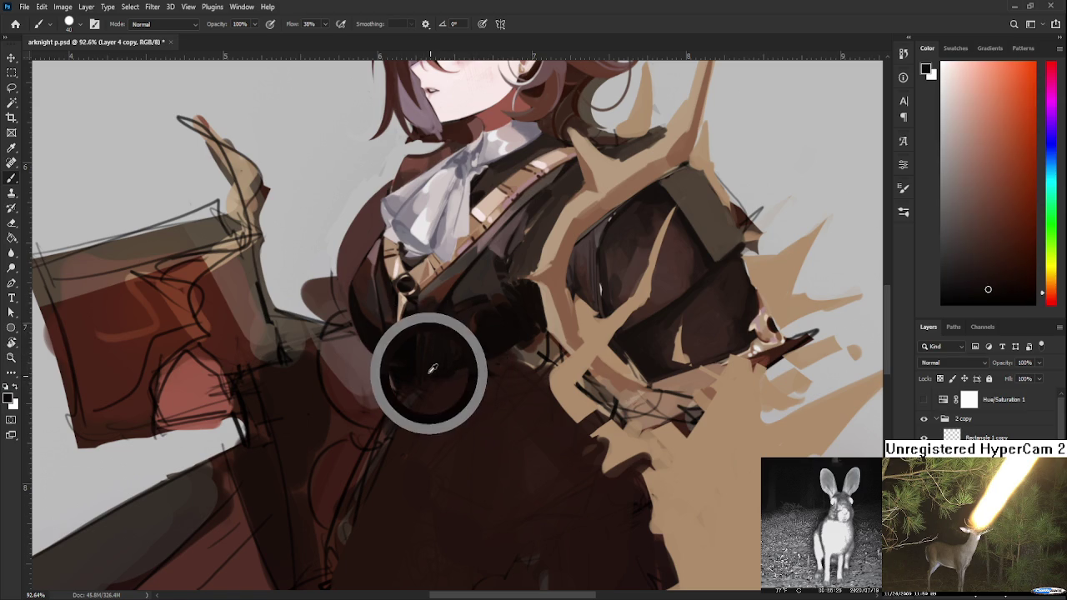
left_click(432, 367, "alt")
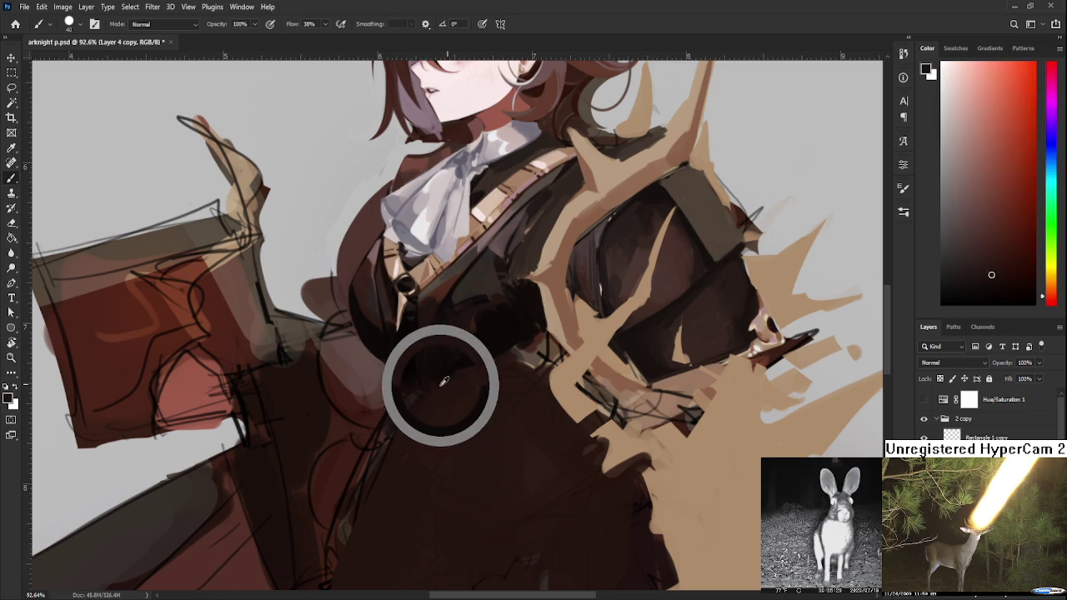
left_click(398, 408, "alt")
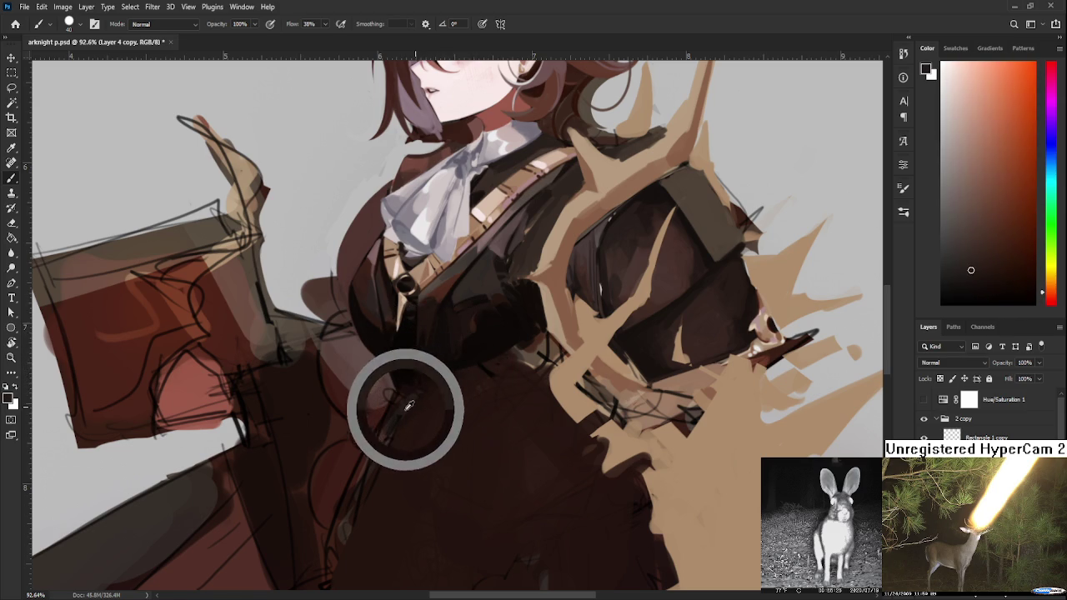
left_click_drag(397, 409, 421, 434)
left_click(431, 402, "alt")
left_click_drag(405, 394, 424, 409)
- Sample more dark torso shades and darken the dress edge left of the torso
left_click(400, 409, "alt")
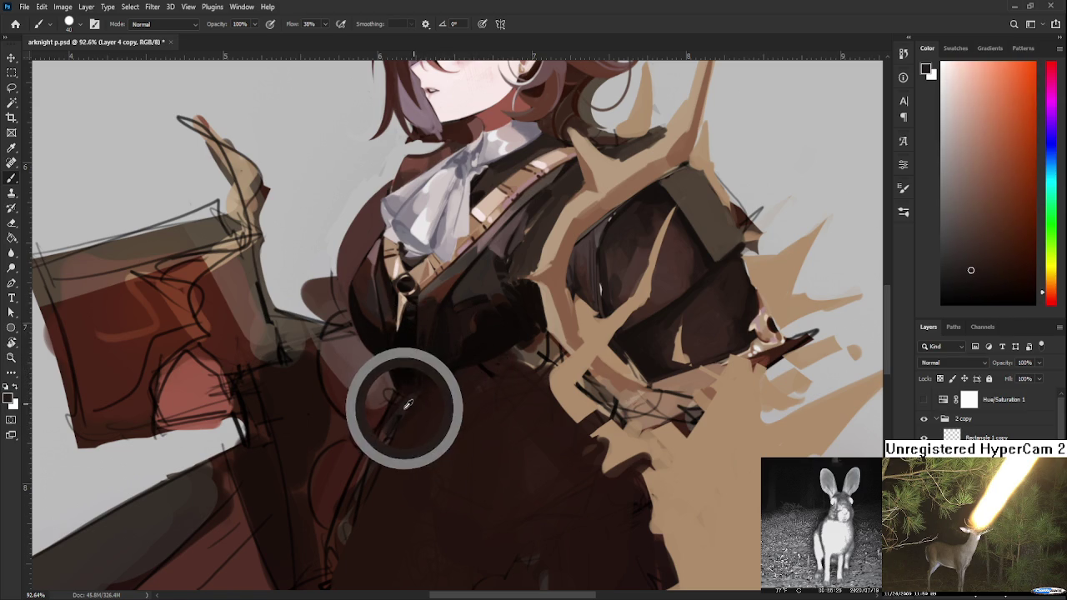
left_click(432, 414, "alt")
left_click(420, 423, "alt")
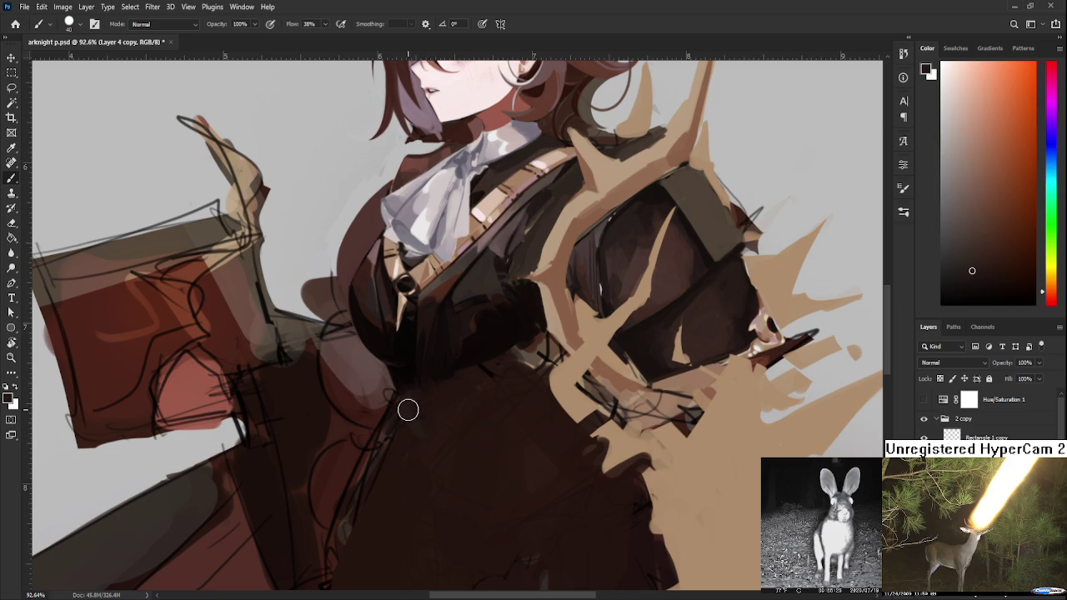
left_click(421, 439, "alt")
left_click(395, 450, "alt")
left_click_drag(398, 422, 366, 495)
left_click(399, 472, "alt")
left_click(402, 406, "alt")
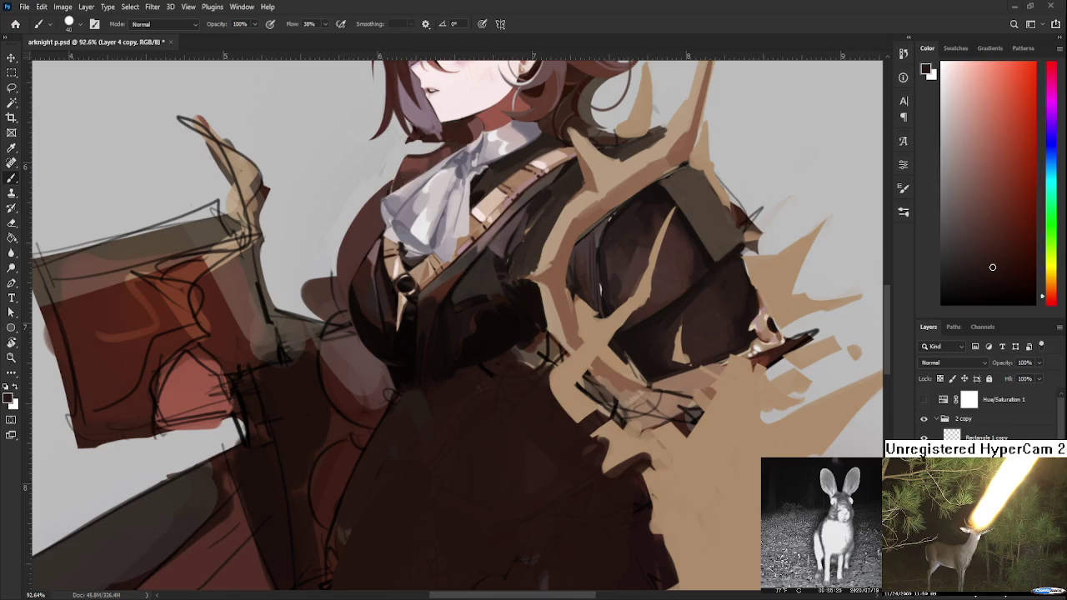
- Paint the first dark strokes down the coat just below the collar
scroll(481, 364, "down", 5)
scroll(482, 364, "up", 2)
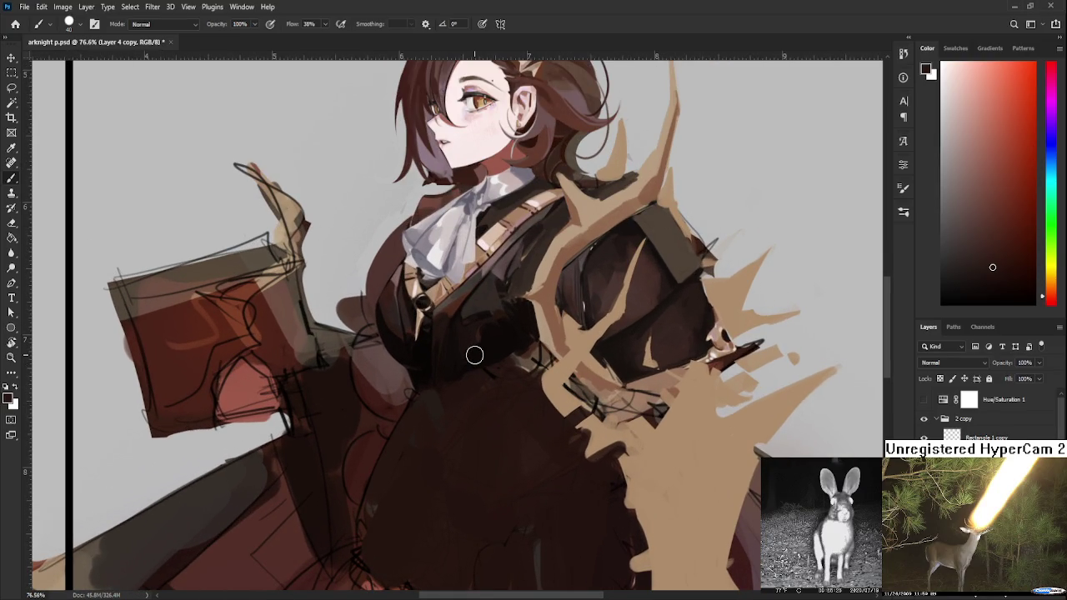
left_click(441, 384, "alt")
left_click_drag(456, 375, 442, 410)
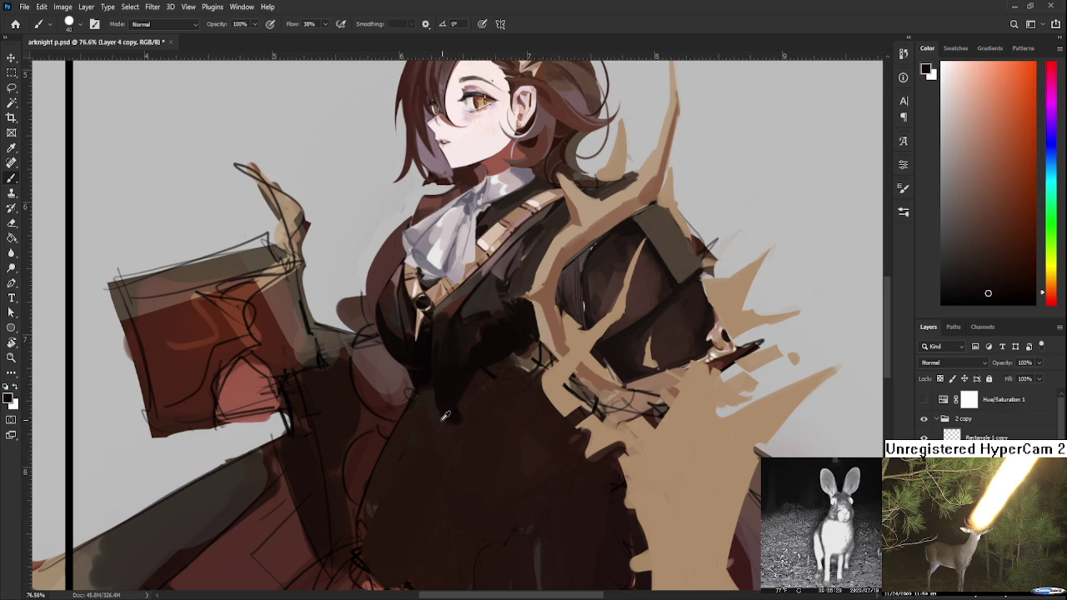
left_click(438, 432, "alt")
left_click(451, 383, "alt")
left_click(419, 391, "alt")
left_click_drag(423, 400, 425, 366)
- Add longer dark fold strokes down the lower coat, including a thin dark line
left_click(440, 381, "alt")
left_click(419, 343, "alt")
left_click_drag(464, 398, 432, 533)
key("ctrl+z")
left_click_drag(454, 408, 438, 512)
mouse_move(441, 468)
left_mouse_down()
mouse_move(429, 409)
mouse_move(413, 517)
left_mouse_up()
left_click(463, 403, "alt")
left_click_drag(434, 336, 421, 490)
- Extend the dark coat strokes and paint a long dark central fold down the dress
left_click(457, 318, "alt")
left_click_drag(451, 324, 427, 475)
left_click(460, 375, "alt")
left_click_drag(459, 346, 420, 483)
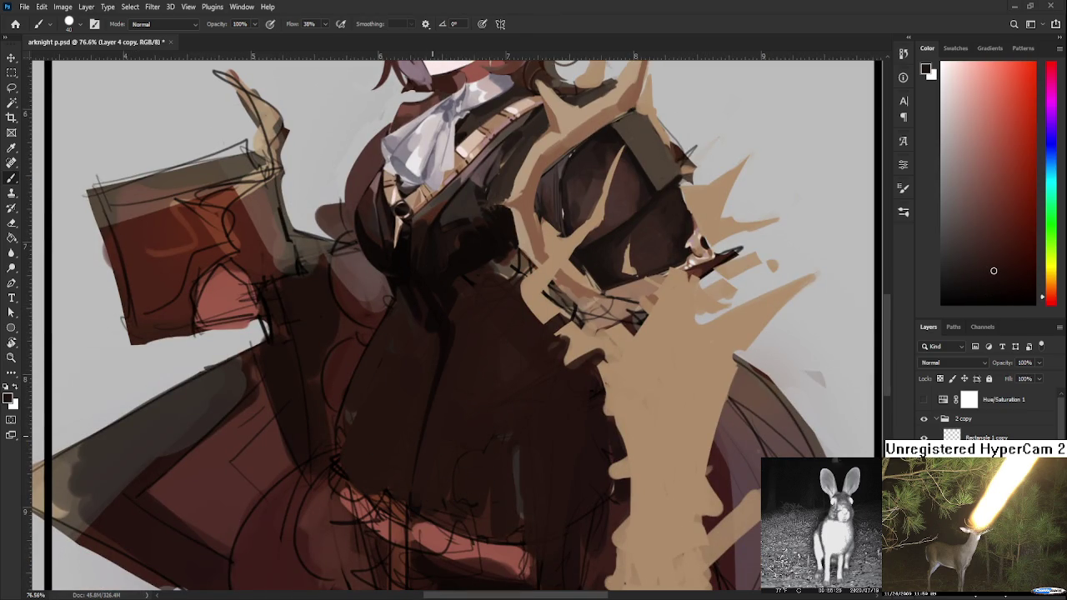
left_click(439, 332, "alt")
scroll(486, 297, "up", 1)
left_click(476, 269, "alt")
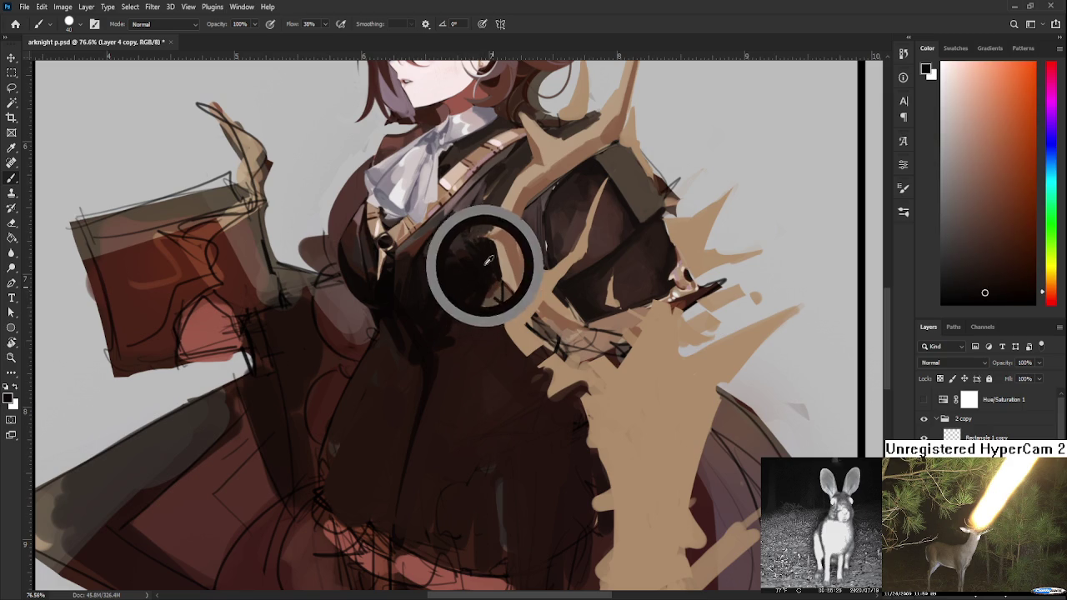
left_click_drag(487, 252, 471, 567)
scroll(500, 423, "down", 4)
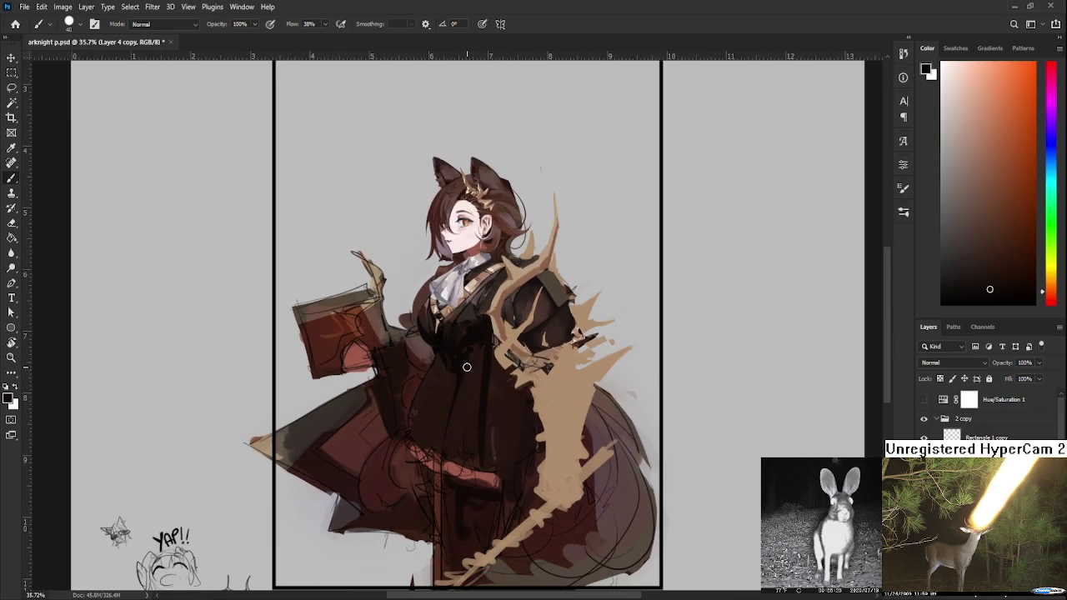
- Redraw the last dark coat stroke slightly further left
key("ctrl+z")
left_click_drag(484, 319, 485, 489)
key("ctrl+z")
left_click_drag(488, 337, 491, 490)
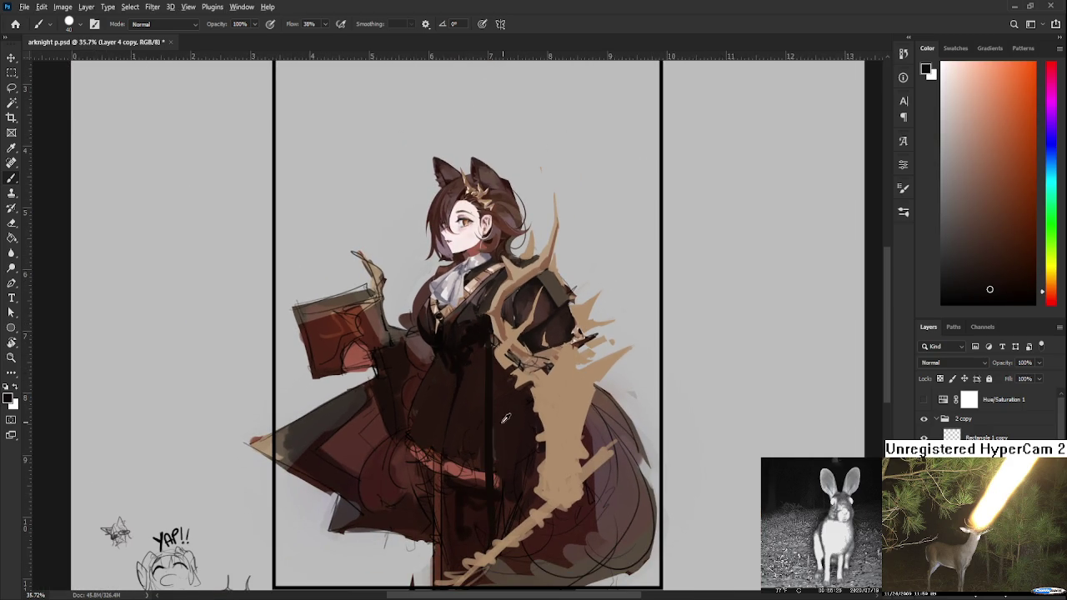
- Sample dark and warm reddish browns from the dress and extend the tan staff's edge further down
left_click(501, 429, "alt")
left_click(482, 365, "alt")
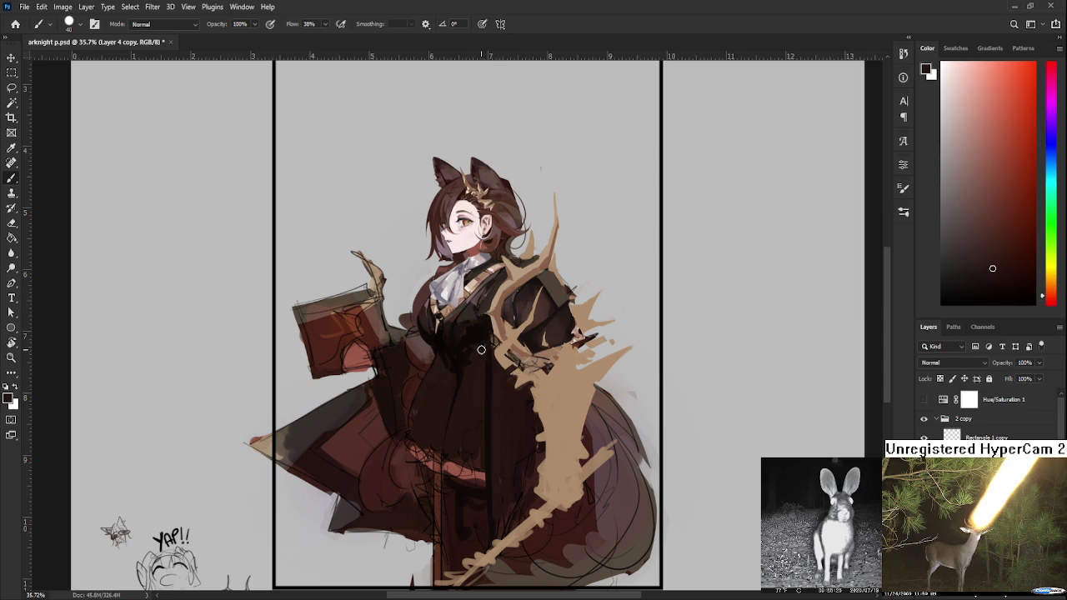
left_click(488, 332, "alt")
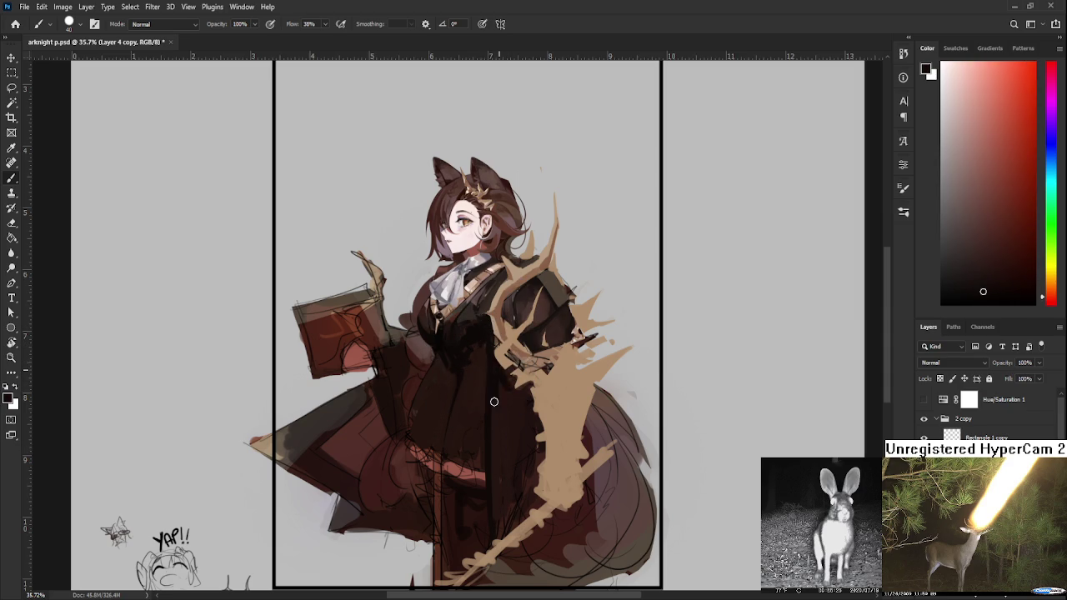
left_click(511, 429, "alt")
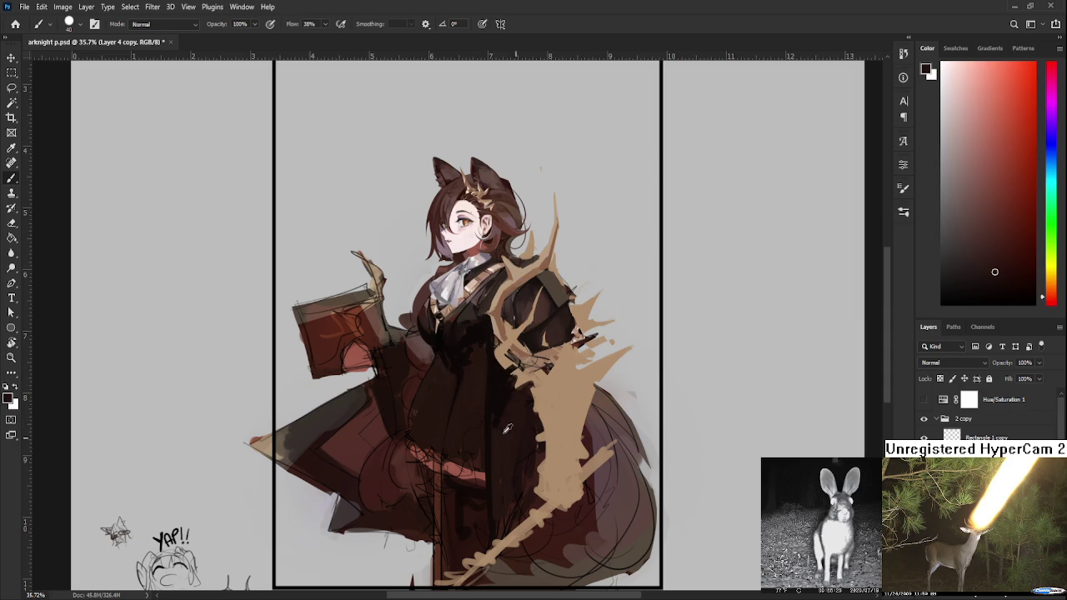
left_click(497, 379, "alt")
left_click(505, 473, "alt")
left_click(507, 440, "alt")
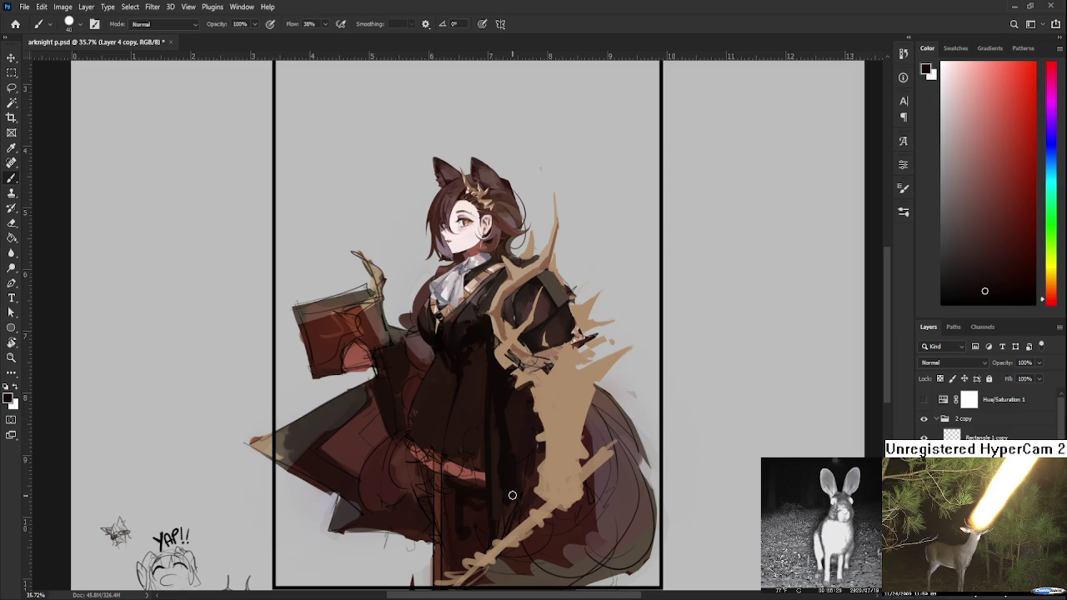
left_click(502, 490, "alt")
left_click(514, 476, "alt")
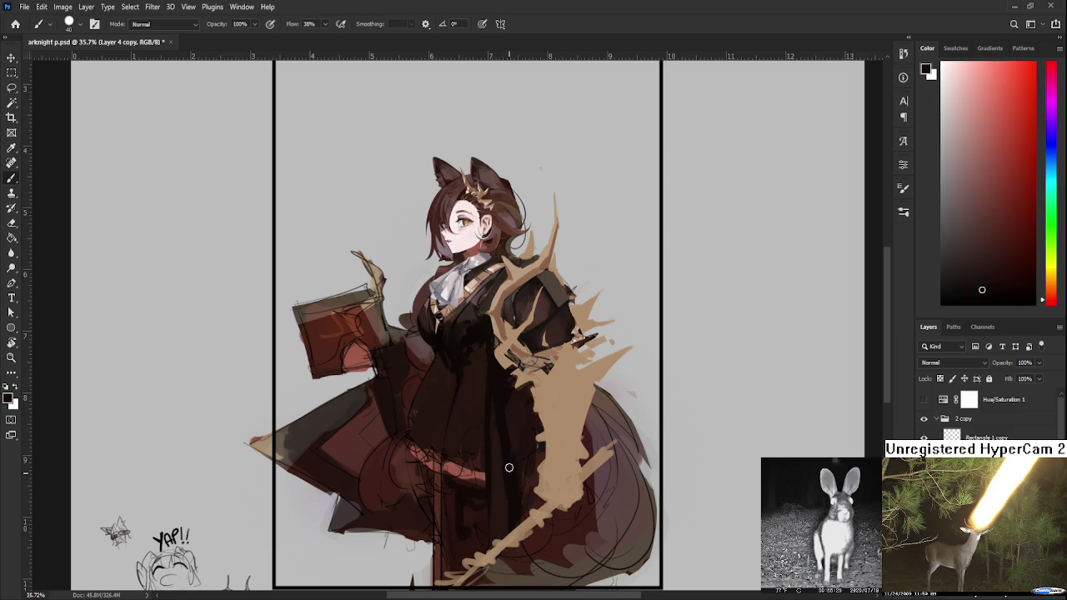
left_click(518, 473, "alt")
left_click(517, 471, "alt")
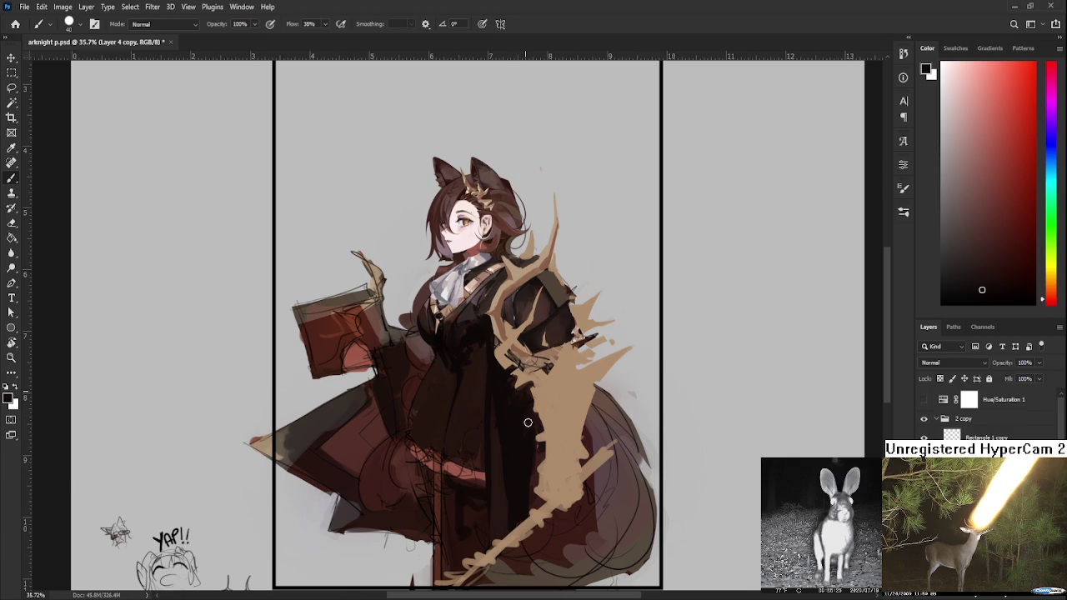
left_click(517, 411, "alt")
left_click(521, 448, "alt")
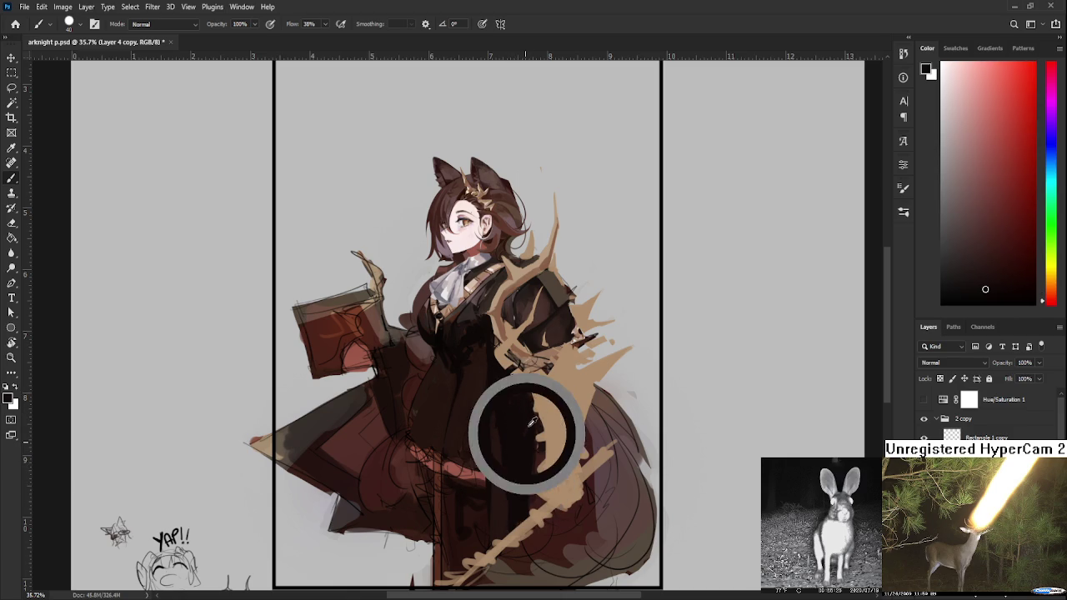
left_click_drag(540, 459, 532, 510)
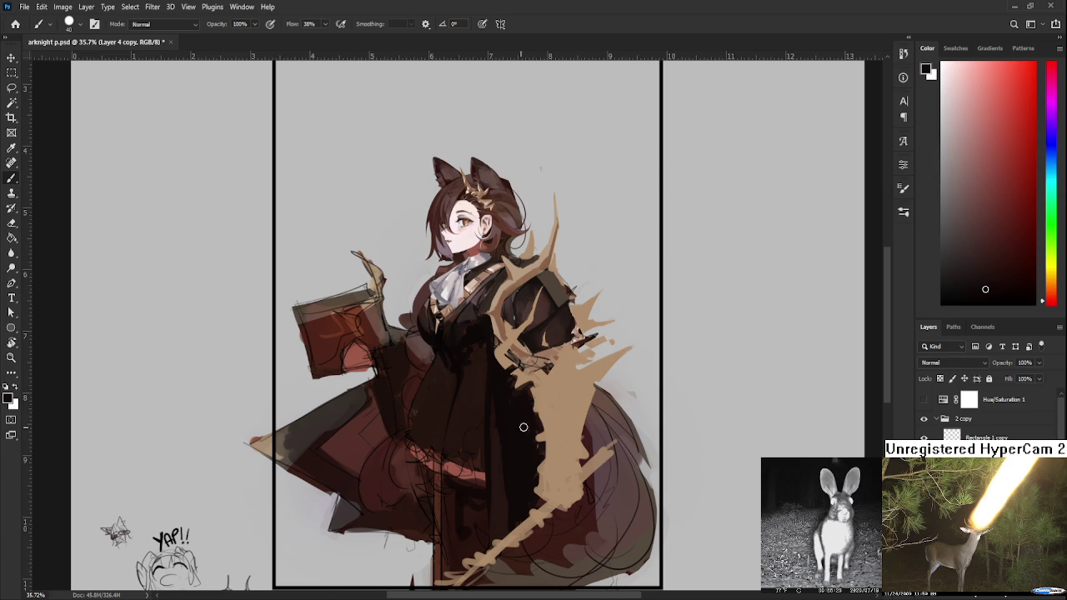
- Sample a range of lighter and darker coat browns for shading the dress
left_click(493, 433, "alt")
left_click(495, 425, "alt")
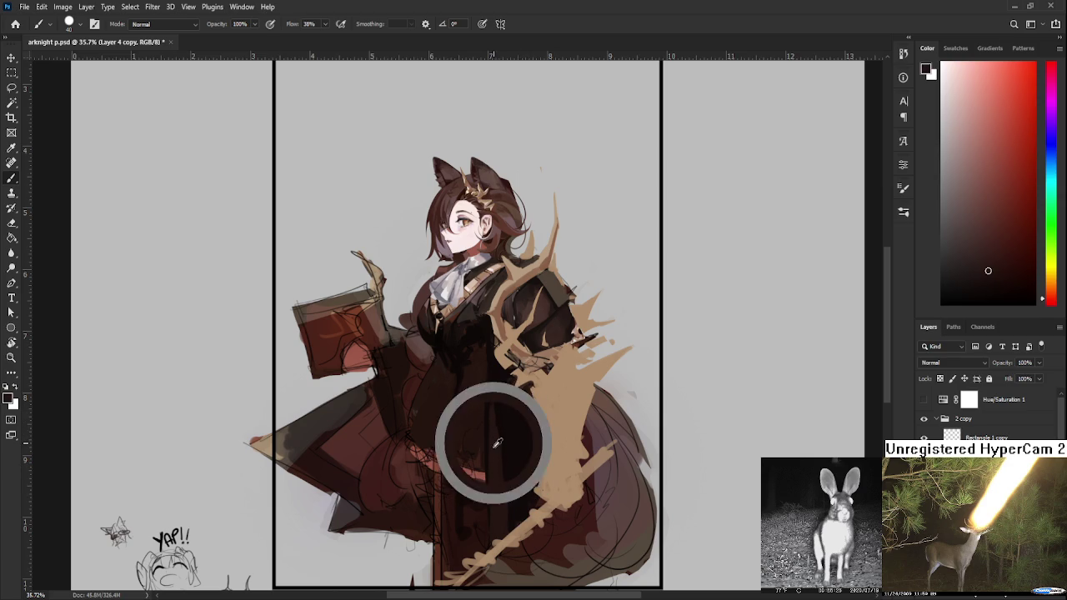
left_click(491, 427, "alt")
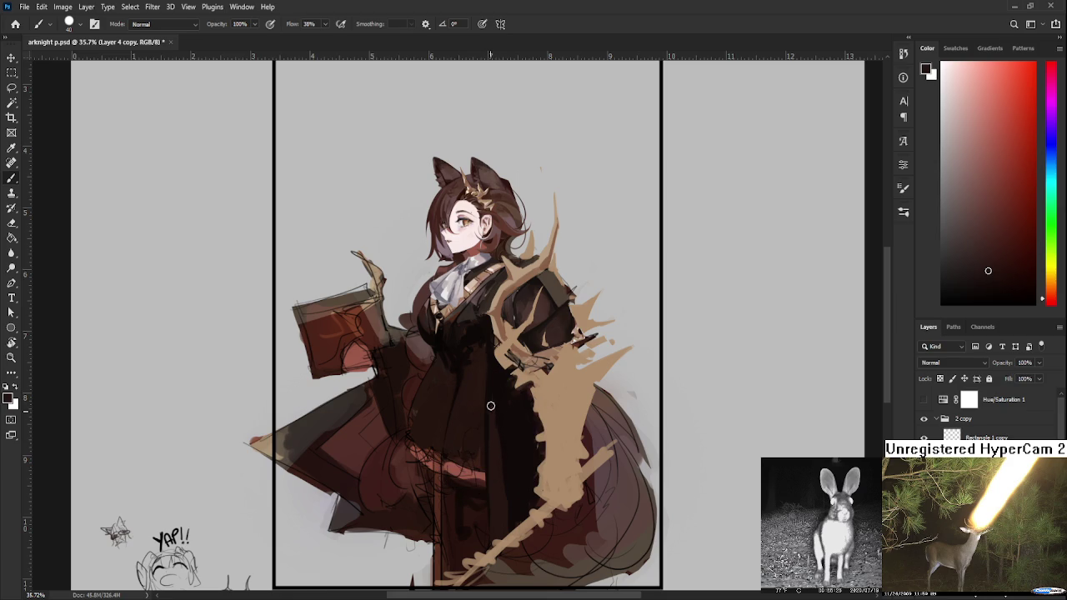
left_click(496, 382, "alt")
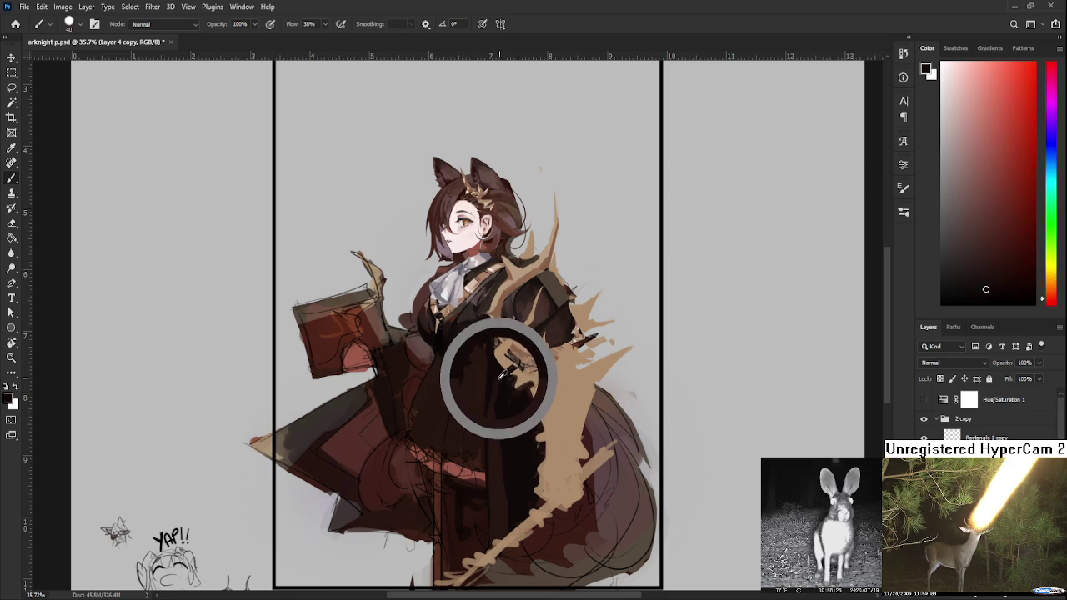
left_click(503, 387, "alt")
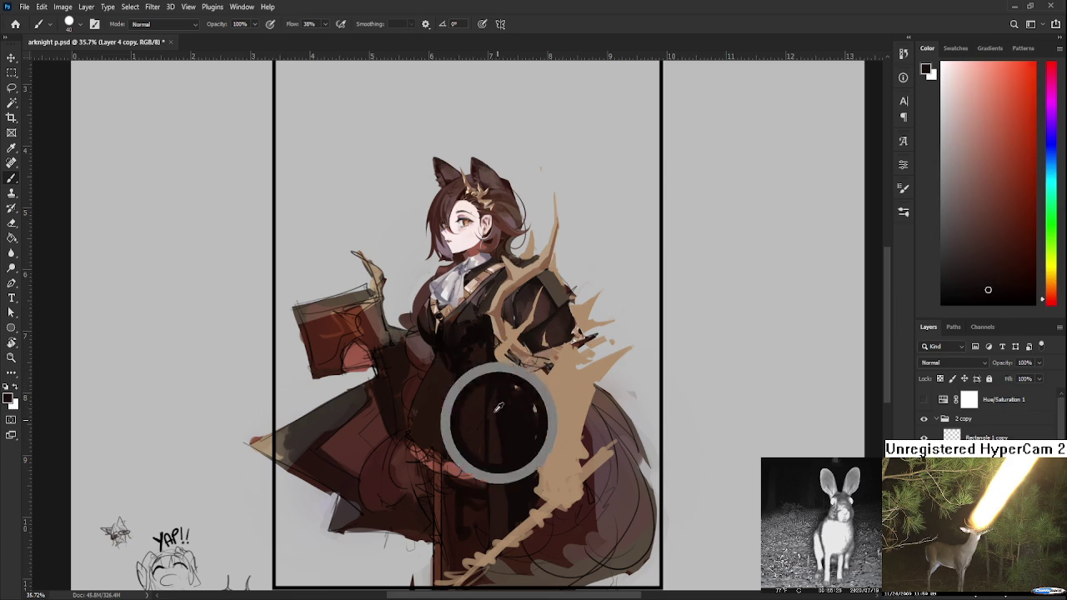
left_click(496, 403, "alt")
left_click(491, 389, "alt")
left_click(491, 407, "alt")
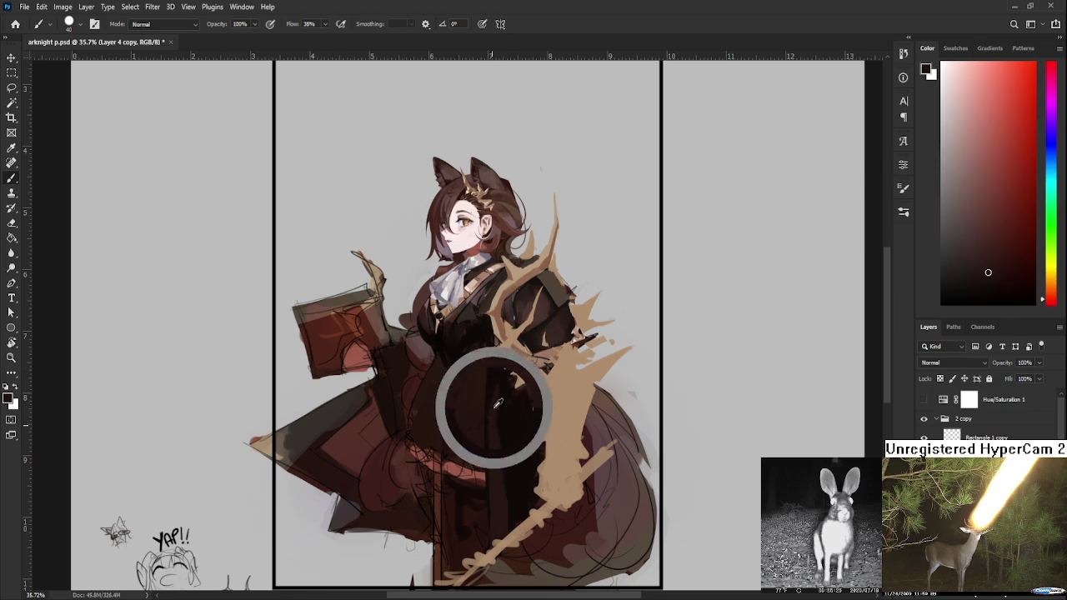
left_click(500, 465, "alt")
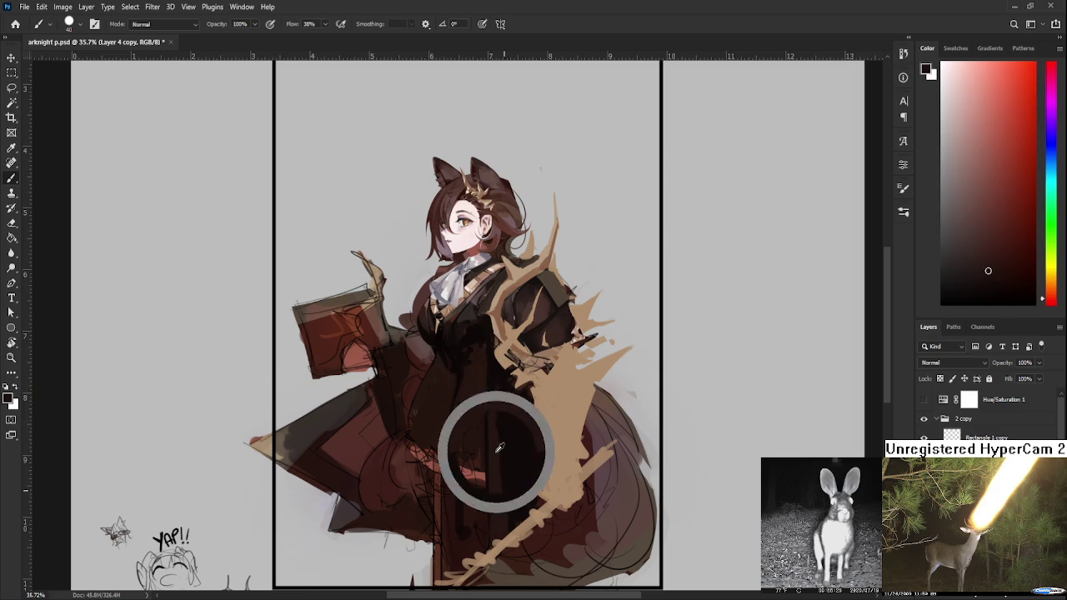
left_click(497, 472, "alt")
left_click(509, 498, "alt")
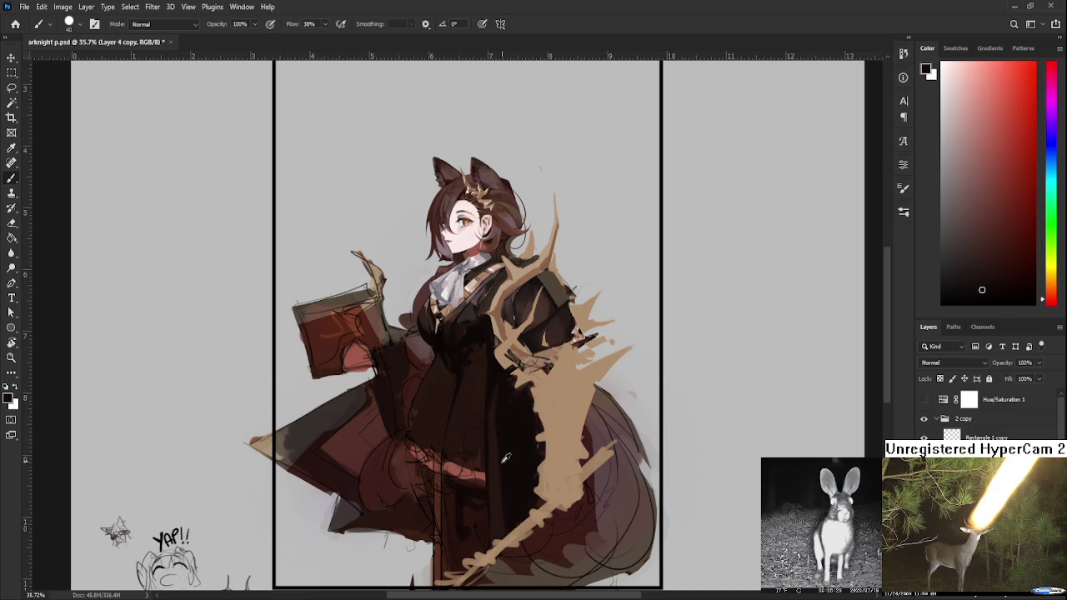
left_click(492, 434, "alt")
left_click(501, 488, "alt")
left_click(505, 494, "alt")
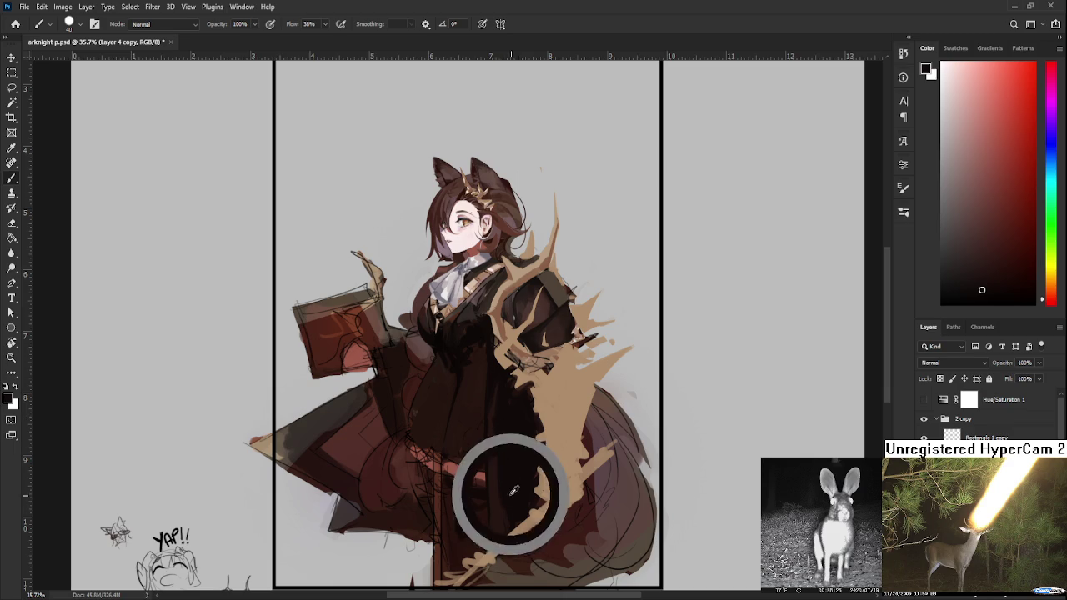
left_click(496, 503, "alt")
left_click(501, 526, "alt")
- Sample deep and lighter browns from the lower coat to darken the skirt beside the staff
left_click_drag(503, 484, 500, 454)
left_click(492, 408, "alt")
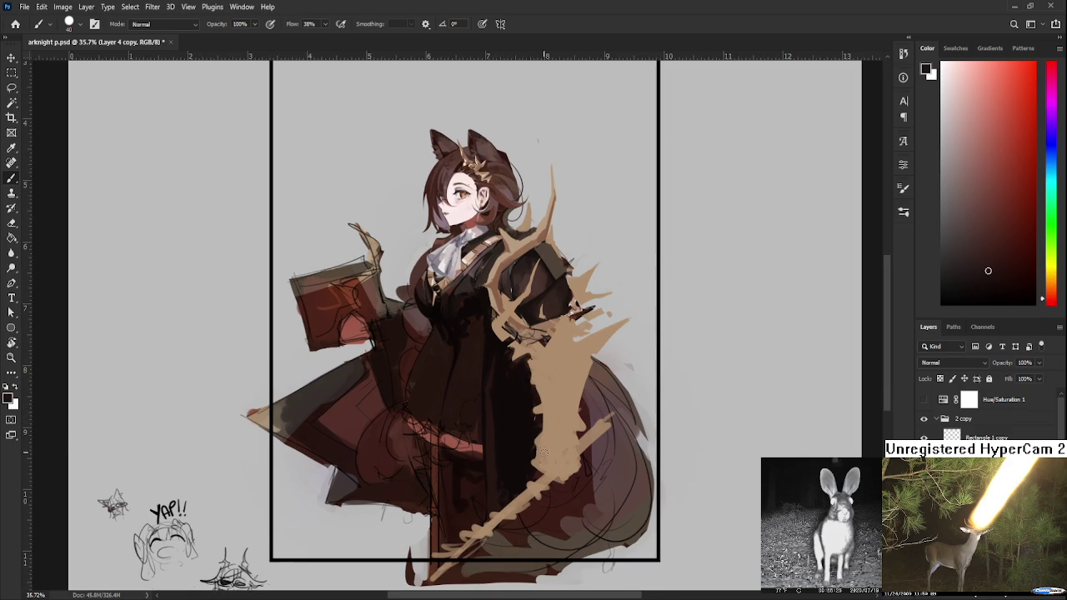
left_click(549, 426, "alt")
left_click(514, 397, "alt")
left_click(528, 424, "alt")
left_click(512, 431, "alt")
left_click(516, 445, "alt")
left_click(528, 430, "alt")
left_click(533, 429, "alt")
left_click(517, 437, "alt")
left_click(527, 409, "alt")
left_click(494, 401, "alt")
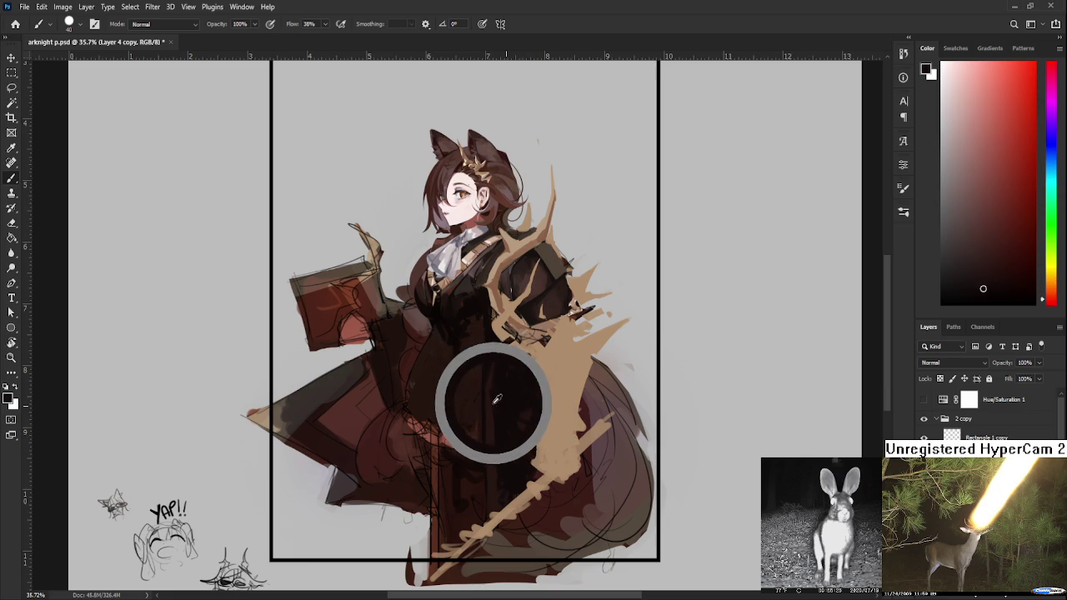
left_click(496, 445, "alt")
left_click(503, 443, "alt")
left_click(493, 473, "alt")
left_click(494, 471, "alt")
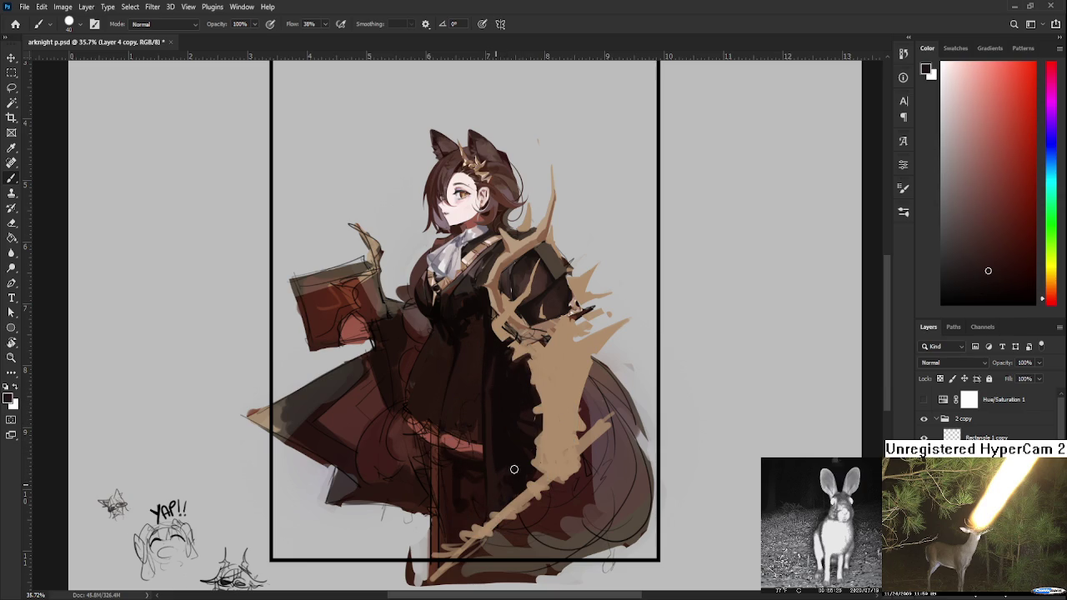
left_click(524, 464, "alt")
left_click(492, 458, "alt")
- Recentre the figure and sample near-black and brown tones from the upper coat
mouse_move(525, 400)
left_mouse_down()
mouse_move(529, 412)
mouse_move(514, 411)
left_mouse_up()
left_click(503, 393, "alt")
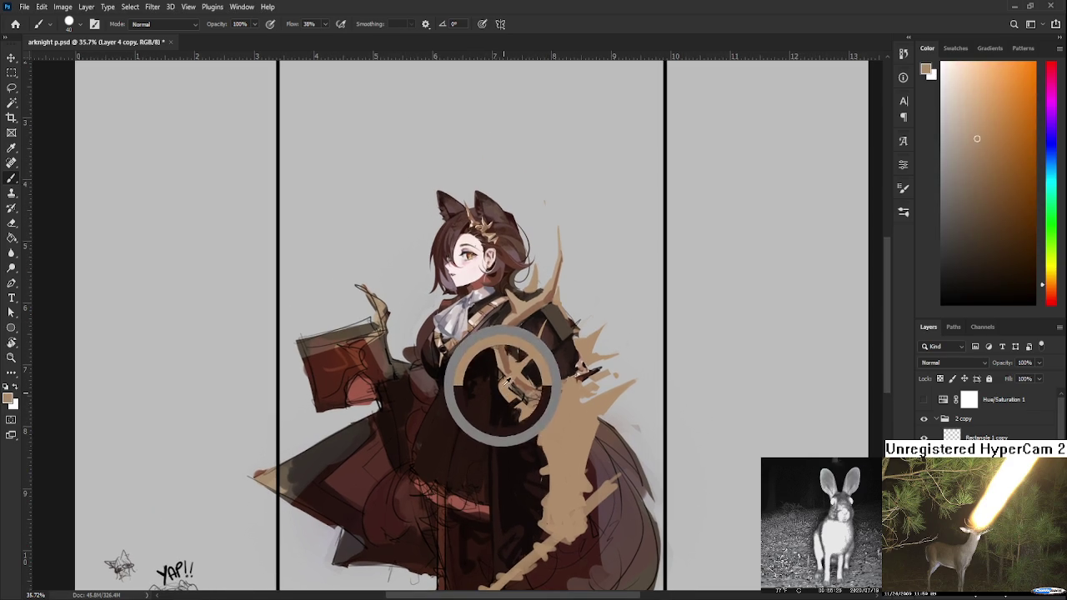
left_click(497, 393, "alt")
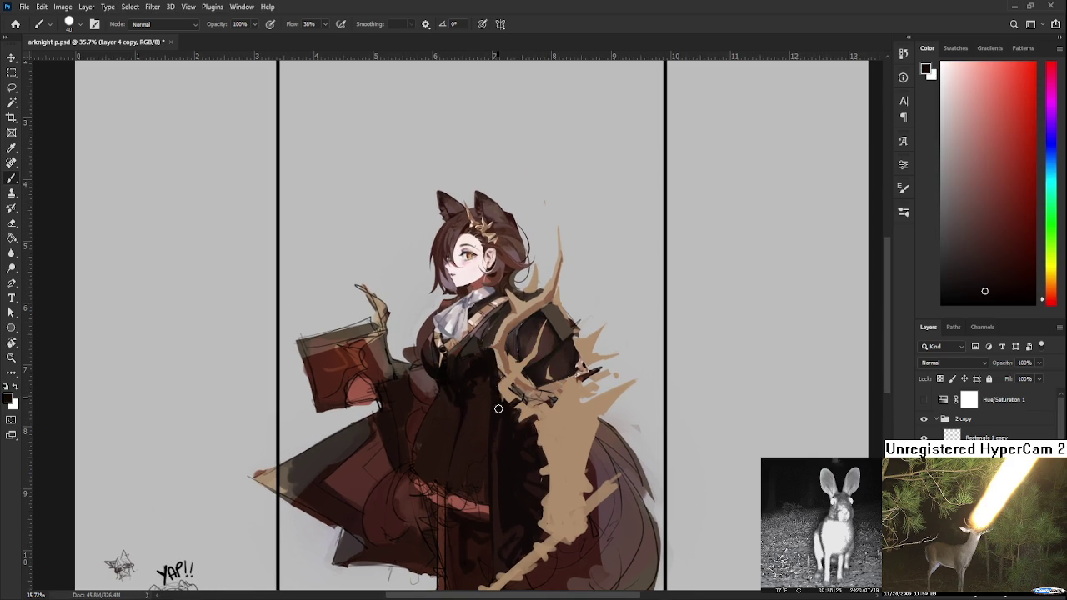
left_click(483, 400, "alt")
left_click(492, 384, "alt")
left_click(462, 400, "alt")
left_click(475, 420, "alt")
left_click(487, 401, "alt")
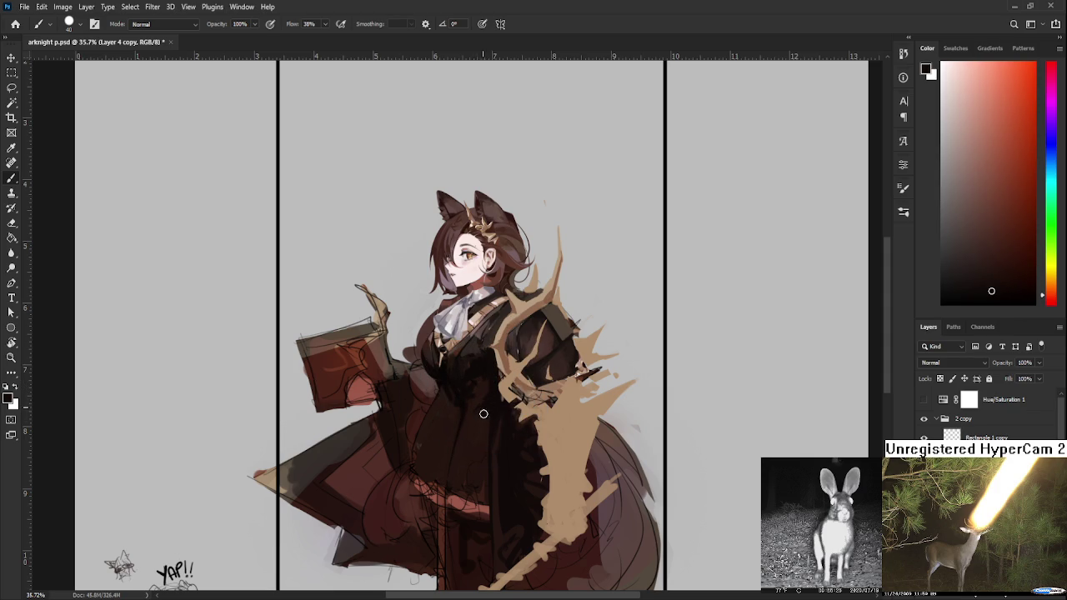
left_click(464, 465, "alt")
left_click_drag(474, 459, 476, 341)
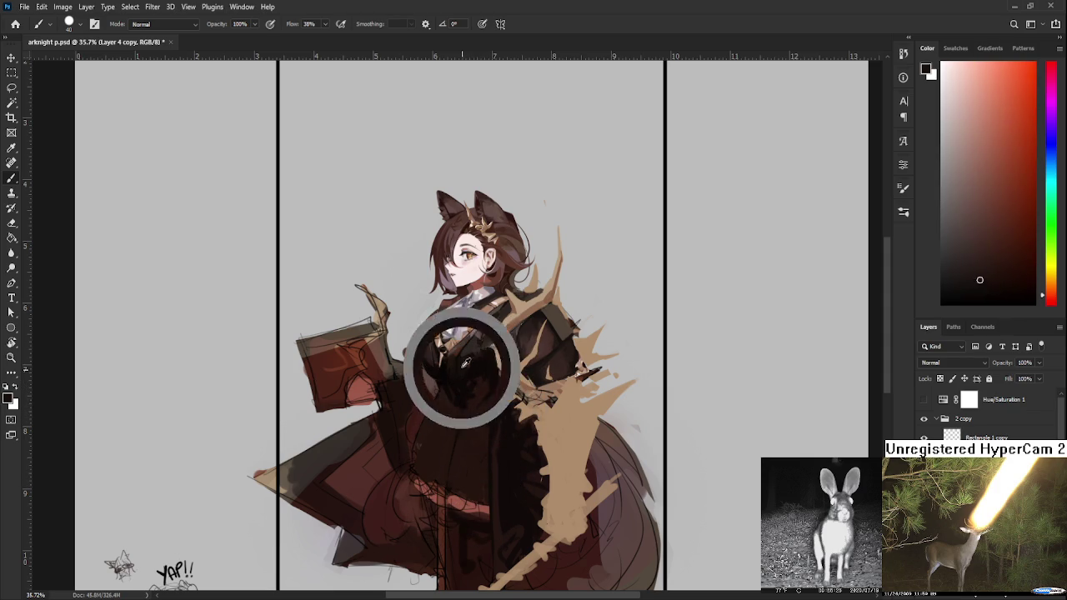
- Sample warm and muted greyish browns to shade the dress front into one dark mass
left_click(454, 487, "alt")
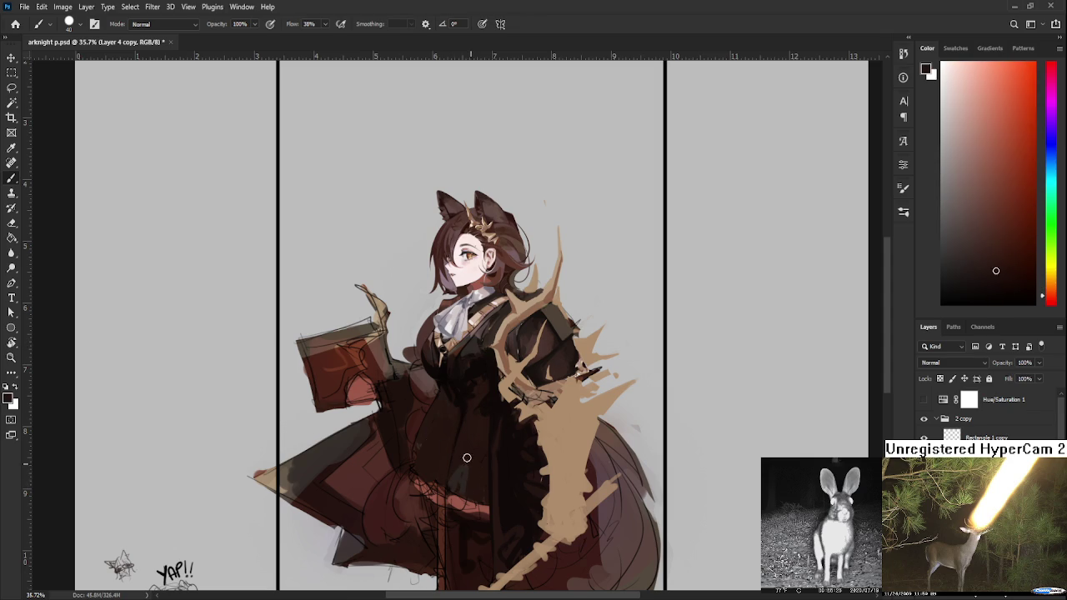
left_click(471, 492, "alt")
left_click(460, 484, "alt")
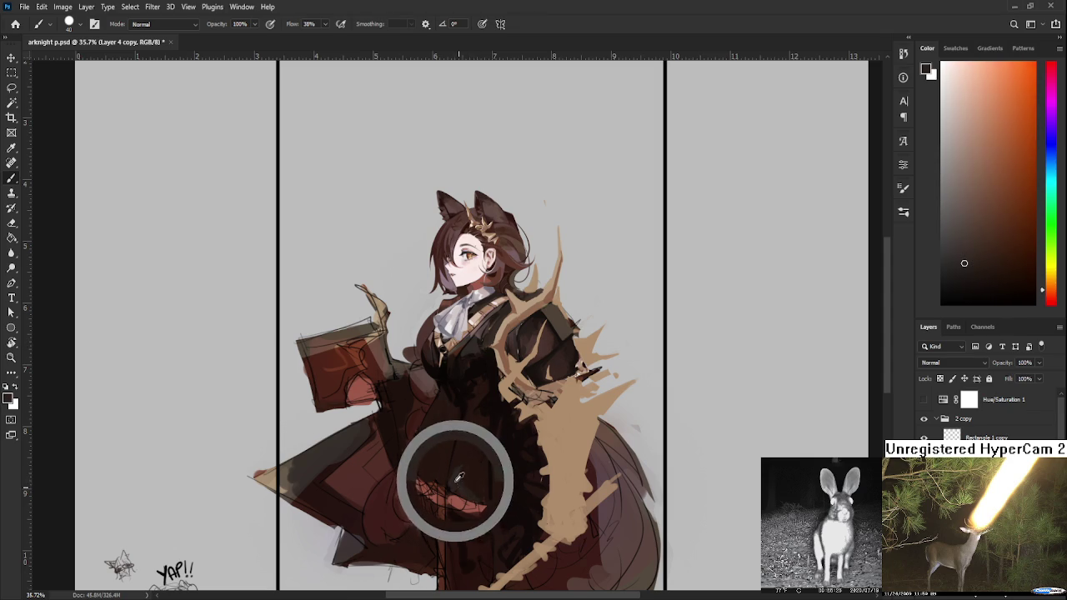
left_click(468, 459, "alt")
left_click(455, 470, "alt")
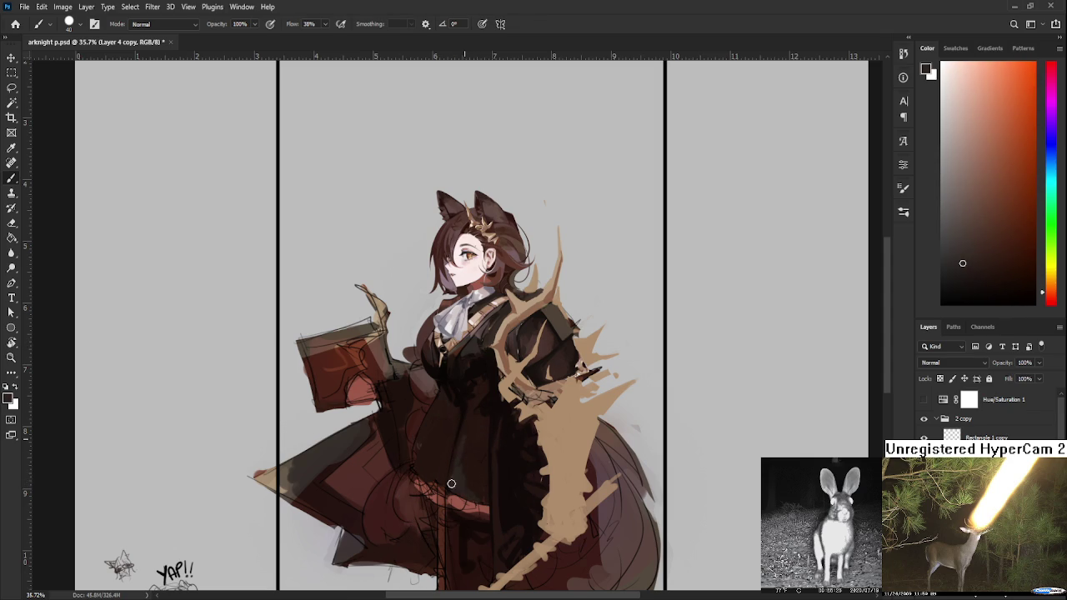
left_click(455, 425, "alt")
left_click(456, 473, "alt")
left_click(464, 410, "alt")
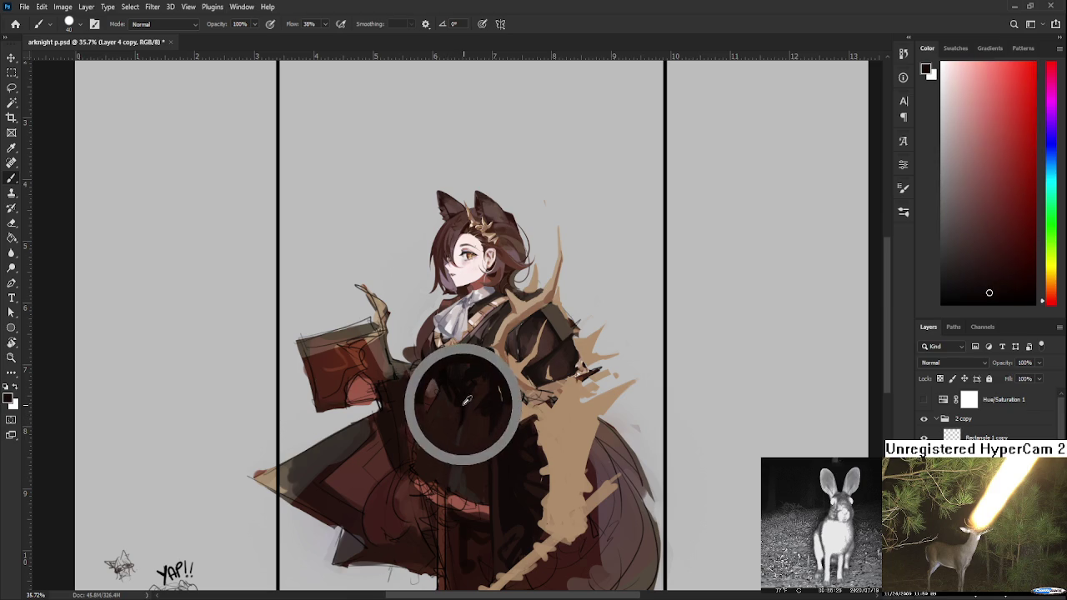
left_click(448, 449, "alt")
left_click(457, 467, "alt")
left_click(467, 451, "alt")
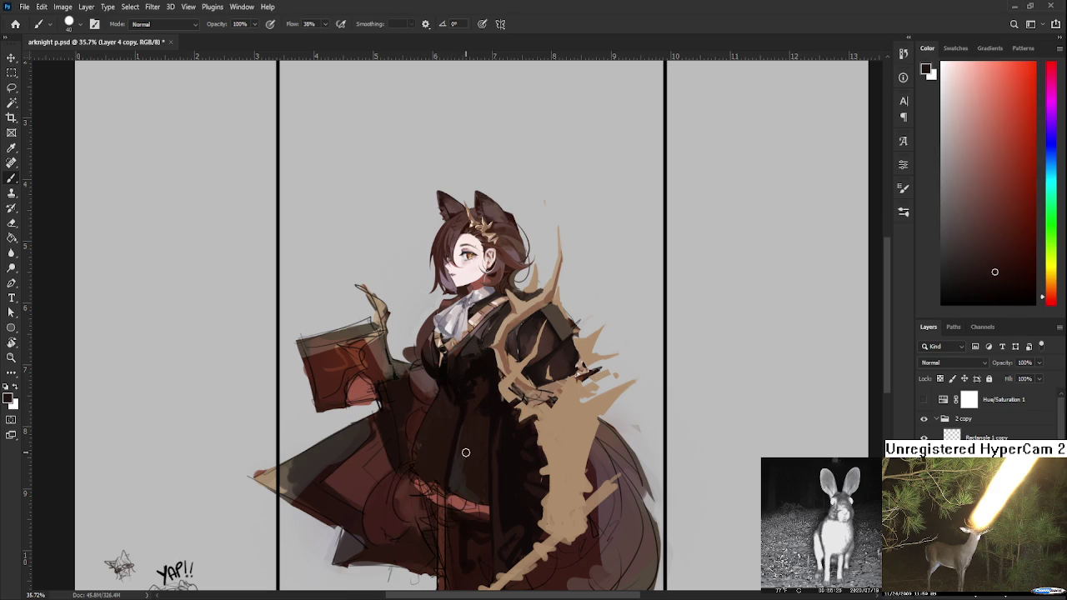
left_click(461, 476, "alt")
left_click(460, 477, "alt")
left_click(455, 466, "alt")
left_click(458, 450, "alt")
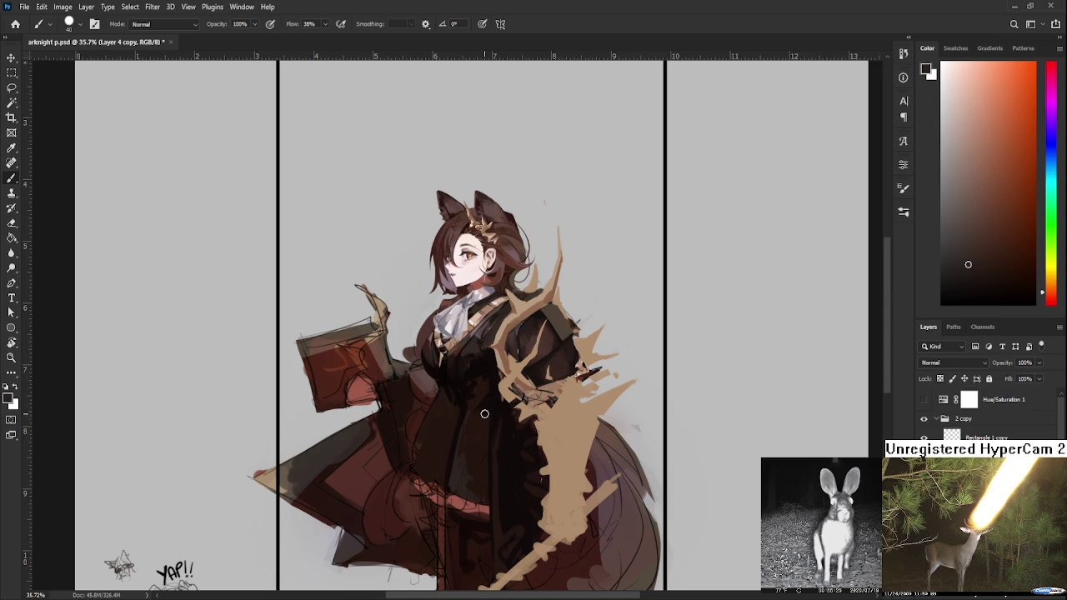
- Sample alternating warm, darker and muted greyish browns from the dress and dab them across the lower dress
left_click(468, 442, "alt")
left_click(485, 440, "alt")
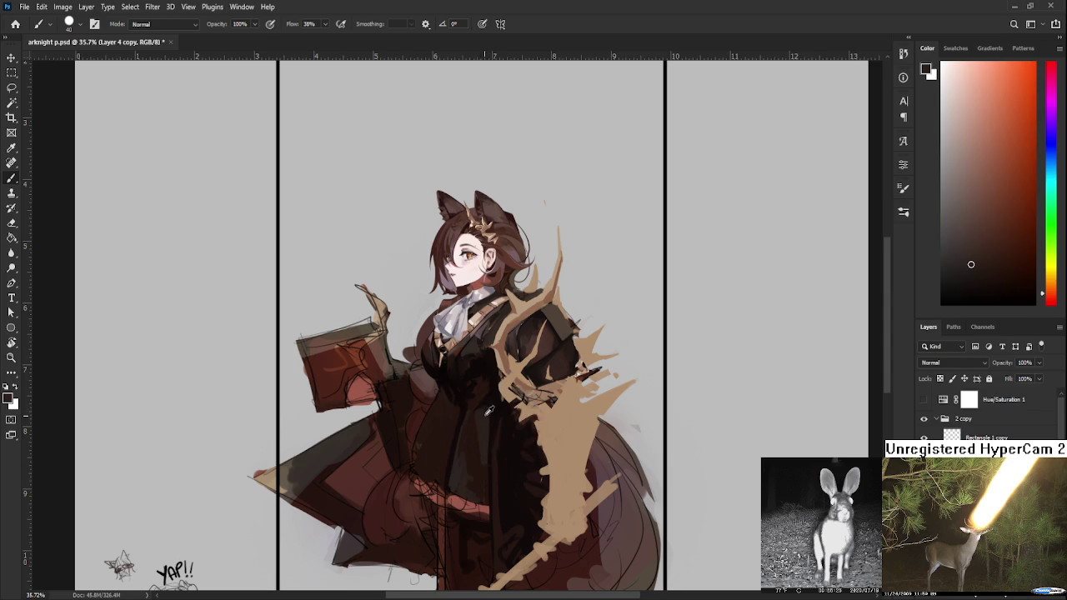
left_click(486, 413, "alt")
left_click(481, 393, "alt")
left_click(494, 400, "alt")
left_click(482, 407, "alt")
left_click(481, 382, "alt")
left_click(482, 376, "alt")
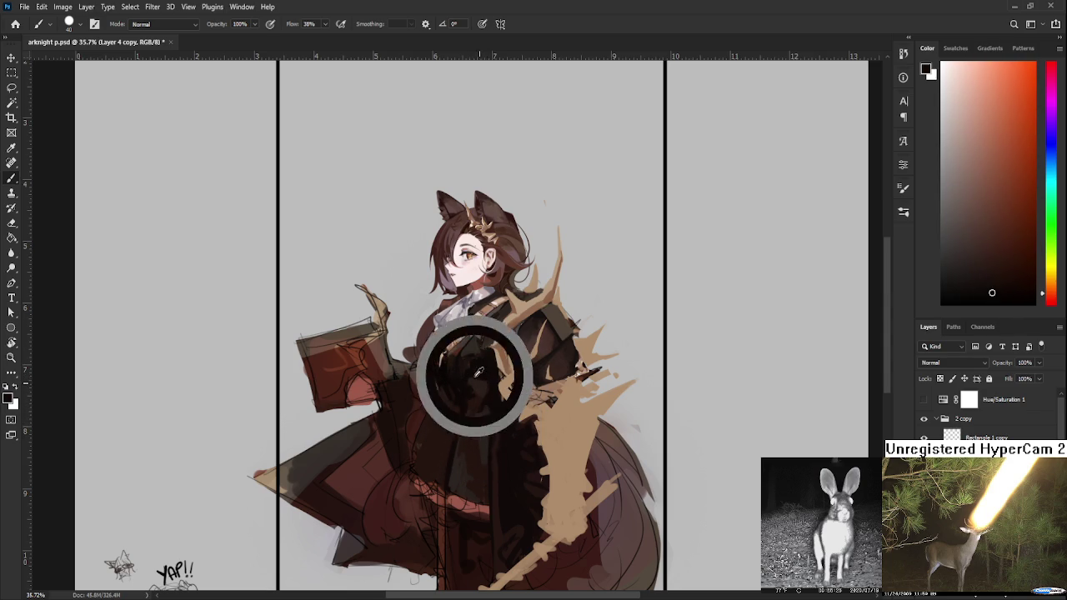
left_click(479, 389, "alt")
left_click(480, 397, "alt")
left_click(481, 392, "alt")
left_click(469, 401, "alt")
left_click(473, 404, "alt")
left_click(469, 396, "alt")
left_click(479, 392, "alt")
left_click(478, 391, "alt")
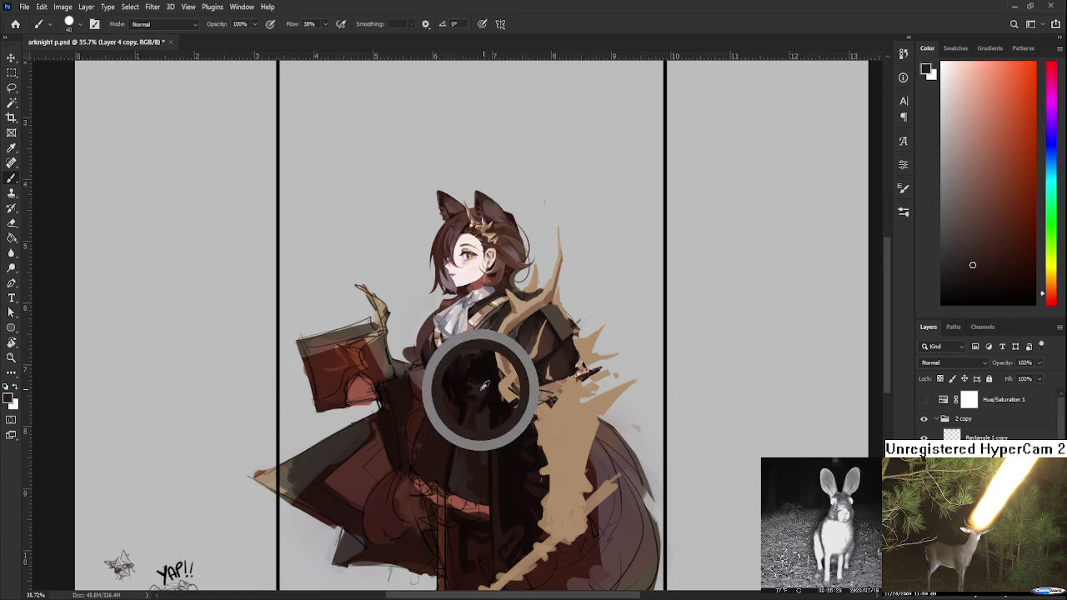
left_click(476, 388, "alt")
left_click(460, 473, "alt")
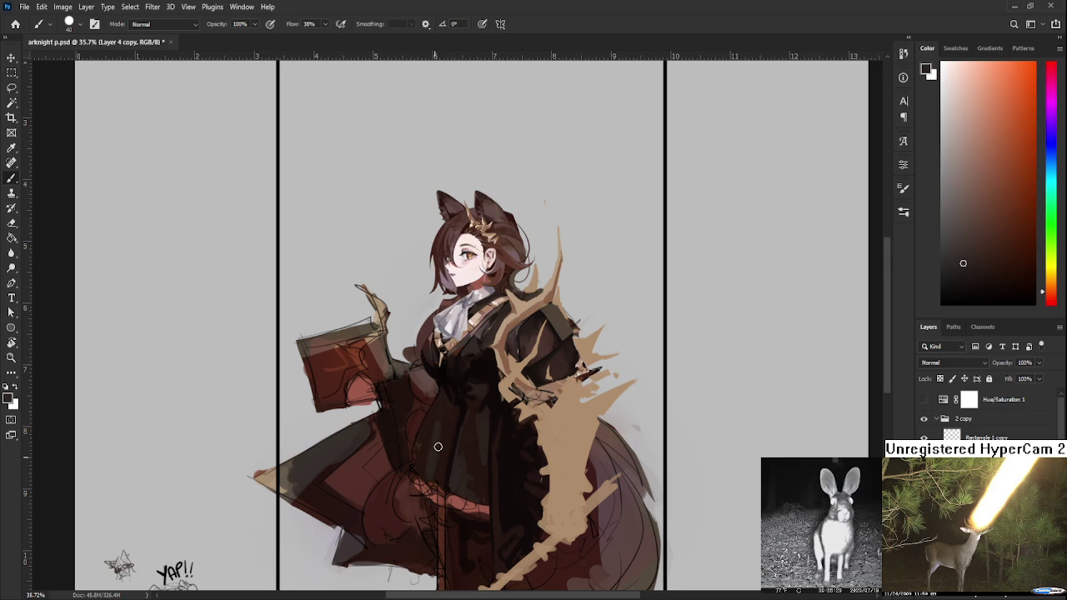
- Build darker brown shading on the skirt's left side beneath the book using sampled dark dress tones
left_click(444, 421, "alt")
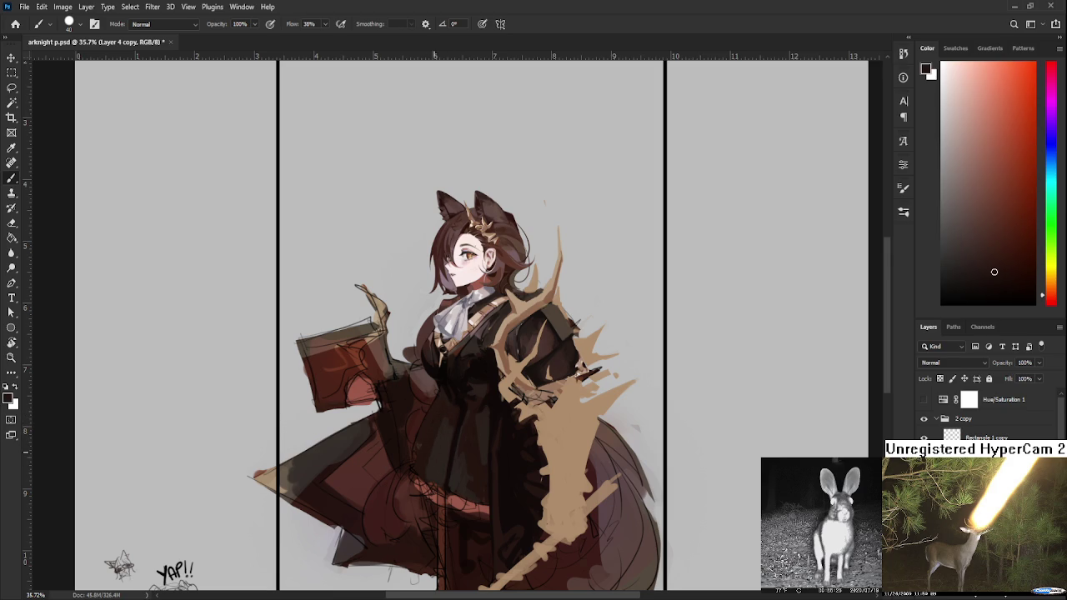
left_click(439, 429, "alt")
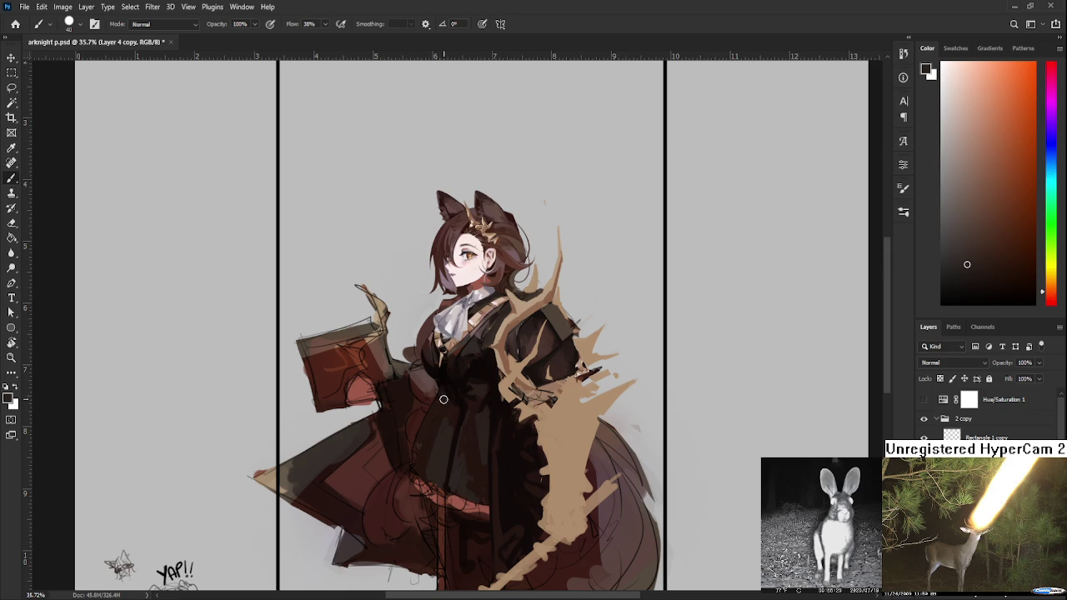
left_click(434, 477, "alt")
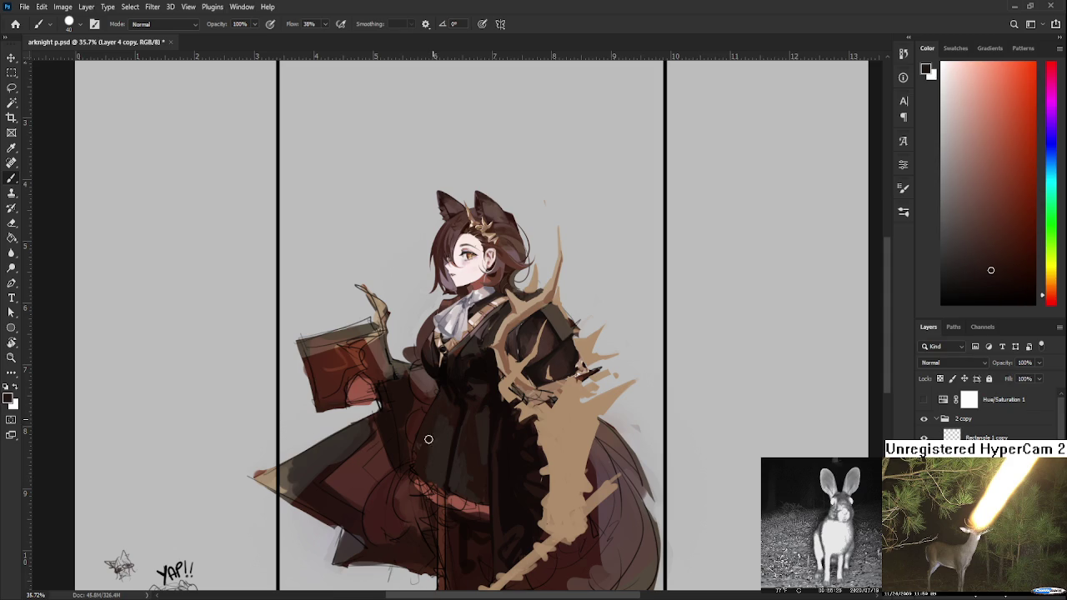
left_click(446, 409, "alt")
left_click(441, 435, "alt")
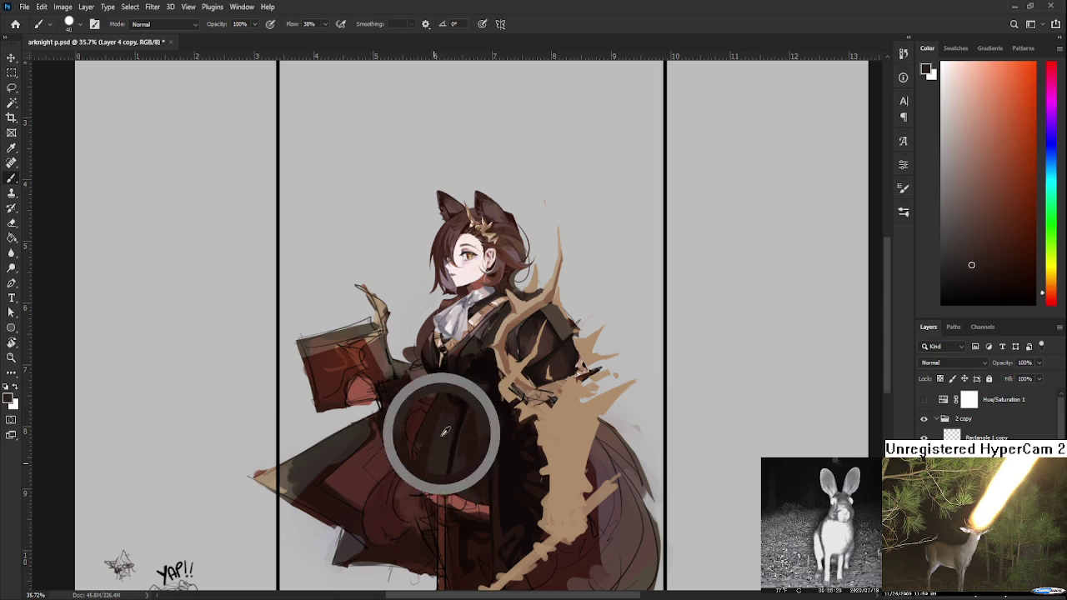
left_click(431, 436, "alt")
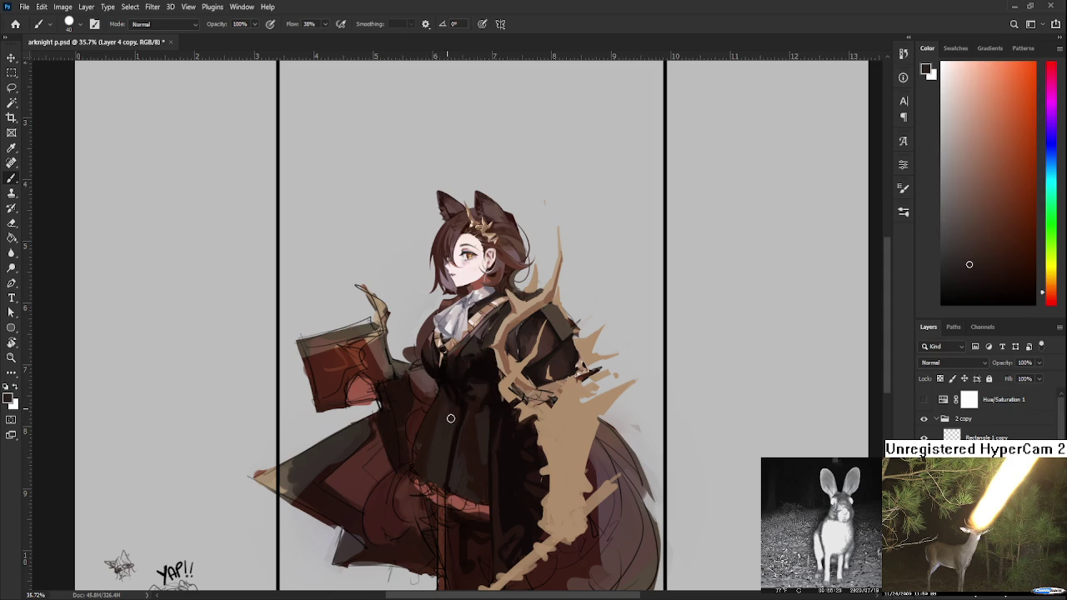
left_click(443, 401, "alt")
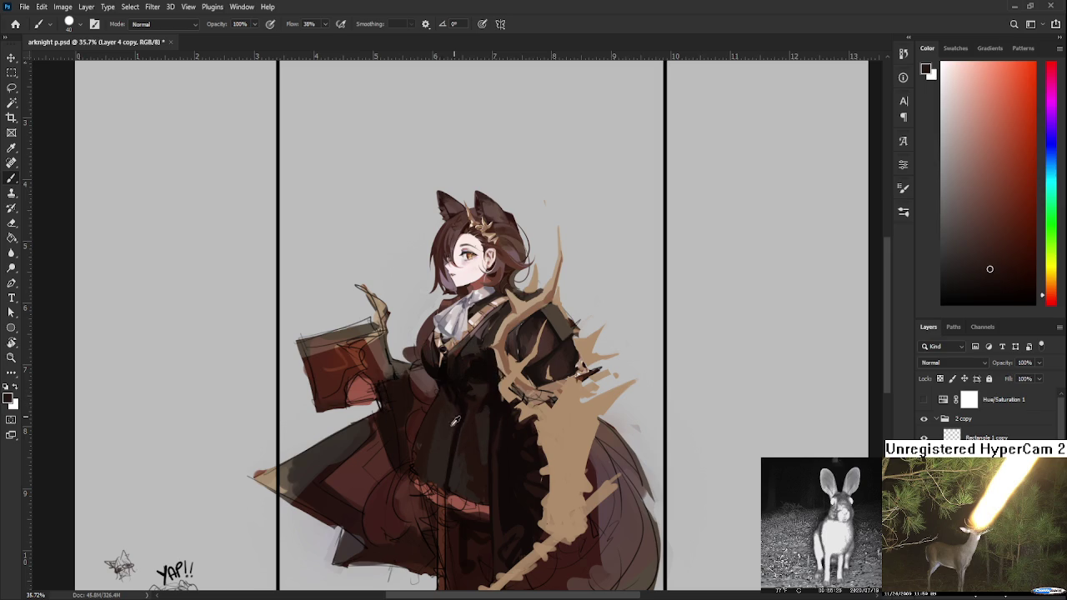
left_click(441, 403, "alt")
left_click(428, 409, "alt")
left_click(443, 441, "alt")
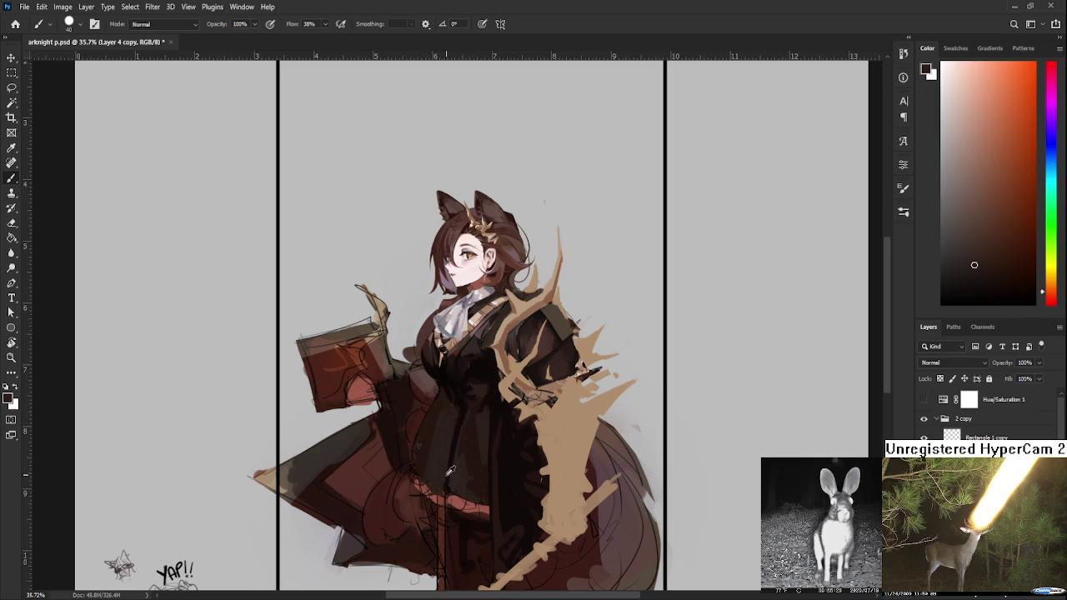
left_click(450, 381, "alt")
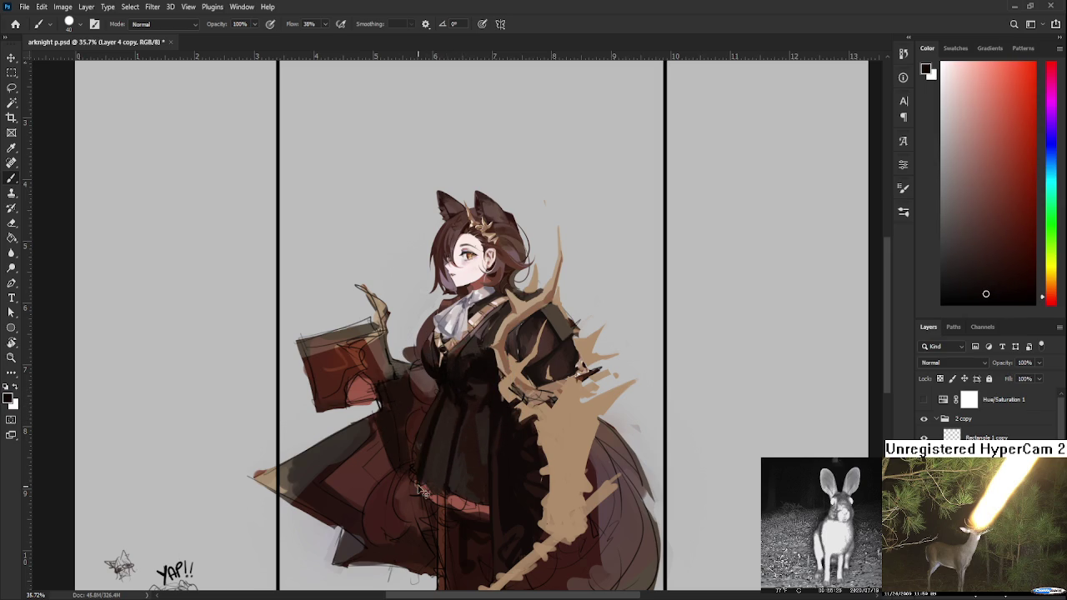
left_click(421, 454, "alt")
left_click(436, 420, "alt")
left_click(451, 392, "alt")
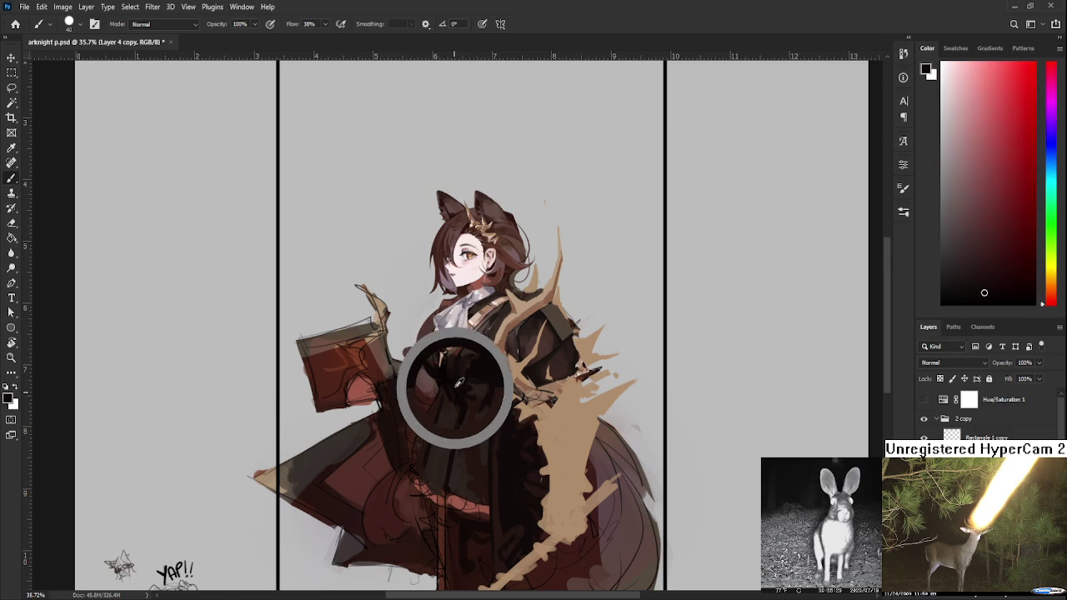
left_click(446, 386, "alt")
left_click(444, 396, "alt")
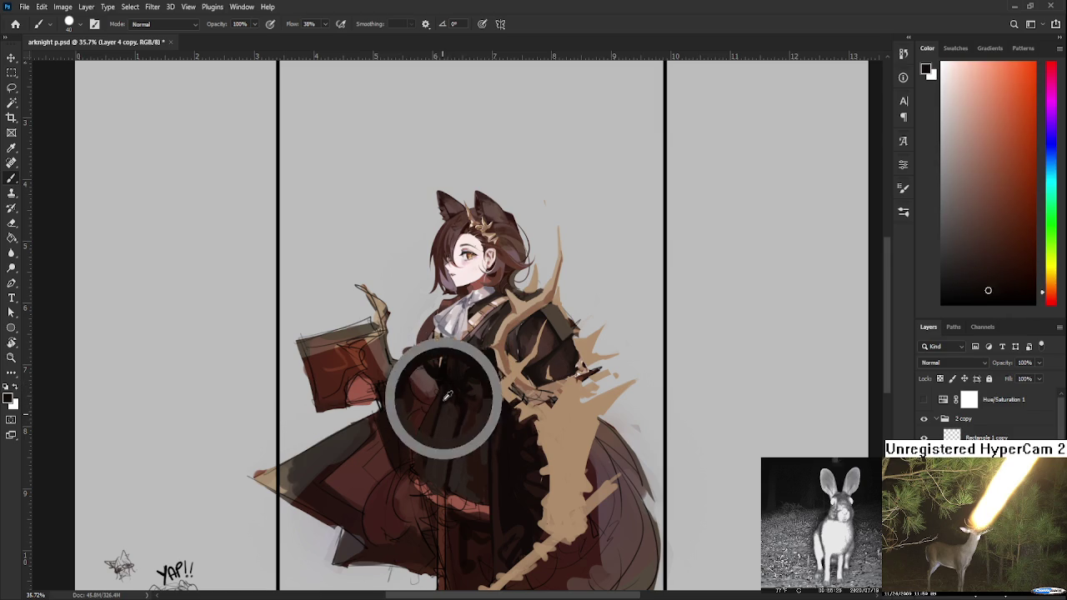
left_click(442, 410, "alt")
left_click(436, 440, "alt")
left_click(440, 427, "alt")
left_click(444, 401, "alt")
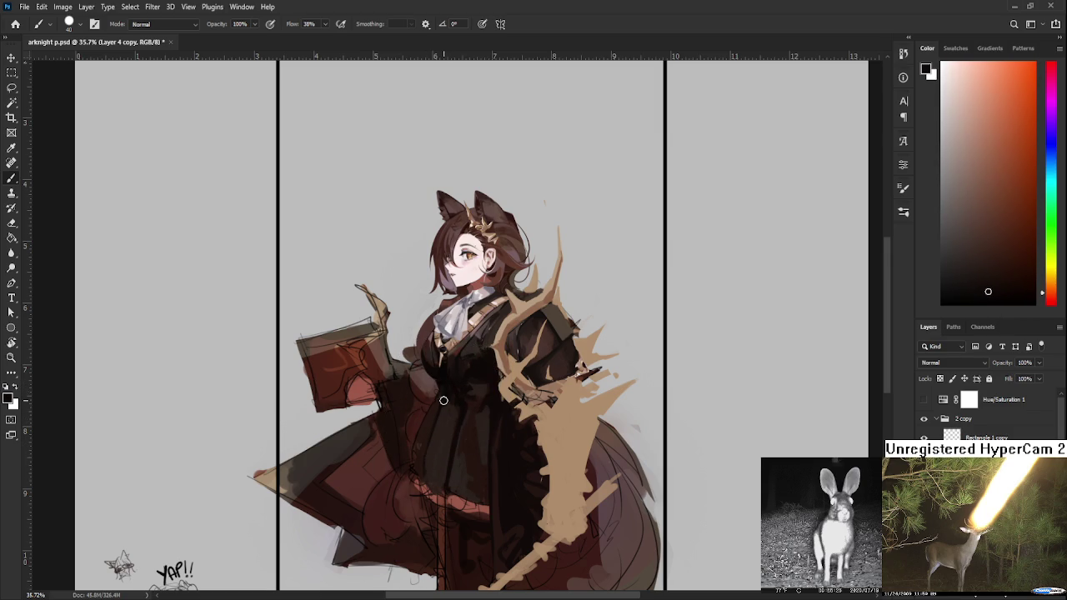
left_click(433, 417, "alt")
left_click(436, 420, "alt")
left_click(425, 423, "alt")
left_click(442, 399, "alt")
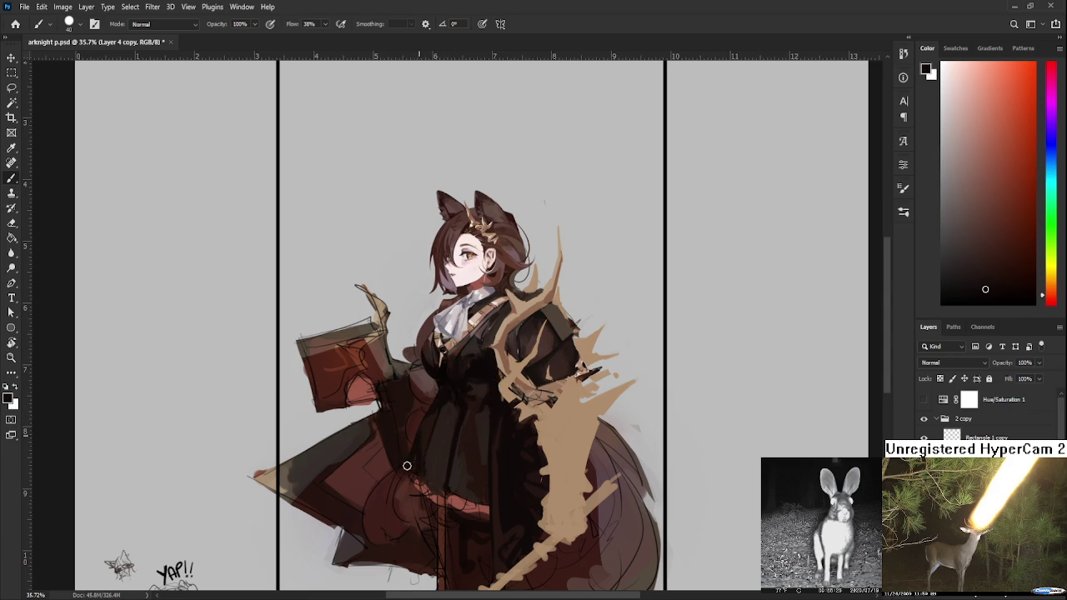
left_click(424, 443, "alt")
left_click(413, 458, "alt")
left_click(421, 453, "alt")
- Zoom in on the dress, resize the brush, and sample a near-black from the dress
scroll(460, 406, "up", 3)
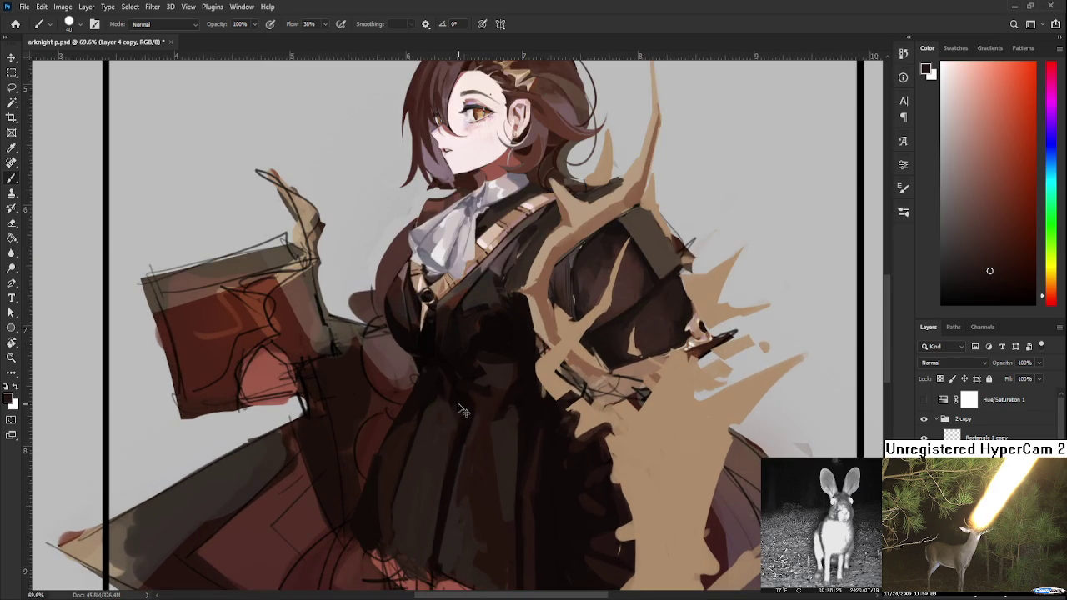
mouse_move(412, 409)
left_mouse_down()
mouse_move(406, 384)
mouse_move(381, 393)
left_mouse_up()
left_click(381, 393, "alt")
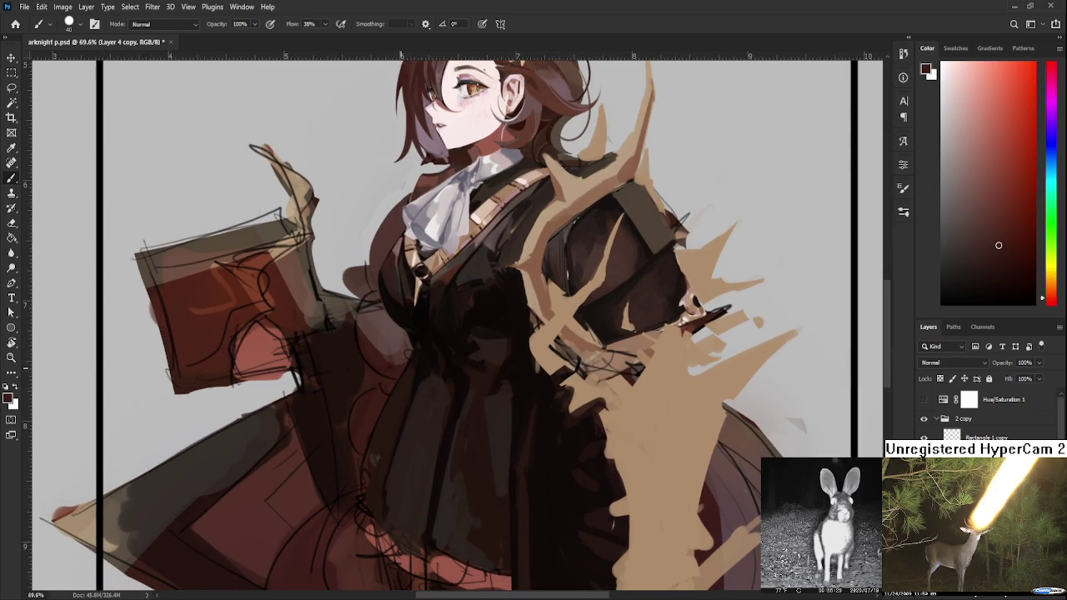
key("p")
key("b")
key("bracketleft")
key("bracketleft")
key("bracketleft")
left_click(423, 354, "alt")
left_click_drag(423, 354, 430, 336)
key("bracketright")
key("bracketright")
- Paint dark strokes down the dress's left edge, undoing the last bad stroke
scroll(411, 367, "down", 1)
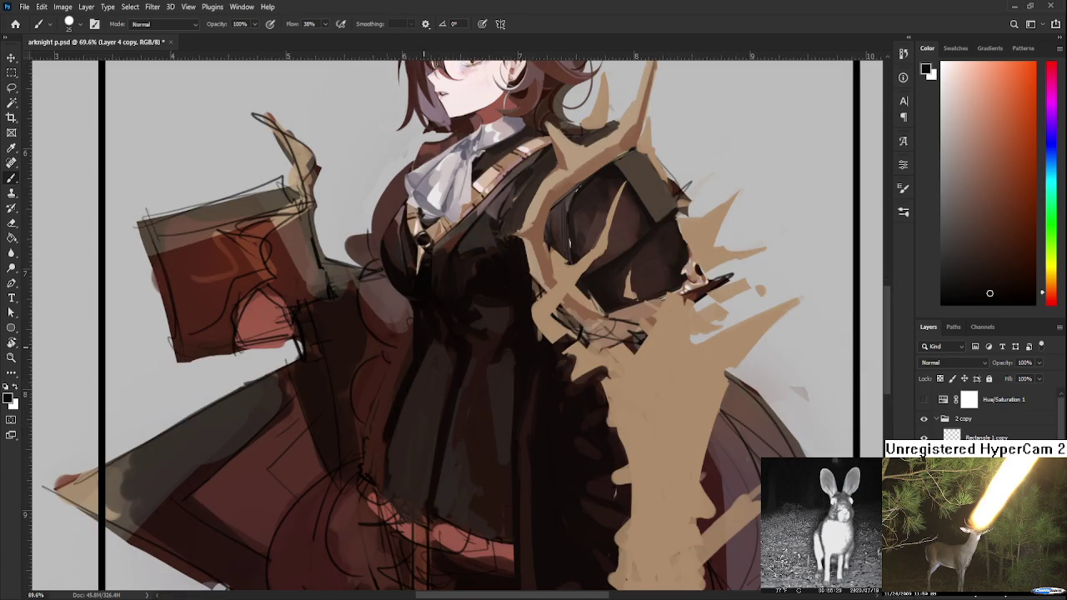
left_click(418, 403, "alt")
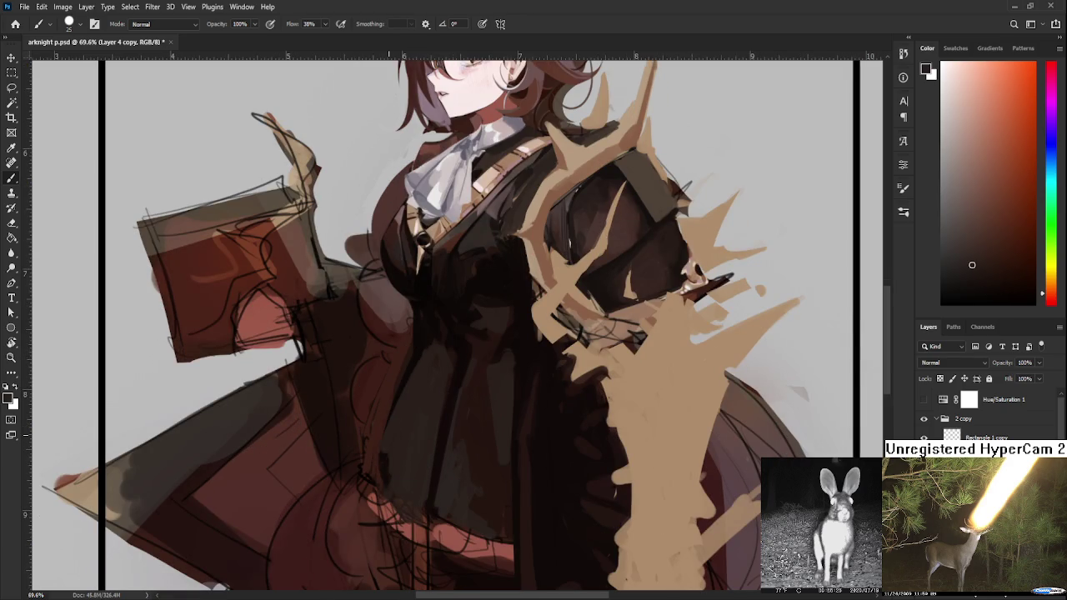
left_click(422, 342, "alt")
left_click_drag(401, 389, 384, 460)
left_click(405, 375, "alt")
left_click_drag(417, 361, 389, 490)
left_click(393, 448, "alt")
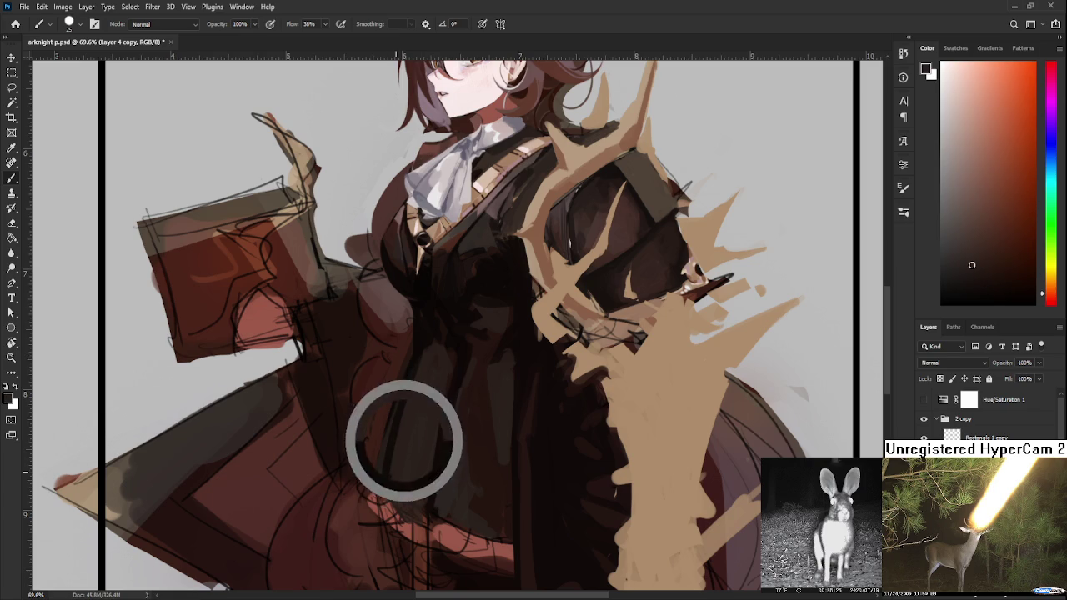
left_click(420, 332, "alt")
left_click_drag(450, 354, 397, 488)
key("ctrl+z")
- Add more near-black strokes along the edge to deepen the skirt's centre-left folds
left_click(456, 372, "alt")
left_click_drag(416, 435, 396, 499)
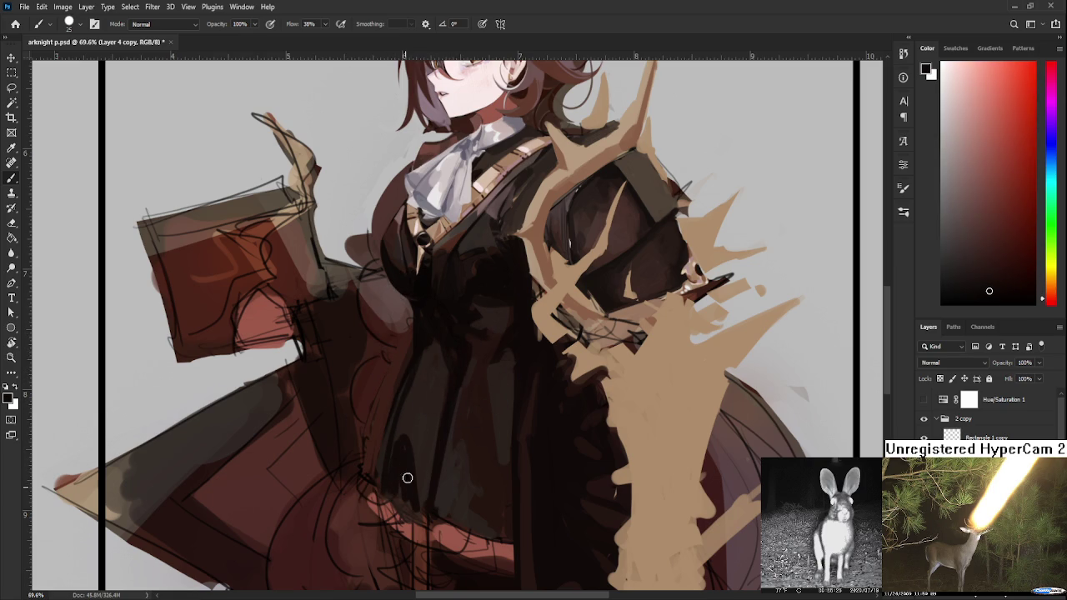
left_click_drag(412, 426, 406, 498)
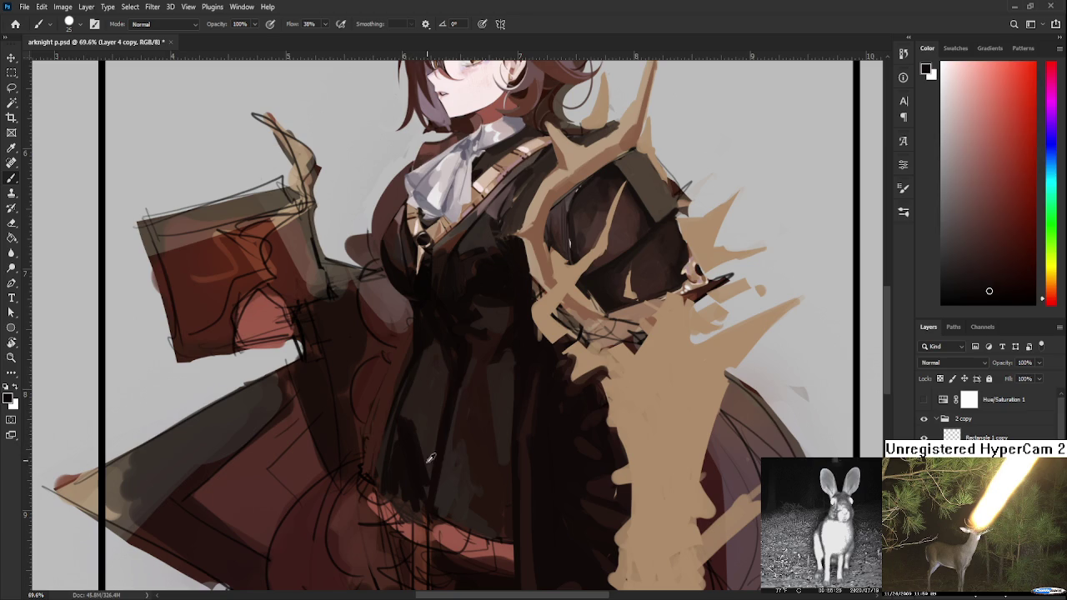
left_click(423, 419, "alt")
mouse_move(420, 422)
left_mouse_down()
mouse_move(417, 484)
mouse_move(400, 495)
left_mouse_up()
left_click(398, 472, "alt")
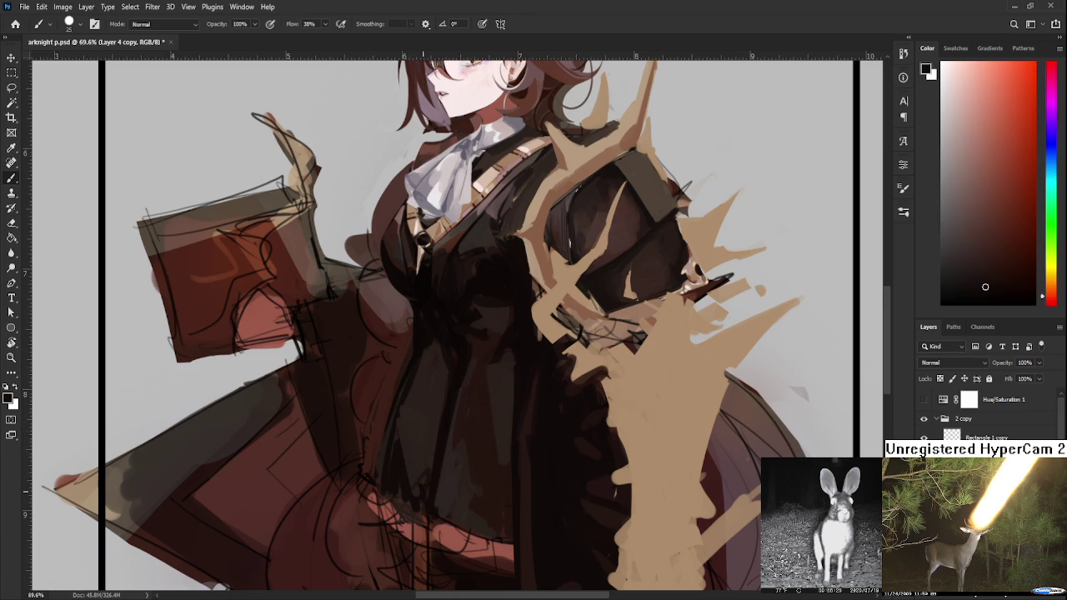
scroll(426, 475, "up", 2)
scroll(493, 441, "down", 3)
scroll(475, 401, "down", 2)
scroll(459, 367, "down", 1)
scroll(442, 334, "up", 2)
scroll(443, 334, "up", 1)
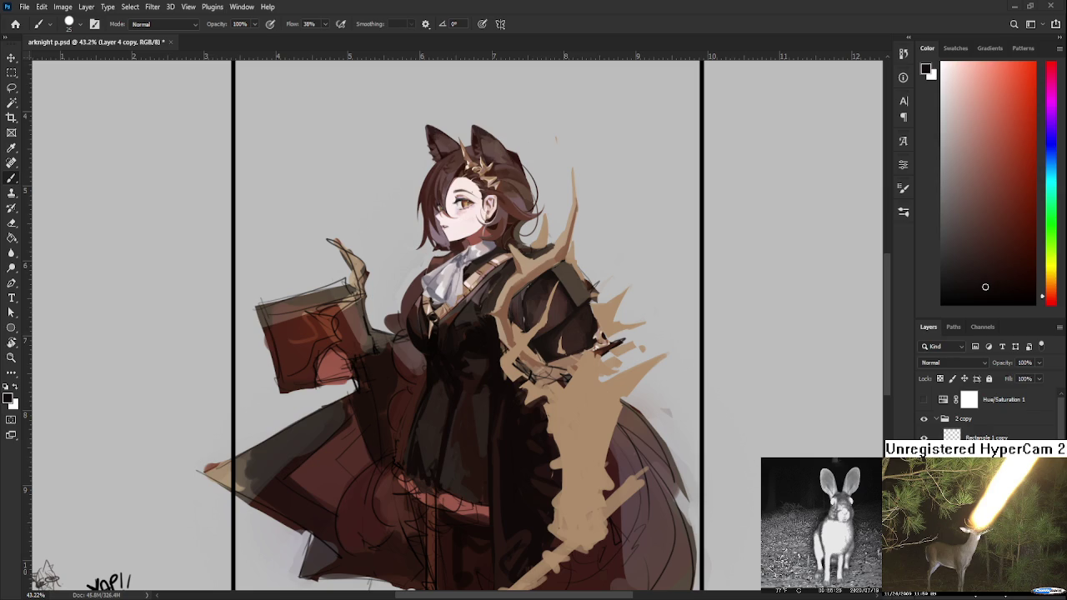
scroll(406, 328, "up", 1)
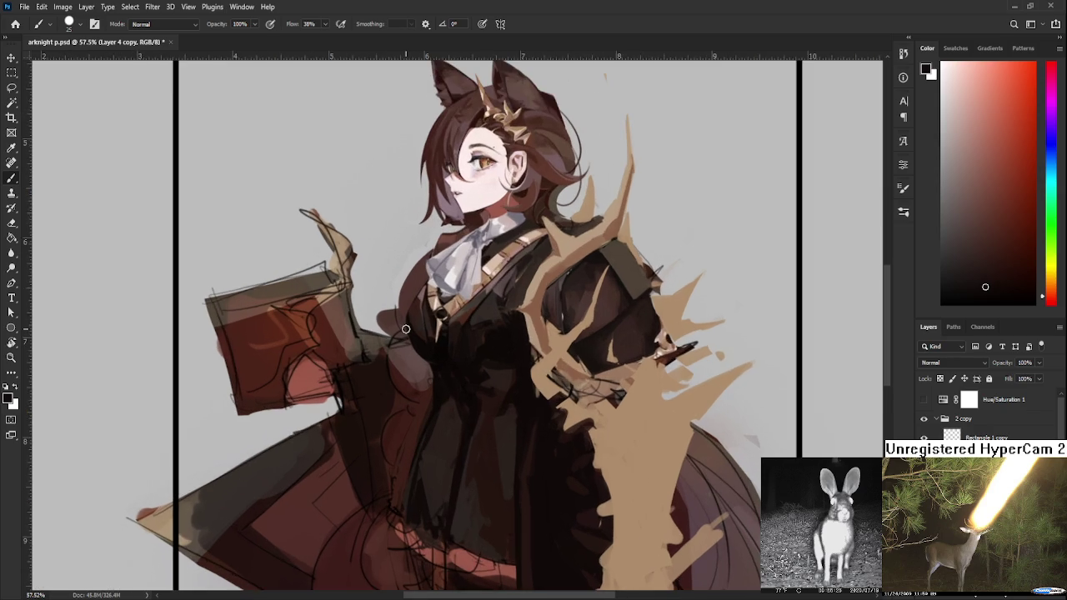
scroll(406, 329, "down", 1)
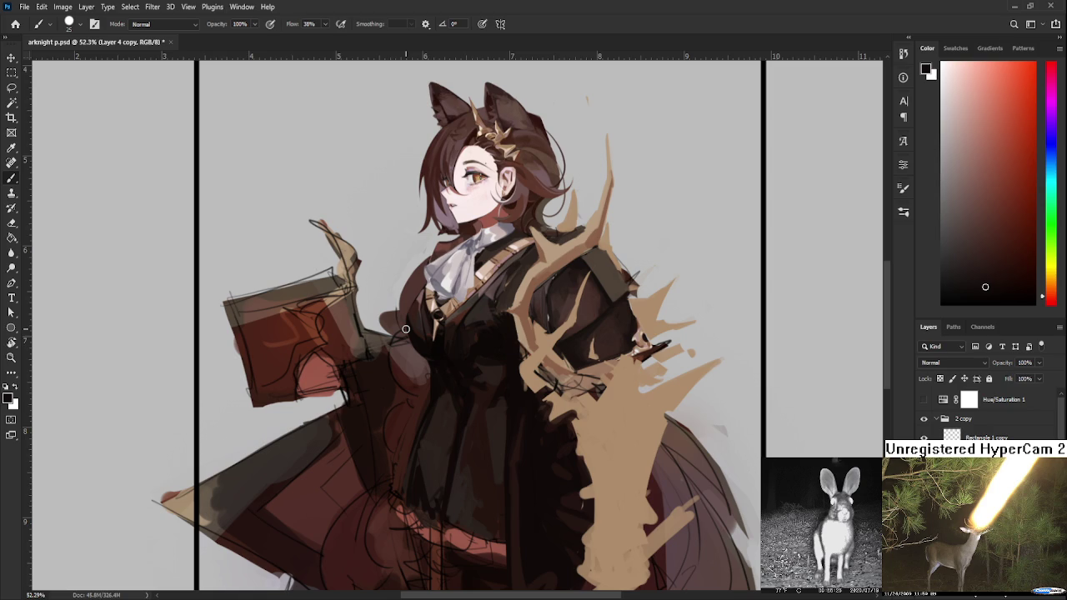
left_click_drag(487, 420, 482, 381)
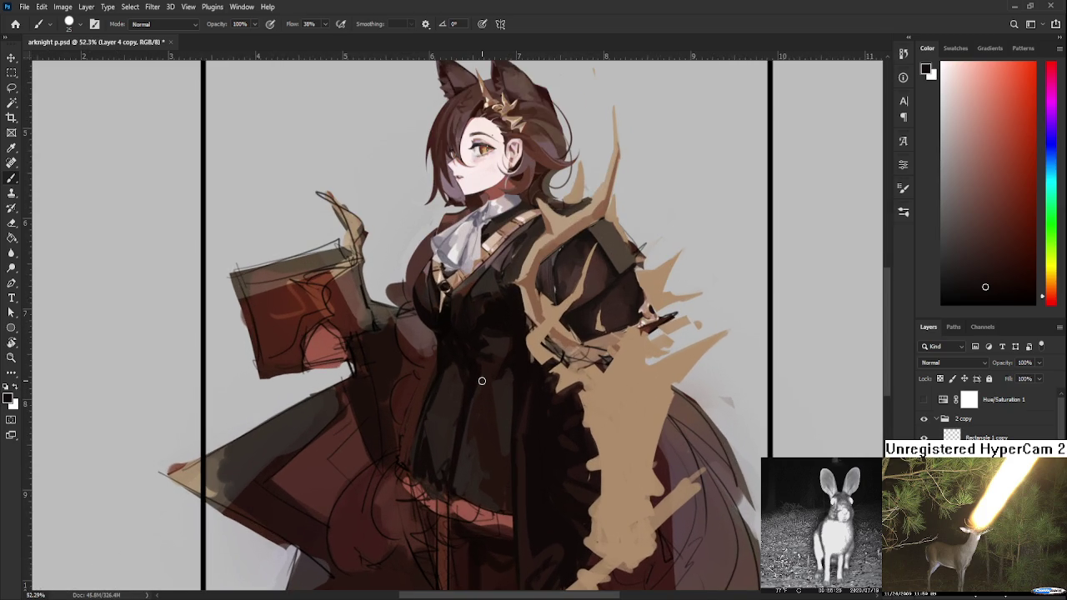
scroll(482, 381, "down", 2)
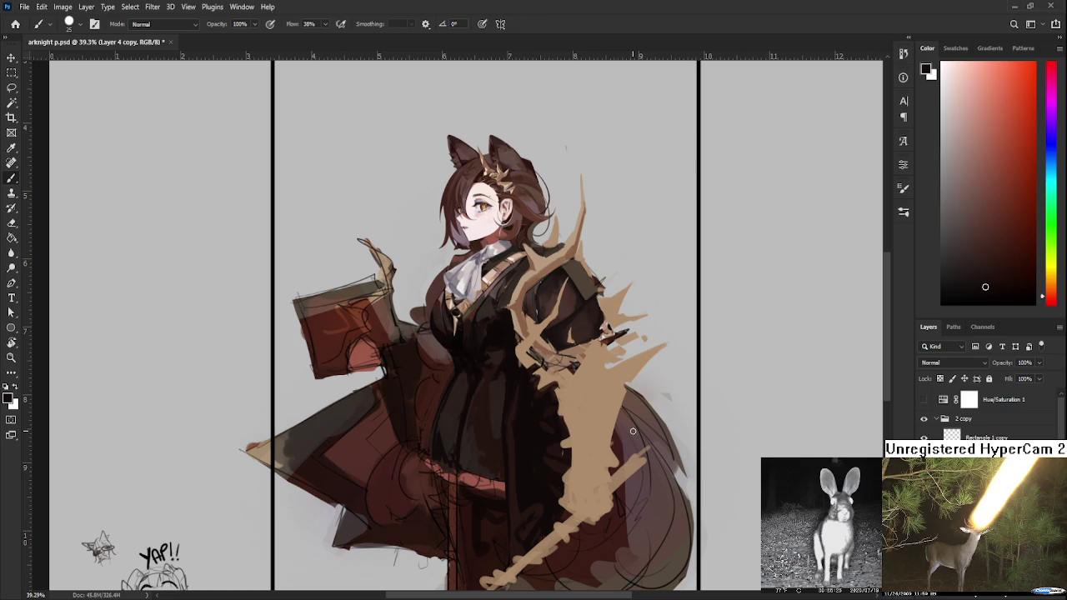
scroll(426, 349, "down", 3)
- Zoom in on the chest and sample several dark tones from it
scroll(445, 336, "up", 4)
scroll(403, 358, "up", 3)
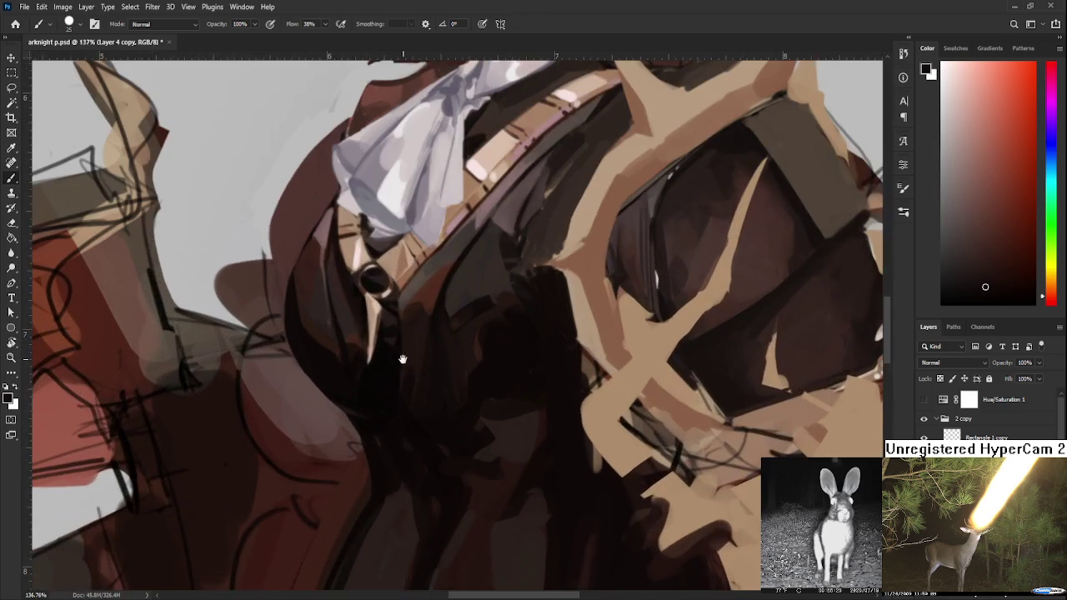
scroll(455, 376, "up", 2)
left_click(441, 329, "alt")
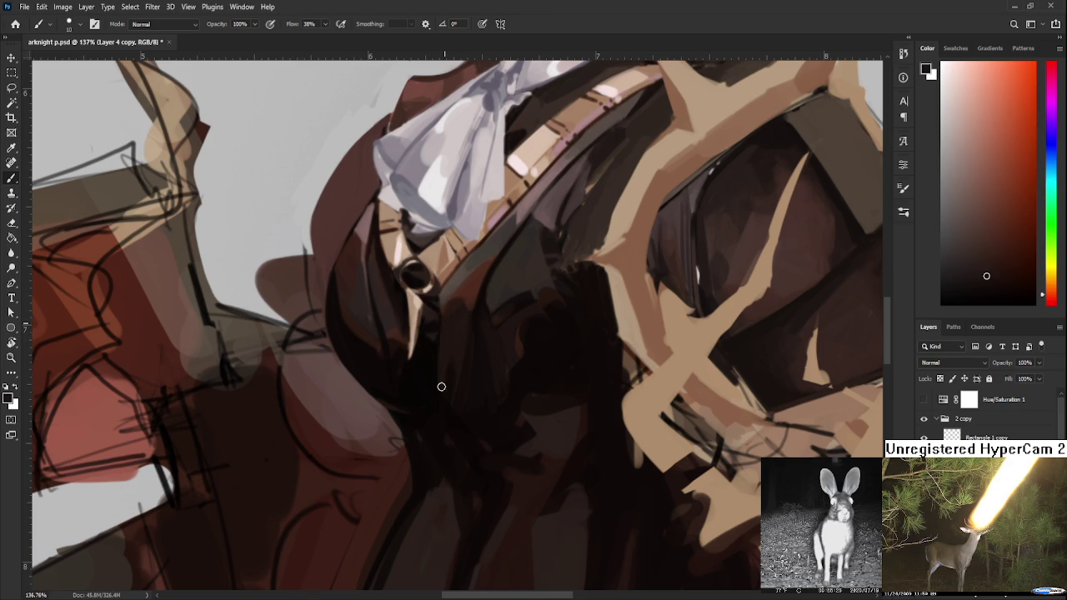
left_click(454, 349, "alt")
left_click(448, 388, "alt")
left_click(449, 371, "alt")
left_click(423, 395, "alt")
left_click(435, 455, "alt")
left_click_drag(456, 393, 458, 362)
left_click(453, 313, "alt")
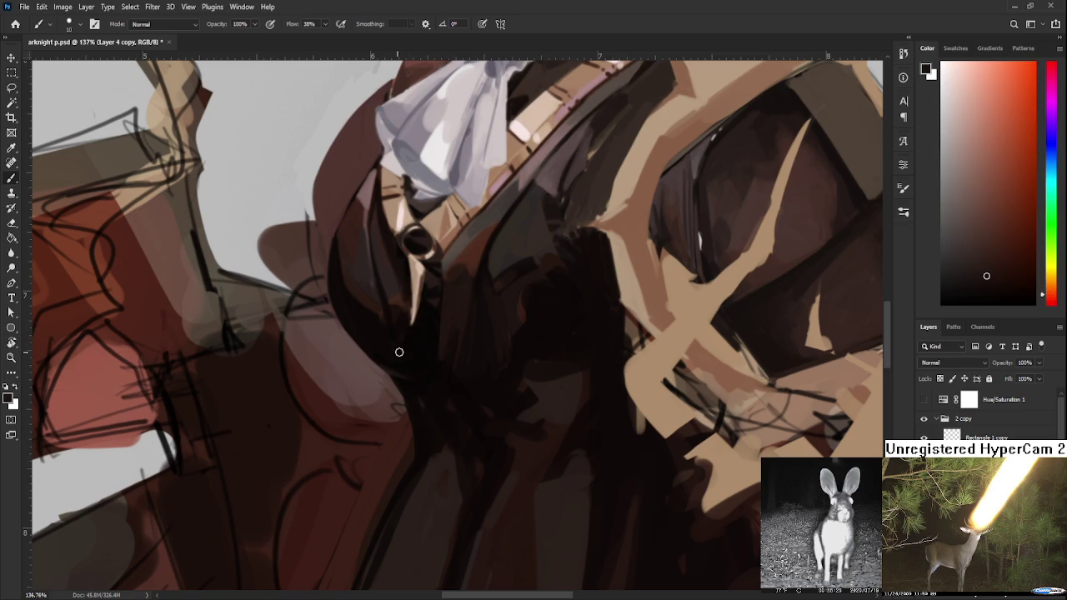
- Sample darker, redder and warmer dress shades near the left edge, settling on a dark one
left_click(417, 399, "alt")
left_click(419, 418, "alt")
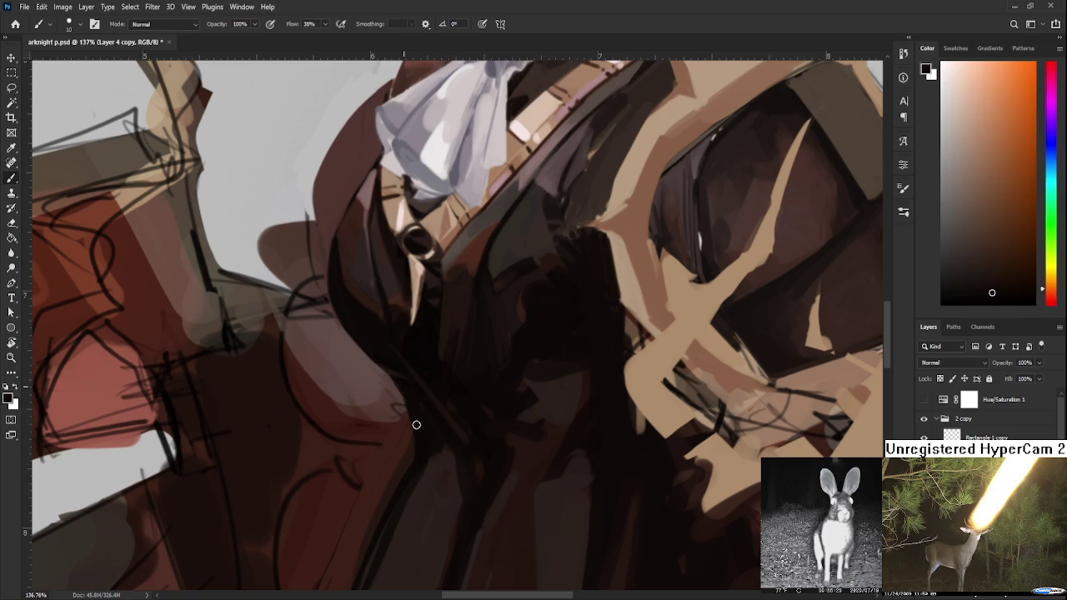
left_click(381, 367, "alt")
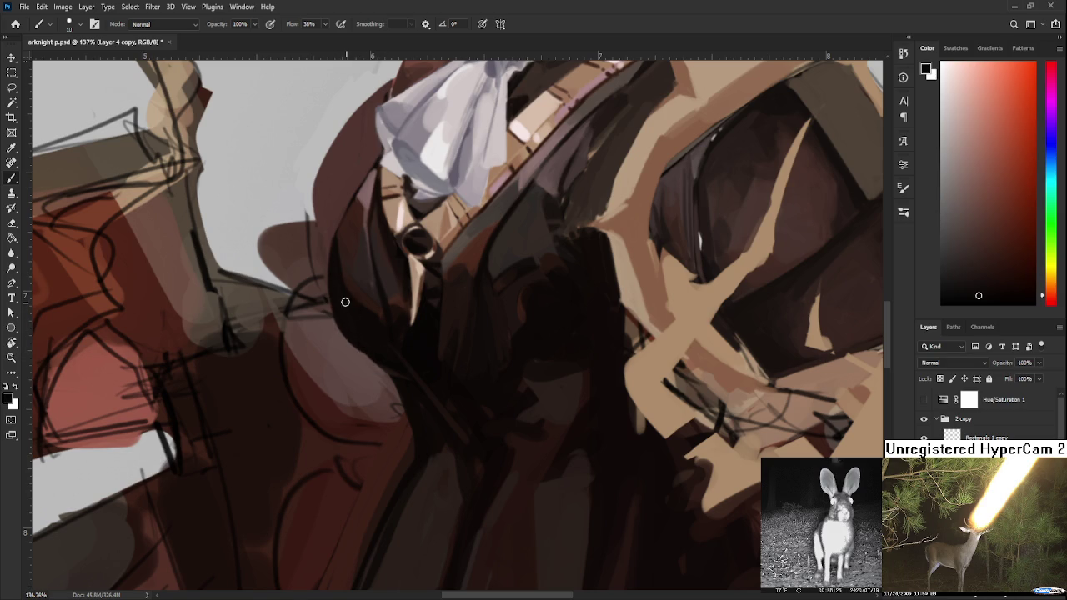
left_click(400, 391, "alt")
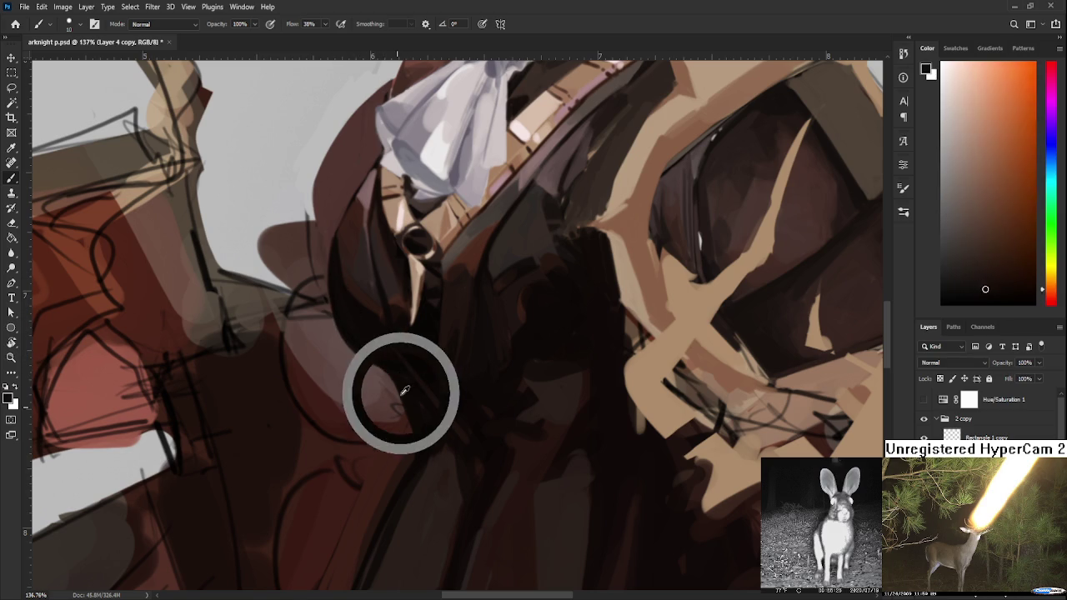
left_click(418, 425, "alt")
scroll(413, 435, "down", 2)
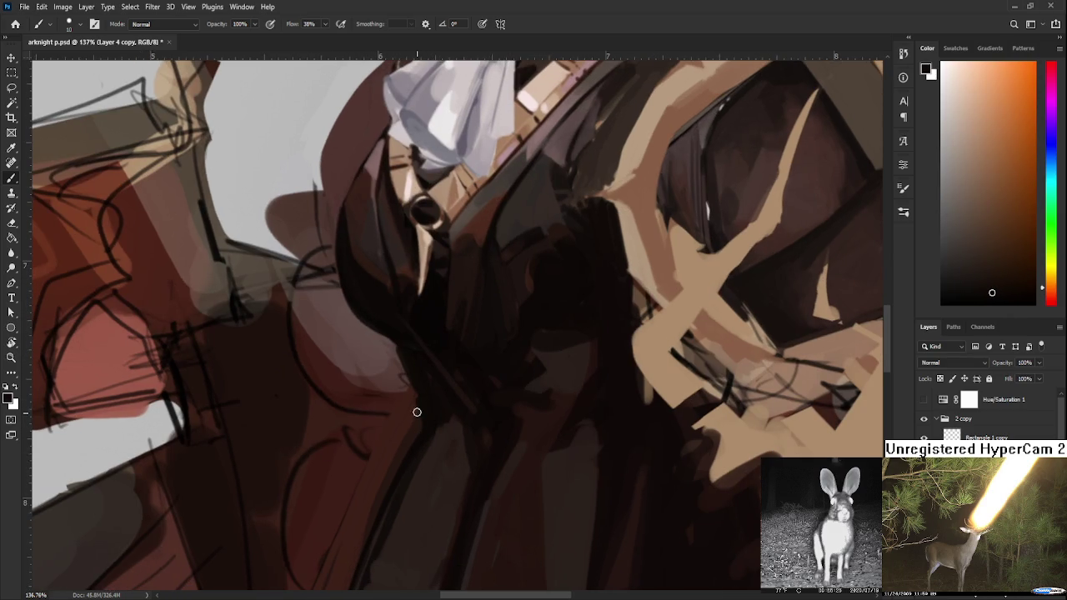
left_click(404, 364, "alt")
left_click(393, 353, "alt")
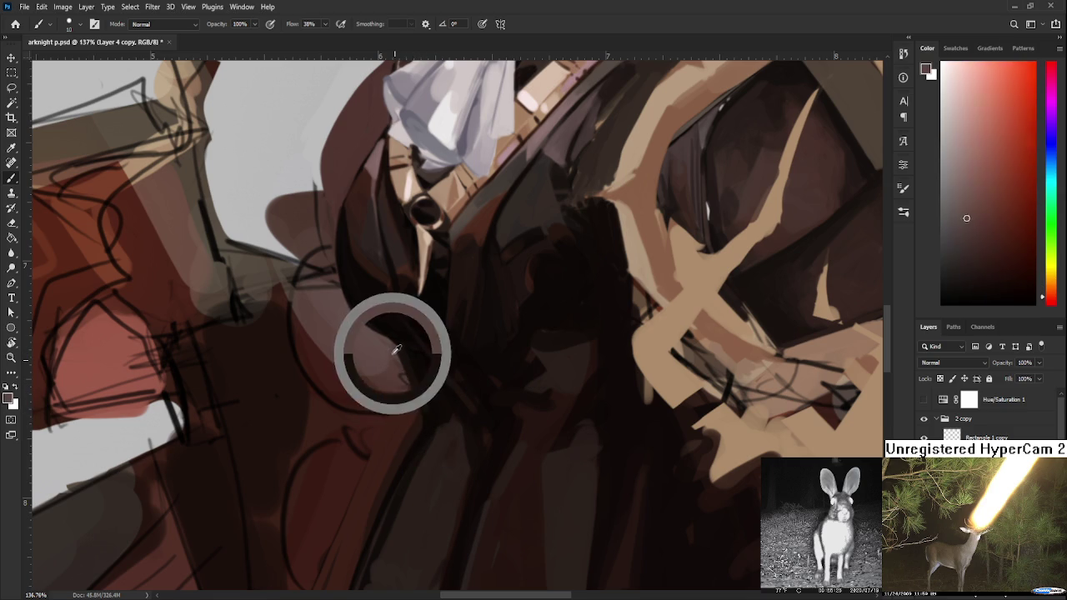
left_click(421, 371, "alt")
left_click(425, 399, "alt")
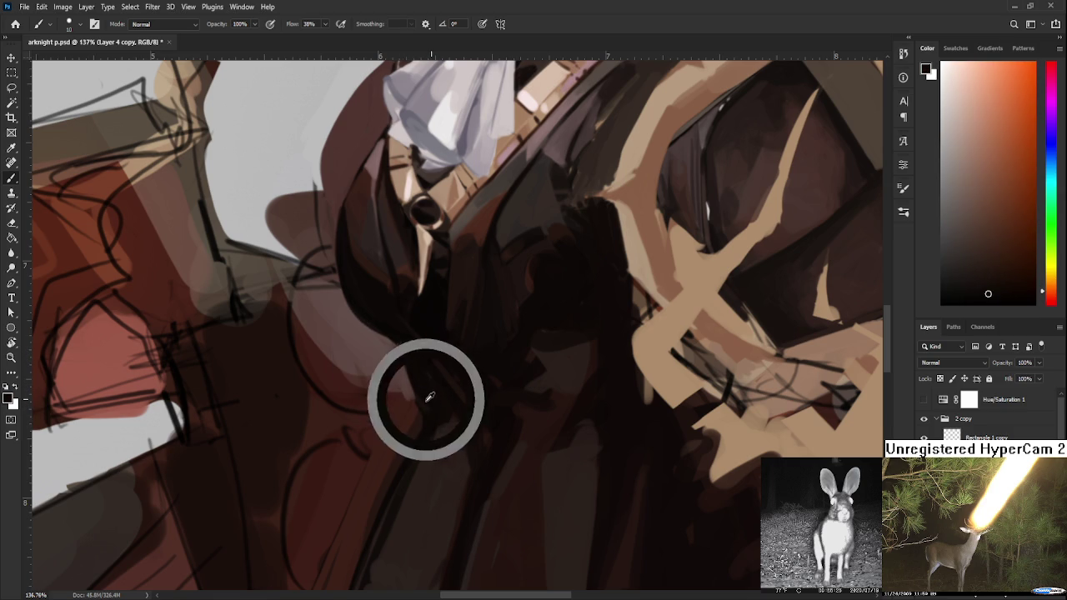
scroll(421, 417, "down", 2)
left_click(431, 369, "alt")
left_click(427, 370, "alt")
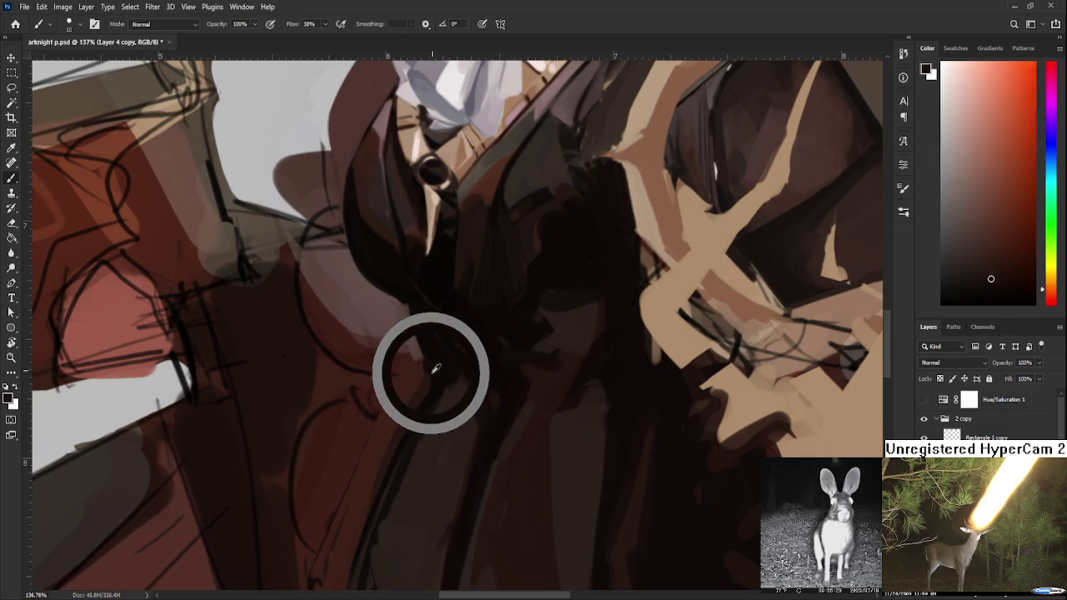
left_click(433, 376, "alt")
scroll(433, 376, "down", 2)
- Paint a long dark stroke down the figure's left edge plus shorter strokes below the collar
left_click_drag(439, 346, 388, 473)
left_click(436, 381, "alt")
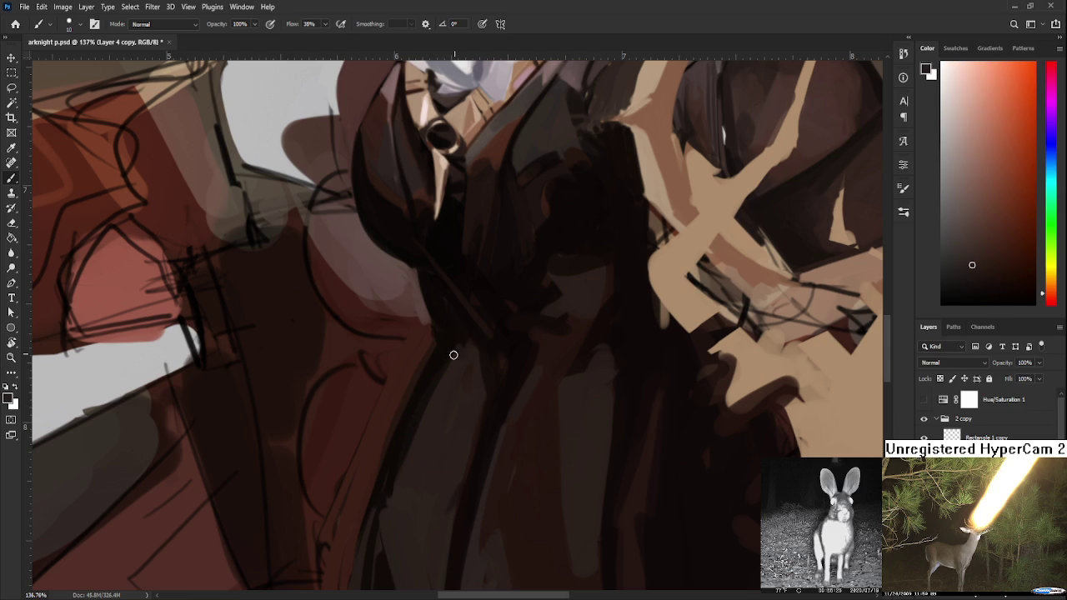
left_click_drag(459, 345, 443, 366)
left_click(450, 348, "alt")
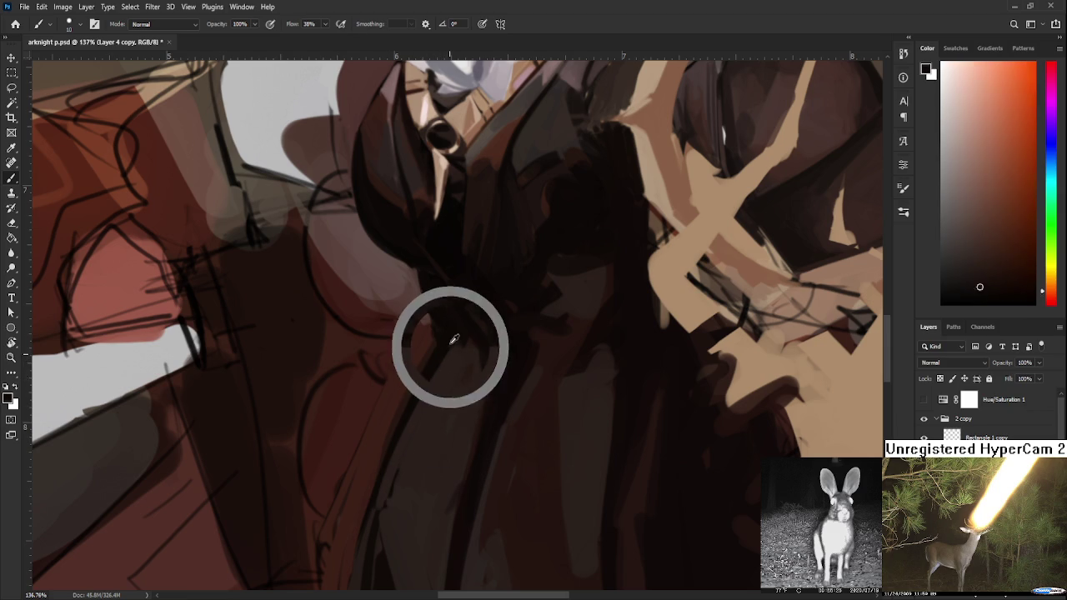
scroll(466, 340, "down", 3)
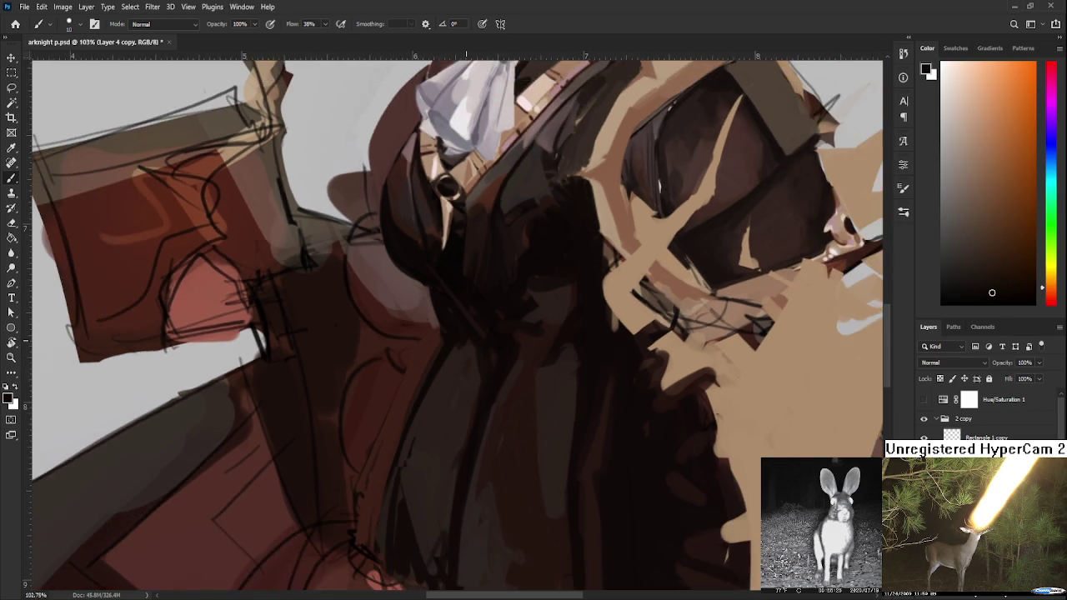
scroll(466, 341, "down", 2)
scroll(469, 350, "up", 3)
scroll(471, 358, "up", 1)
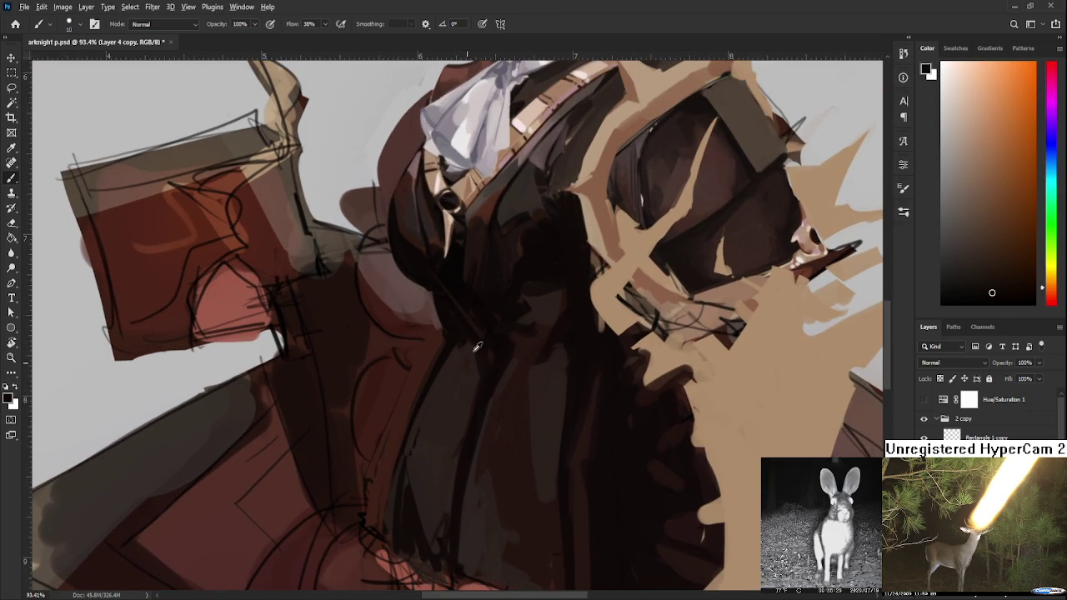
left_click(455, 351, "alt")
left_click_drag(452, 288, 449, 347)
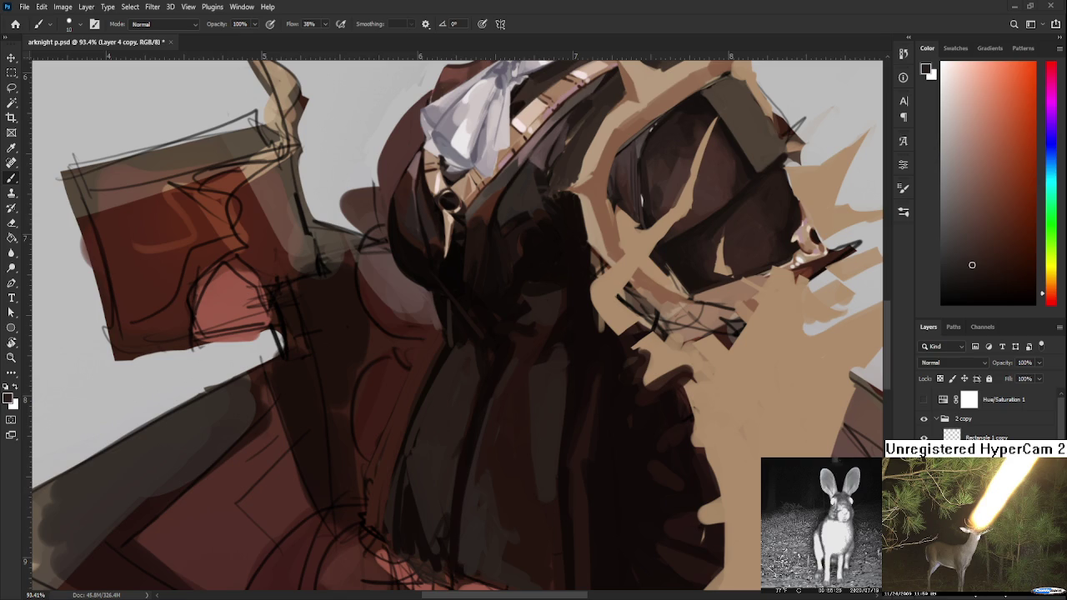
- Enlarge the brush to about 25 and paint dark strokes down the dress centre
scroll(460, 383, "down", 3)
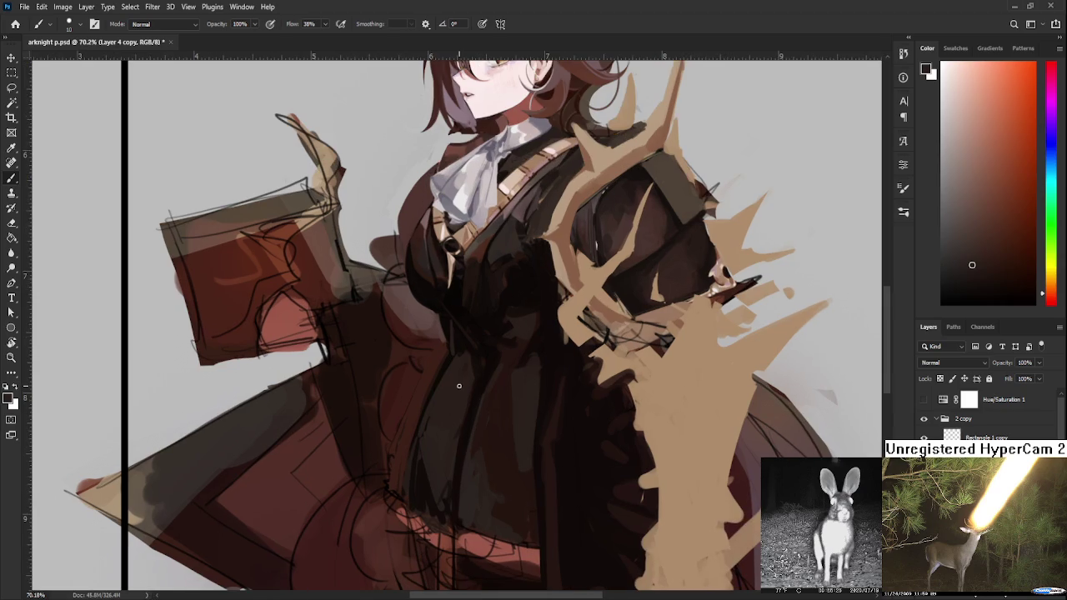
left_click(459, 340, "alt")
key("bracketright")
key("bracketright")
key("bracketright")
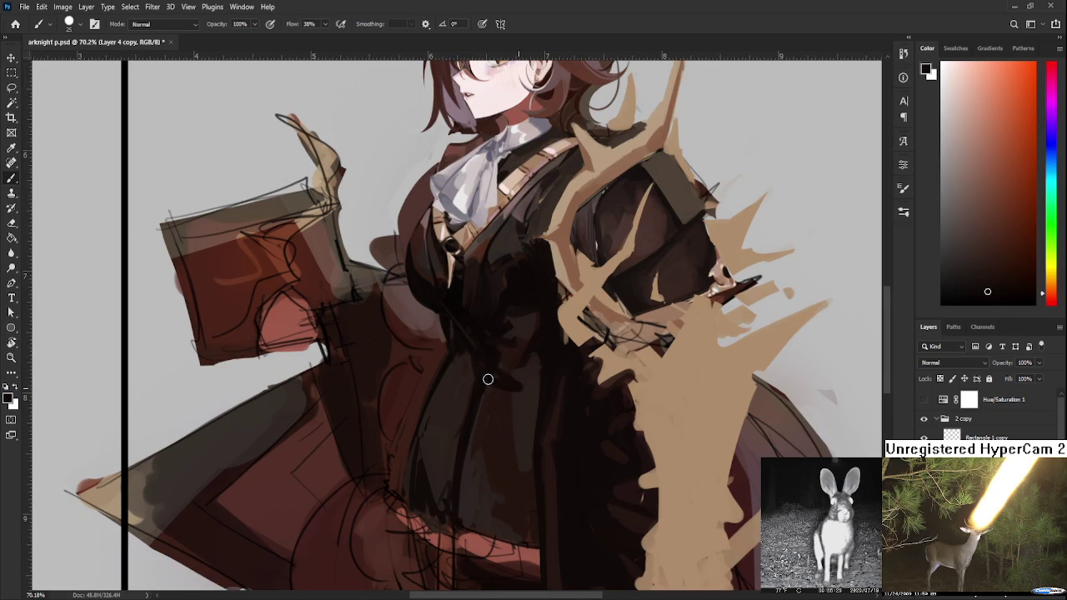
left_click(511, 353, "alt")
left_click(489, 362, "alt")
left_click(512, 370, "alt")
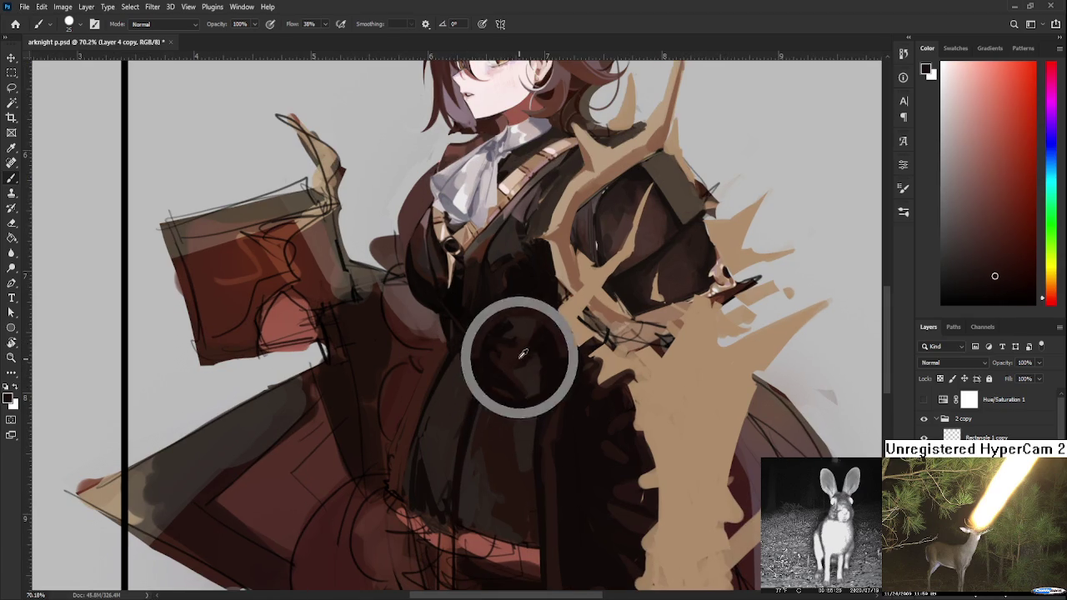
left_click(535, 338, "alt")
left_click_drag(543, 306, 529, 329)
- Sample near-black and muted brown tones from the dress centre and the coat's left edge
left_click(512, 332, "alt")
left_click(534, 375, "alt")
left_click(536, 381, "alt")
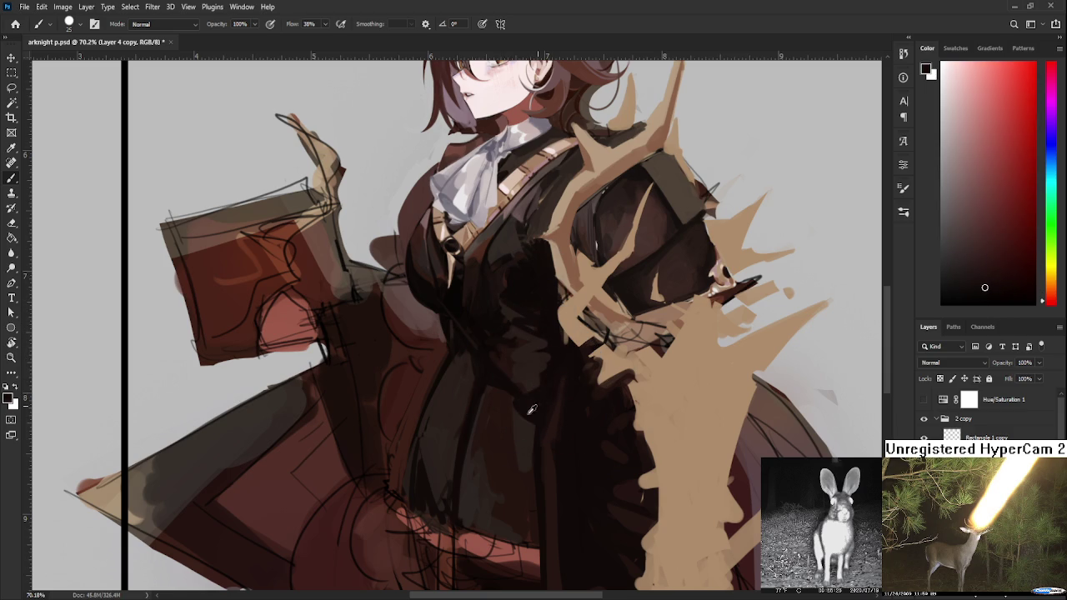
left_click(508, 407, "alt")
left_click_drag(521, 381, 523, 448)
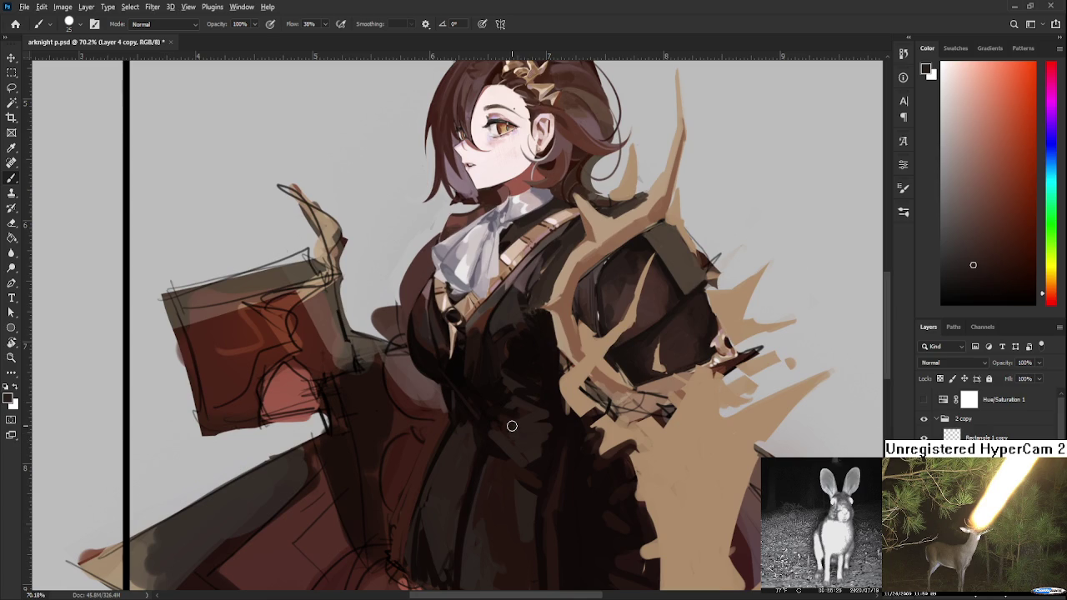
left_click(410, 371, "alt")
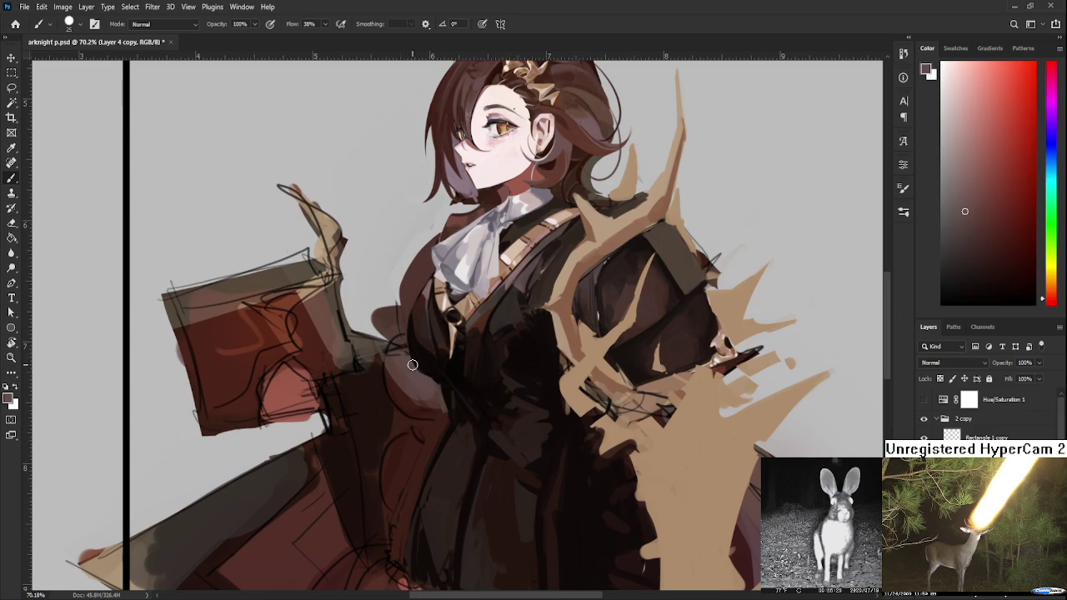
left_click(415, 355, "alt")
left_click(411, 371, "alt")
left_click(417, 350, "alt")
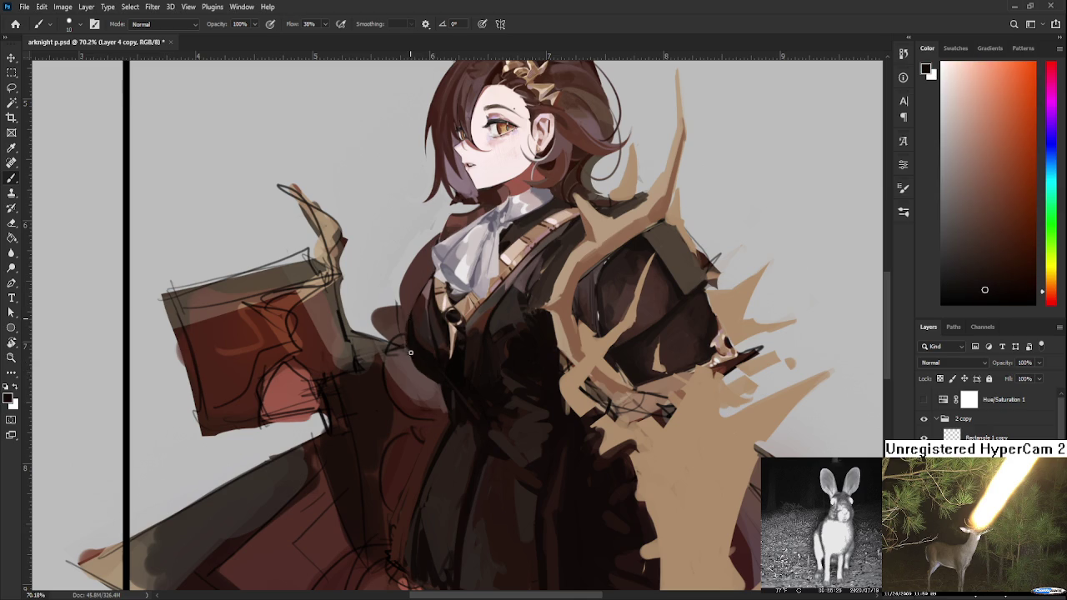
left_click(414, 372, "alt")
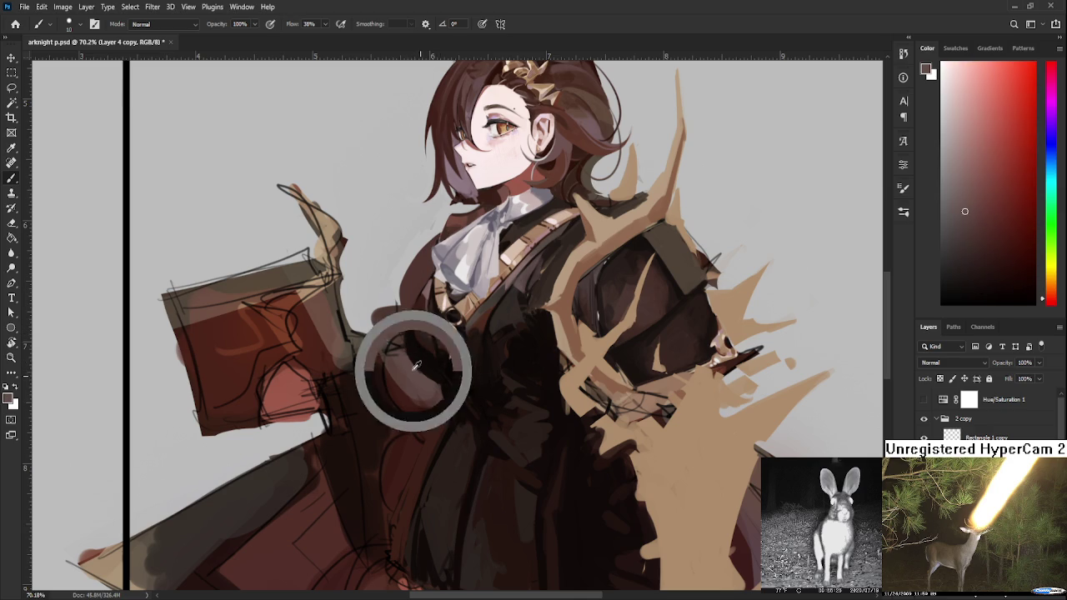
left_click(442, 373, "alt")
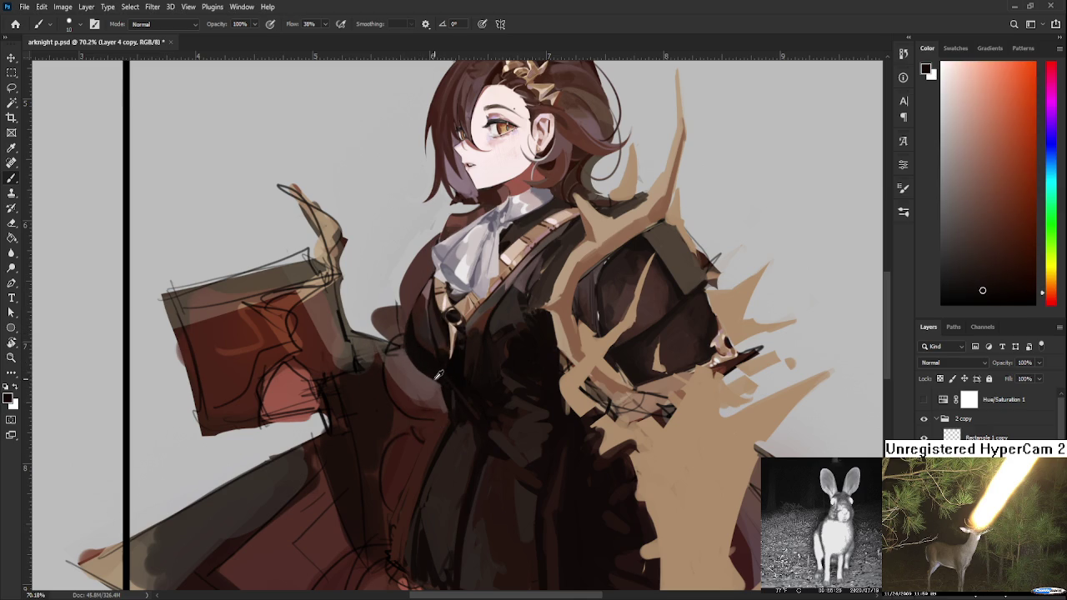
left_click(429, 370, "alt")
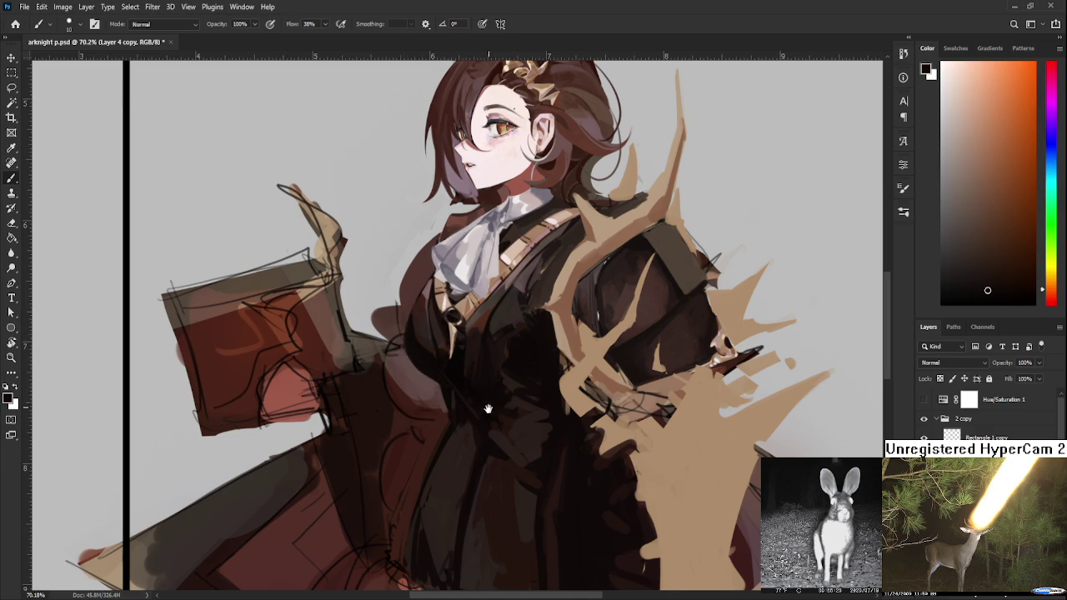
- Shade the lower coat front with dark reddish-brown strokes, softening the dark marks
scroll(480, 391, "down", 1)
scroll(490, 422, "down", 5)
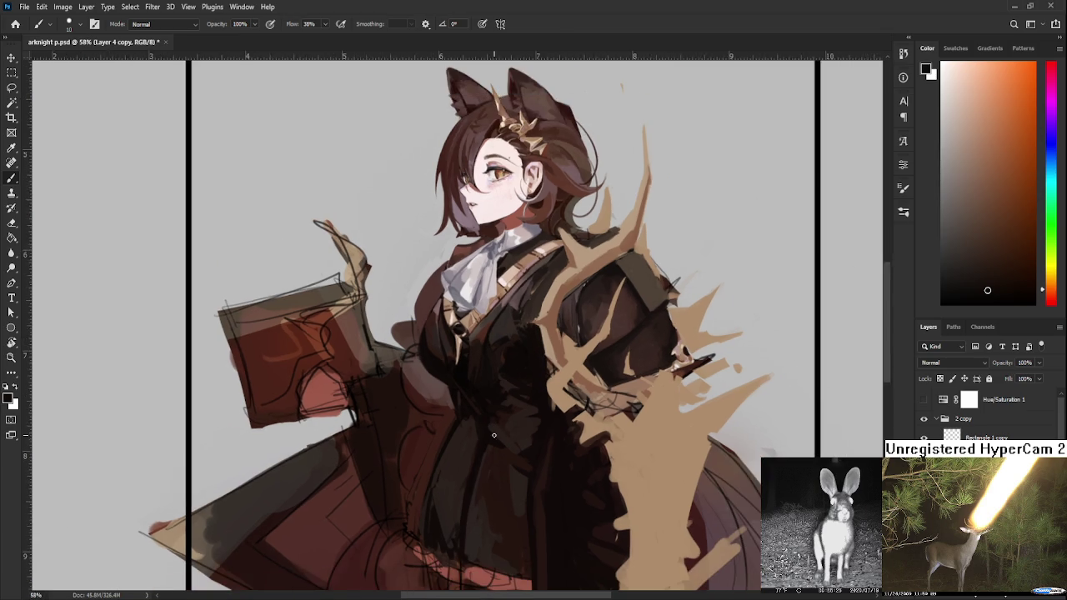
scroll(486, 383, "up", 6)
scroll(486, 382, "up", 1)
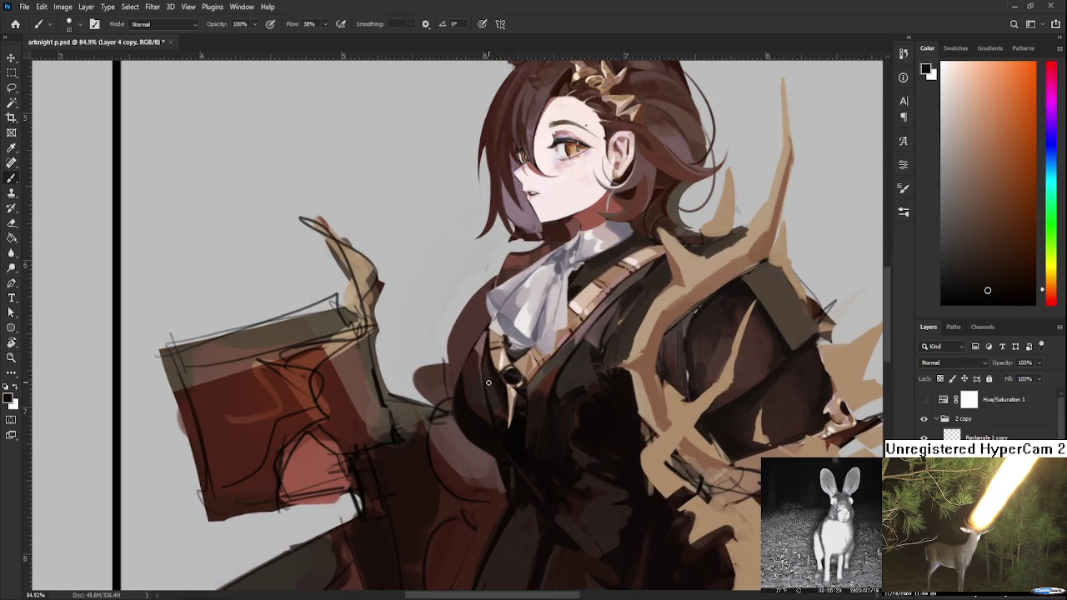
left_click(461, 383, "alt")
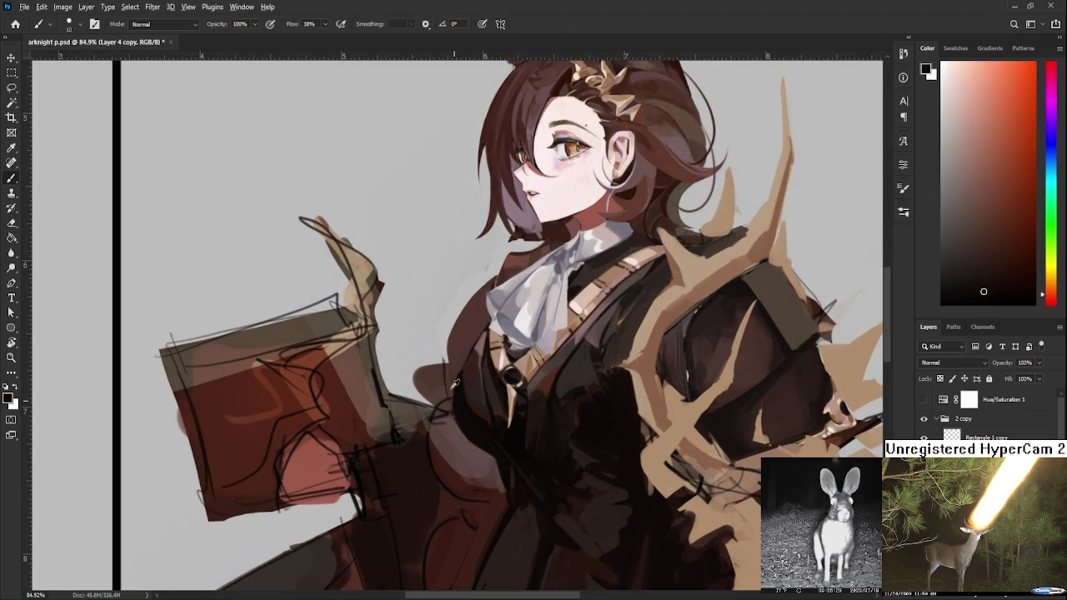
left_click(457, 380, "alt")
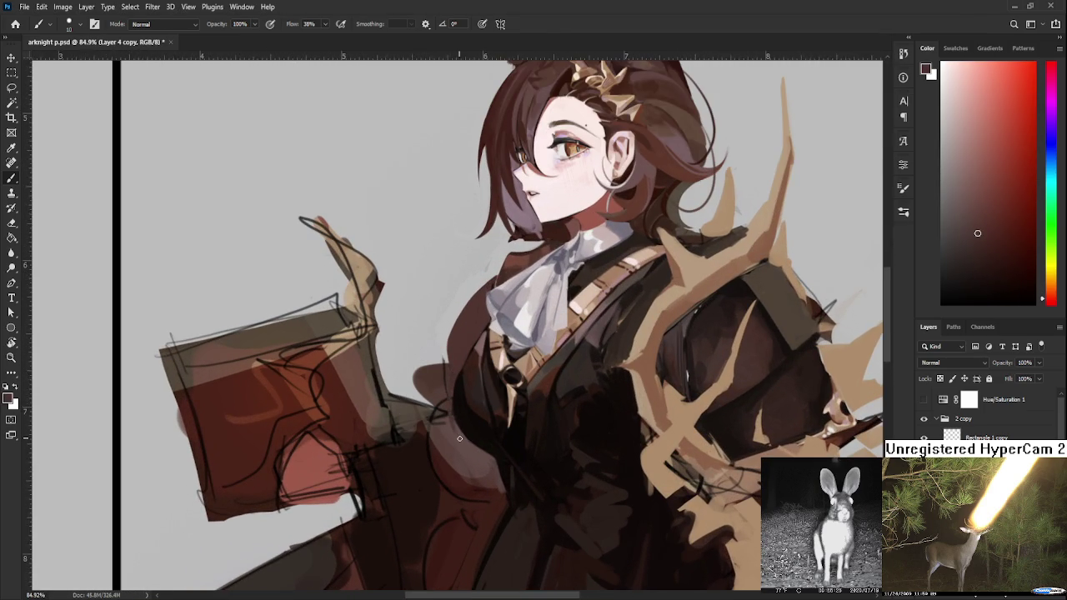
left_click(467, 354, "alt")
left_click(458, 367, "alt")
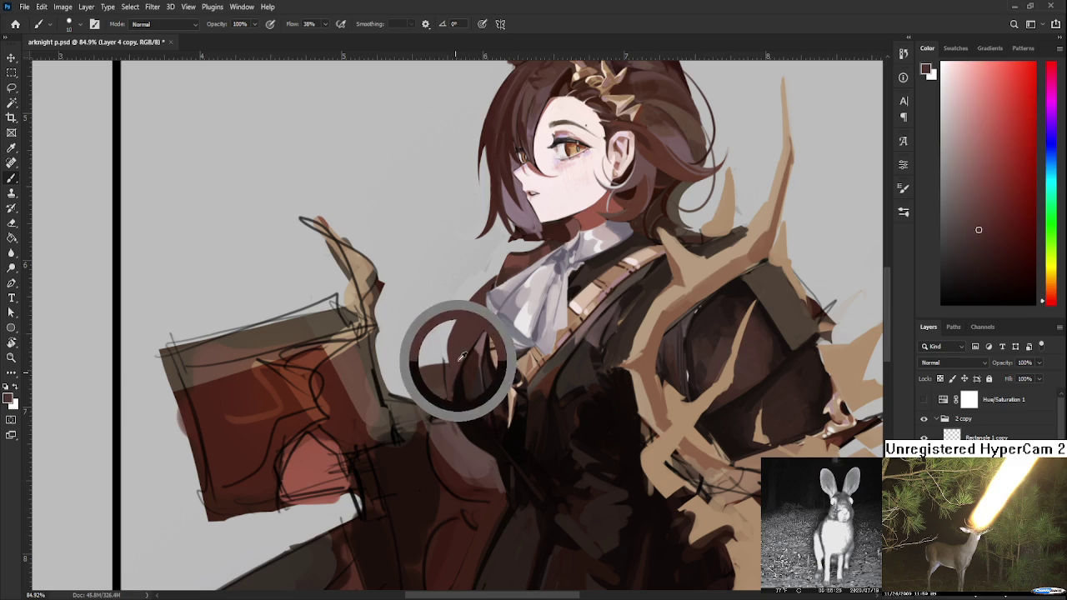
left_click(460, 399, "alt")
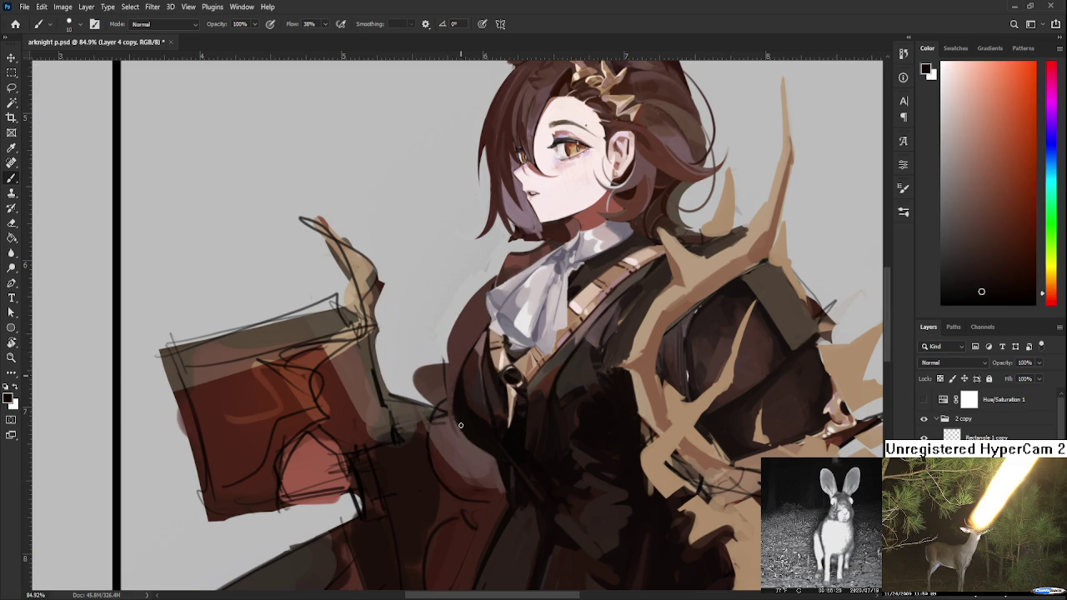
mouse_move(504, 450)
left_mouse_down()
mouse_move(475, 400)
mouse_move(474, 440)
left_mouse_up()
left_click(473, 407, "alt")
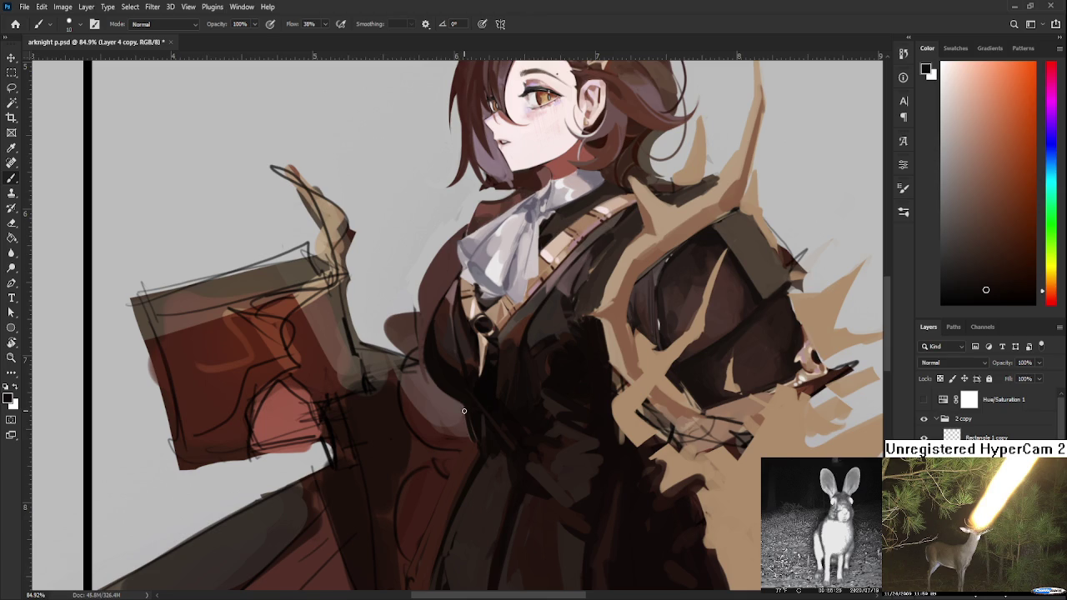
left_click_drag(467, 399, 487, 449)
left_click(463, 397, "alt")
scroll(466, 385, "down", 2)
scroll(466, 385, "down", 2)
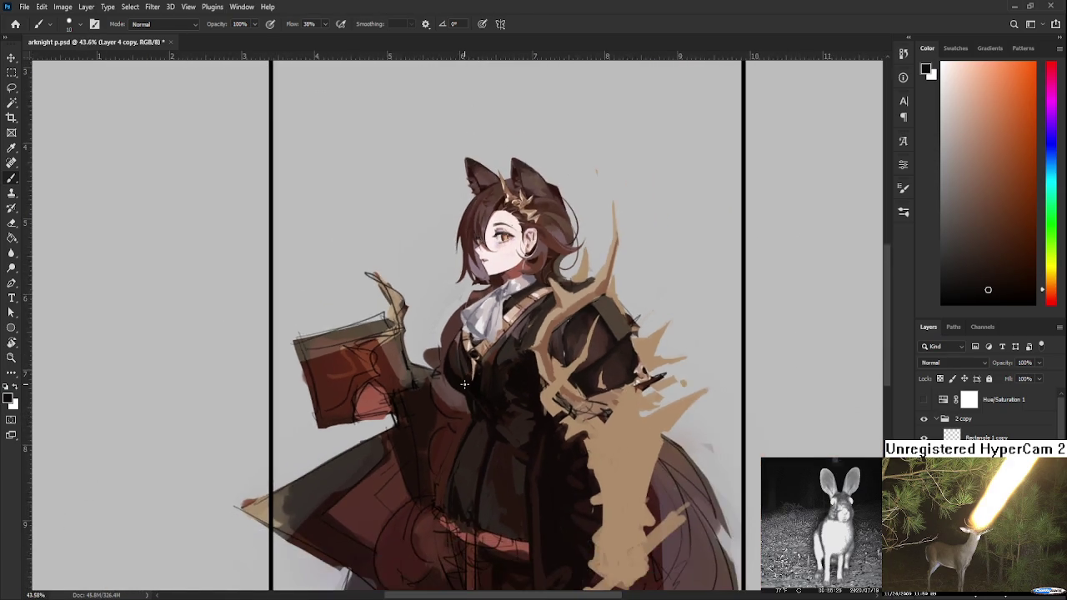
- Sample a dark reddish brown from the painting
scroll(465, 385, "down", 2)
scroll(466, 383, "up", 1)
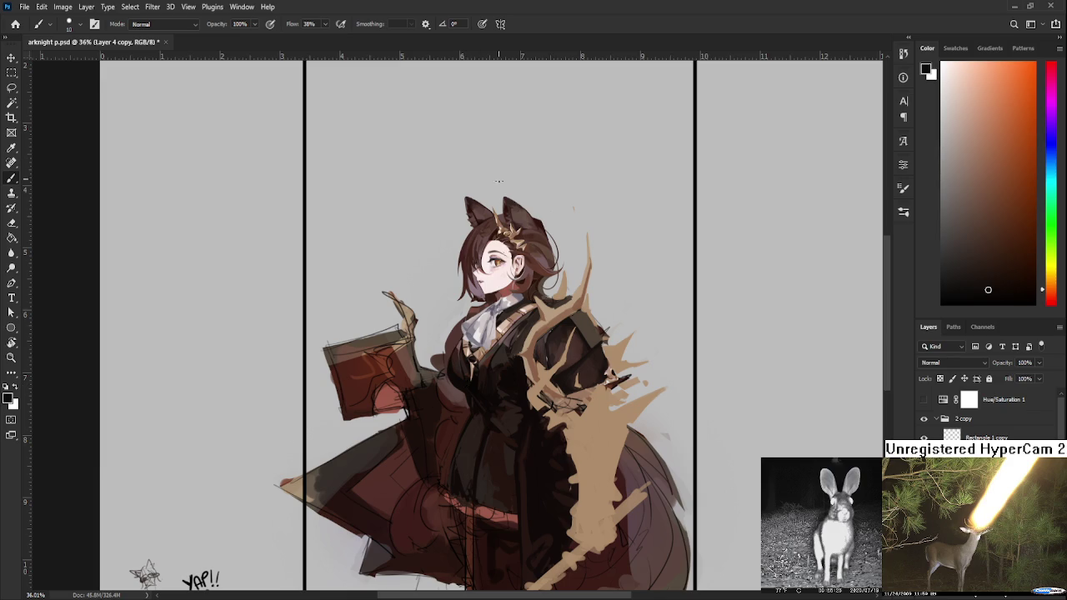
scroll(495, 320, "up", 2)
scroll(479, 330, "up", 2)
scroll(459, 338, "up", 1)
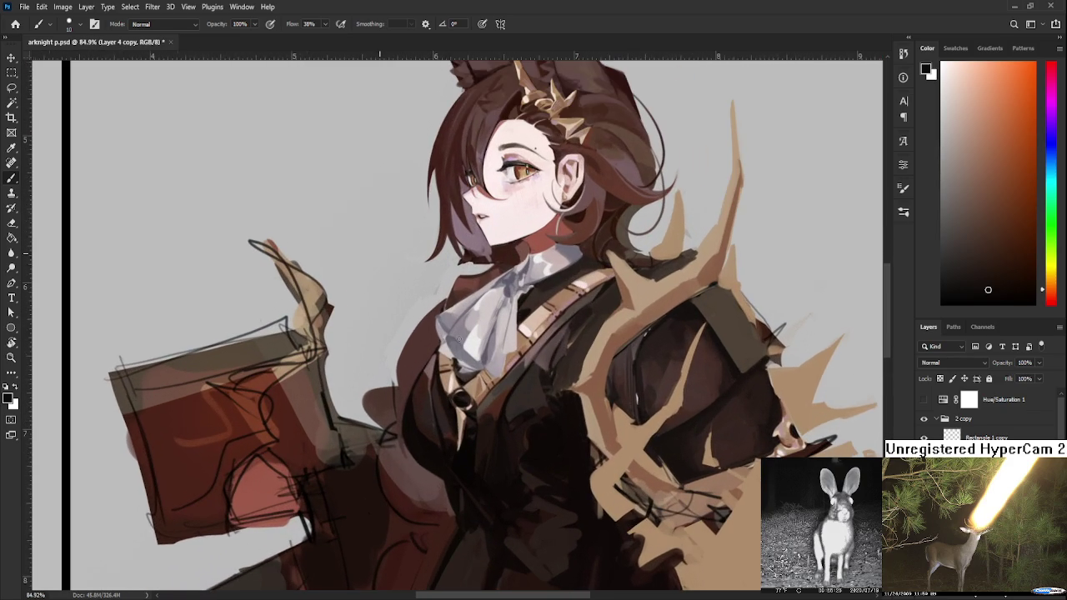
left_click_drag(466, 373, 432, 409)
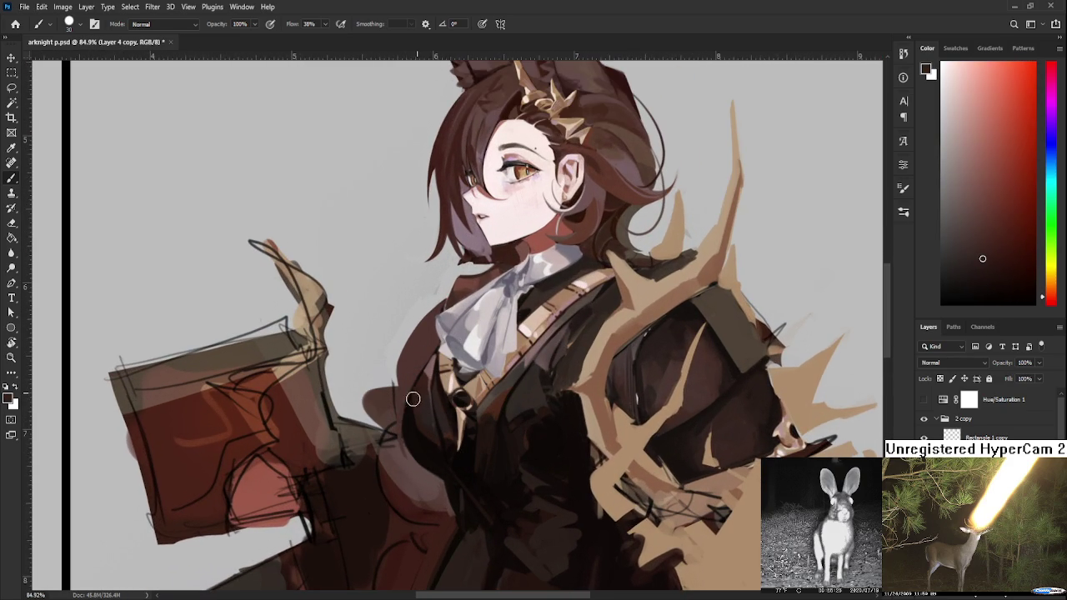
- Pick a darker brown from the girl's chest and save the PSD
left_click(413, 436, "alt")
left_click(415, 432, "alt")
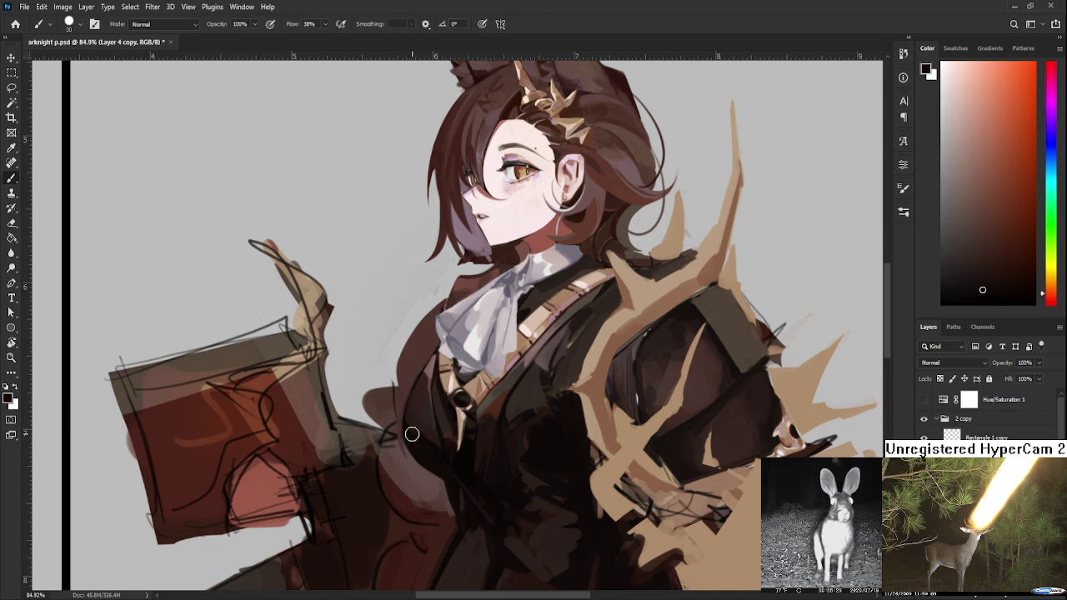
left_click(424, 437, "alt")
key("ctrl+s")
- Sample dark reddish-brown and near-black tones from the dress shadow and dab in shading
scroll(379, 391, "up", 1)
scroll(379, 392, "up", 2)
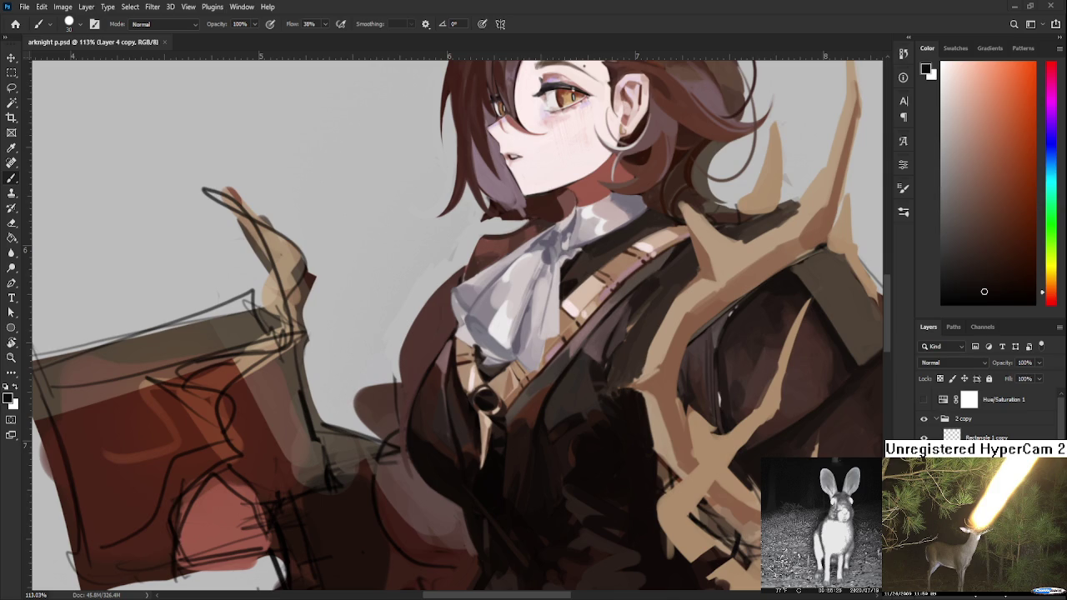
left_click(405, 475, "alt")
left_click(409, 446, "alt")
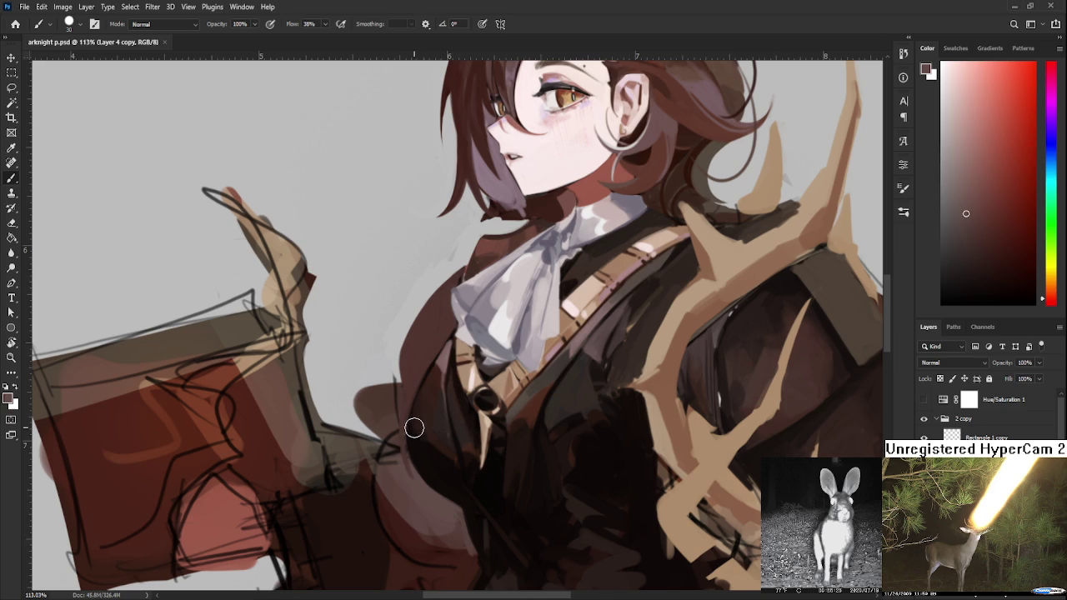
left_click(404, 473, "alt")
left_click(402, 469, "alt")
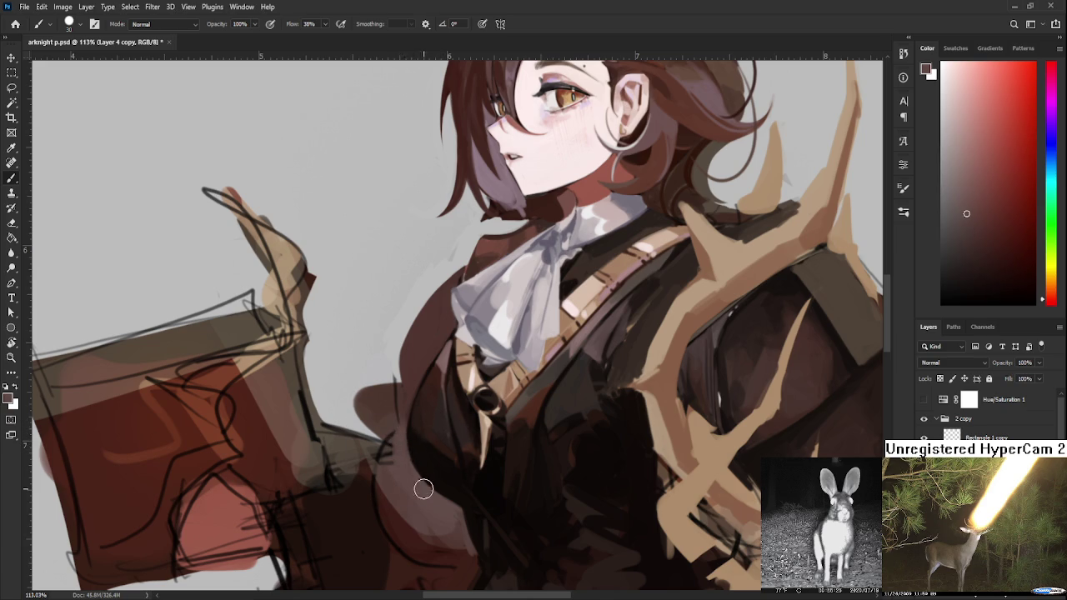
left_click(407, 474, "alt")
left_click(401, 458, "alt")
left_click(435, 463, "alt")
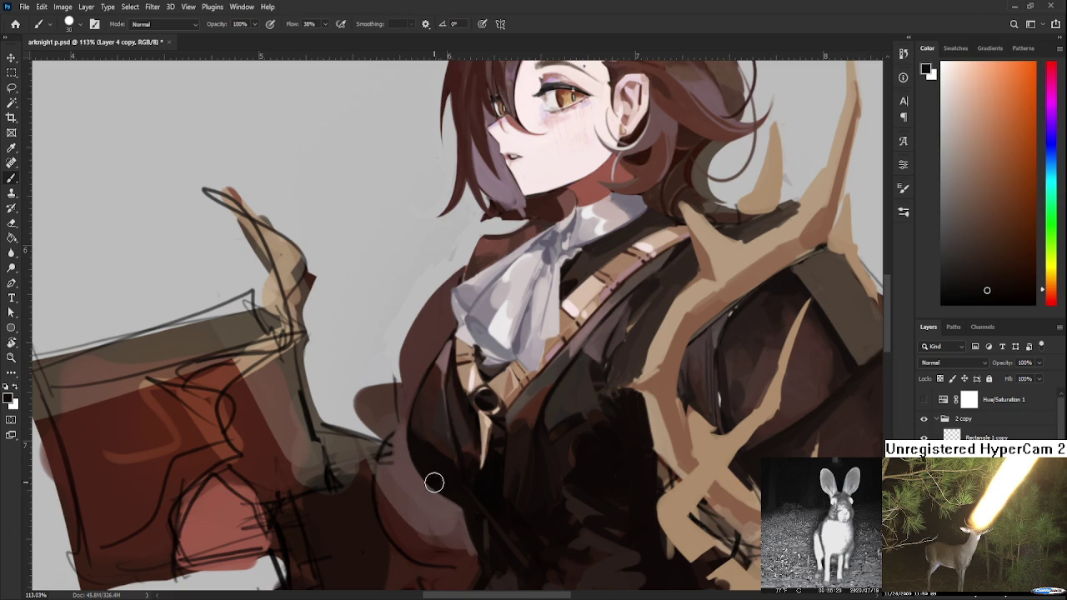
left_click_drag(446, 497, 422, 409)
- With a smaller brush, paint a lighter brown stroke along the dress fold
key("bracketleft")
key("bracketleft")
key("bracketleft")
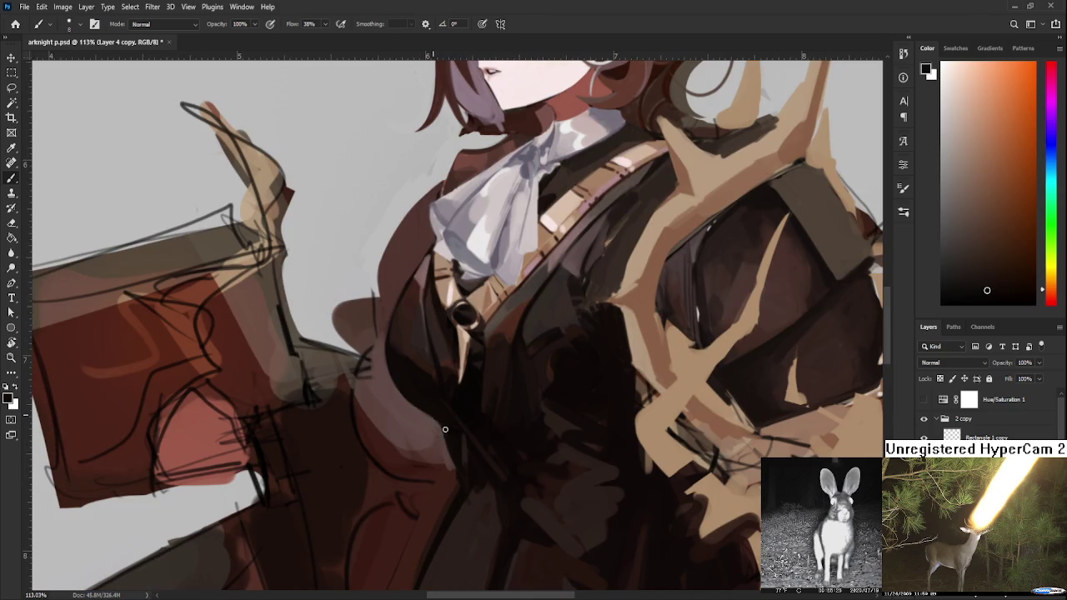
left_click(427, 421, "alt")
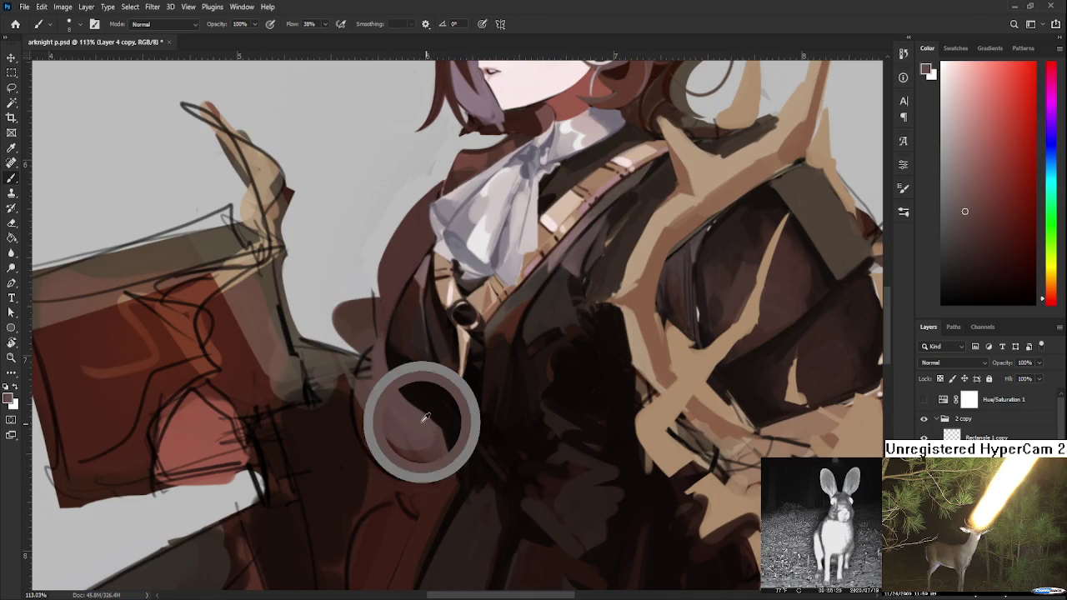
left_click(440, 437, "alt")
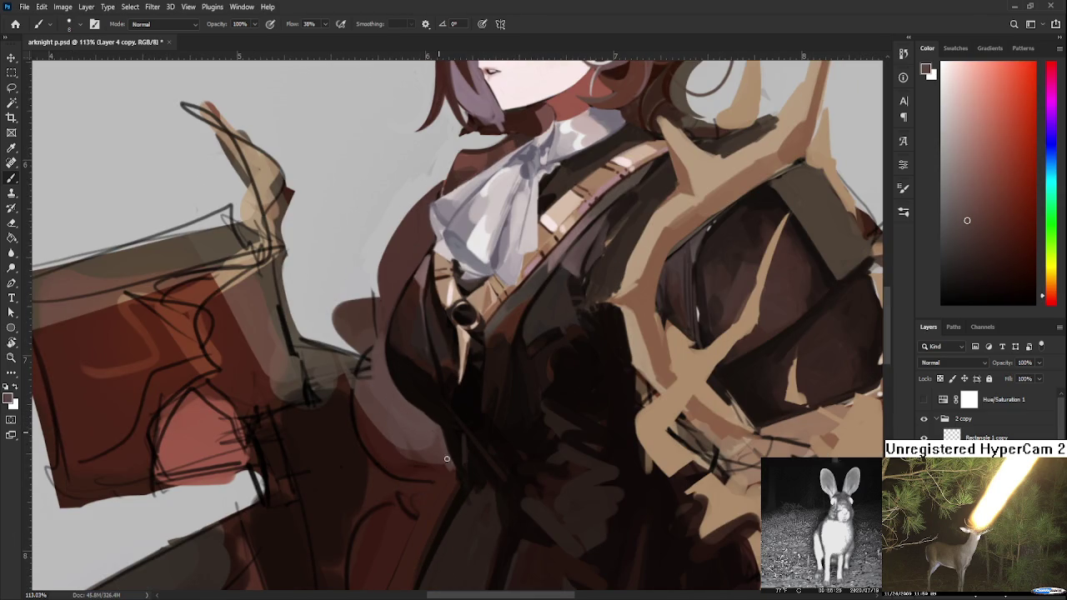
left_click(448, 433, "alt")
left_click_drag(457, 473, 443, 383)
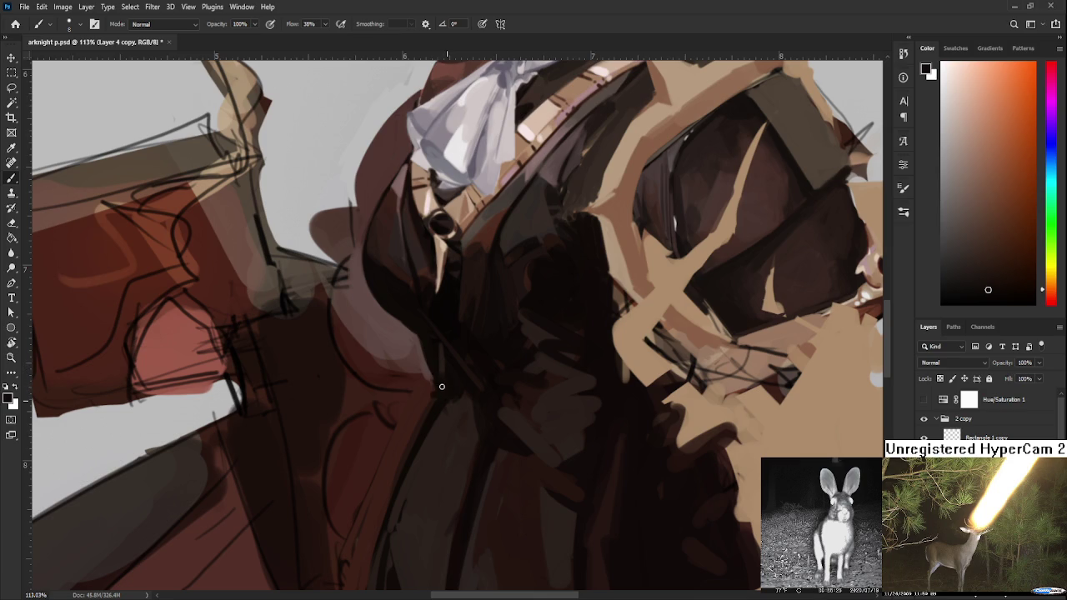
left_click(442, 421, "alt")
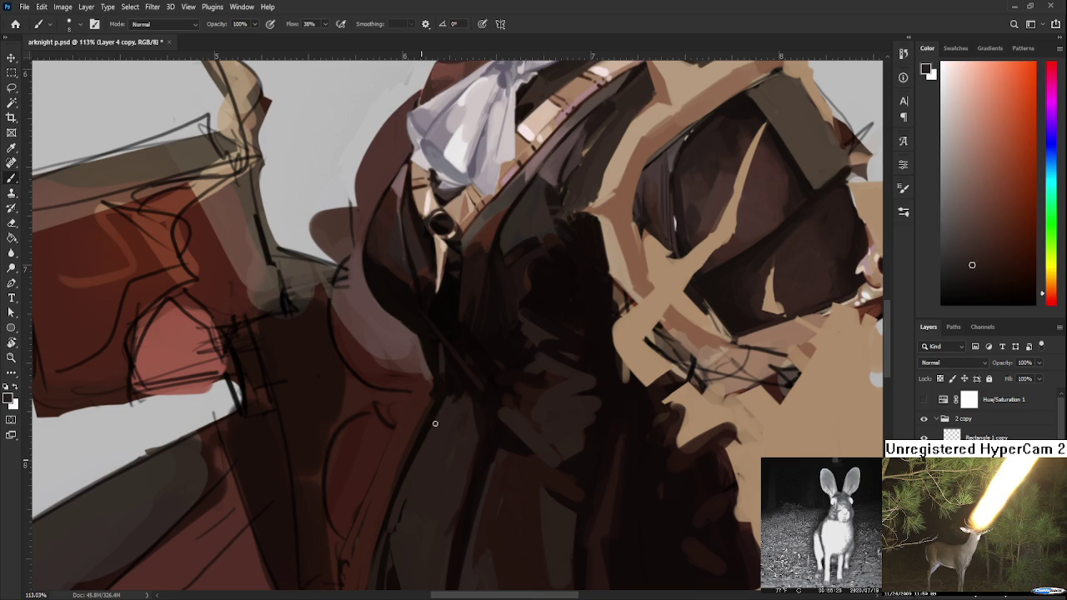
left_click_drag(424, 432, 401, 484)
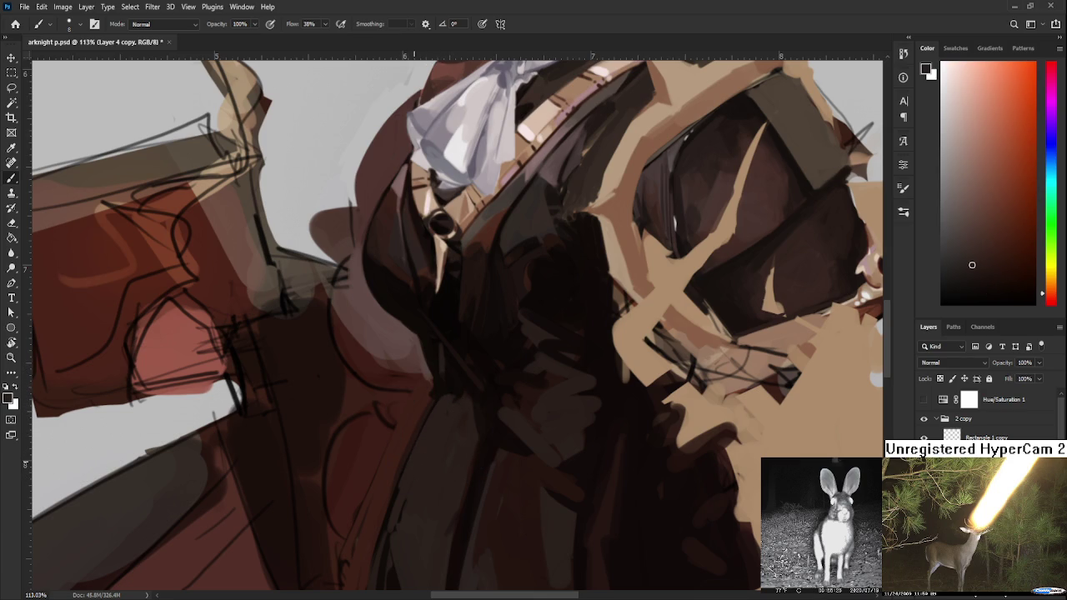
scroll(471, 412, "down", 3)
- With a larger brush, paint vertical dark shading strokes down the dress front
scroll(471, 412, "down", 2)
scroll(471, 412, "down", 2)
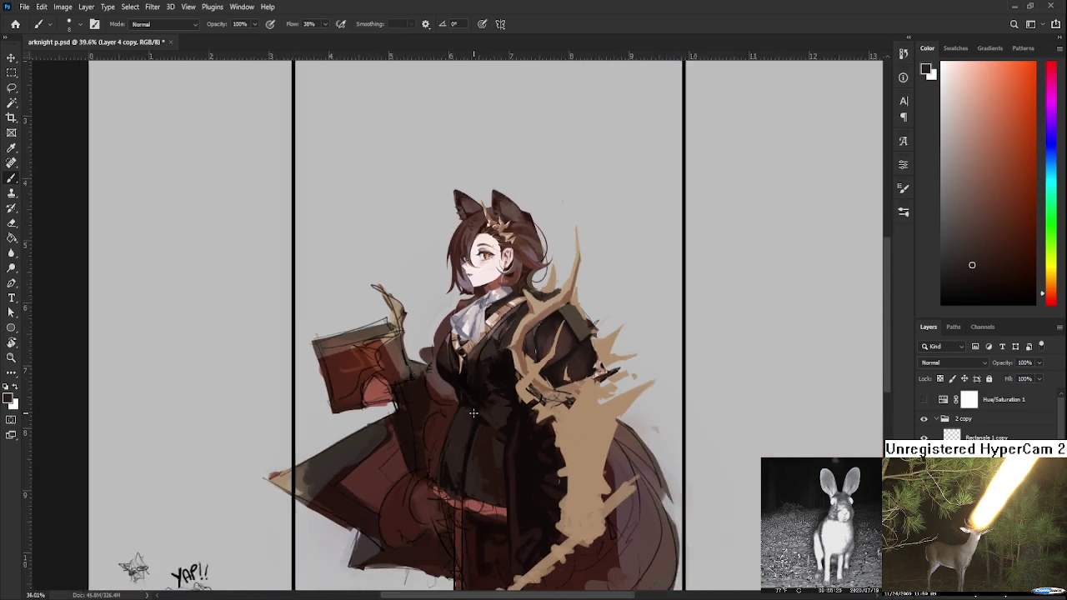
scroll(472, 411, "up", 3)
scroll(467, 404, "up", 2)
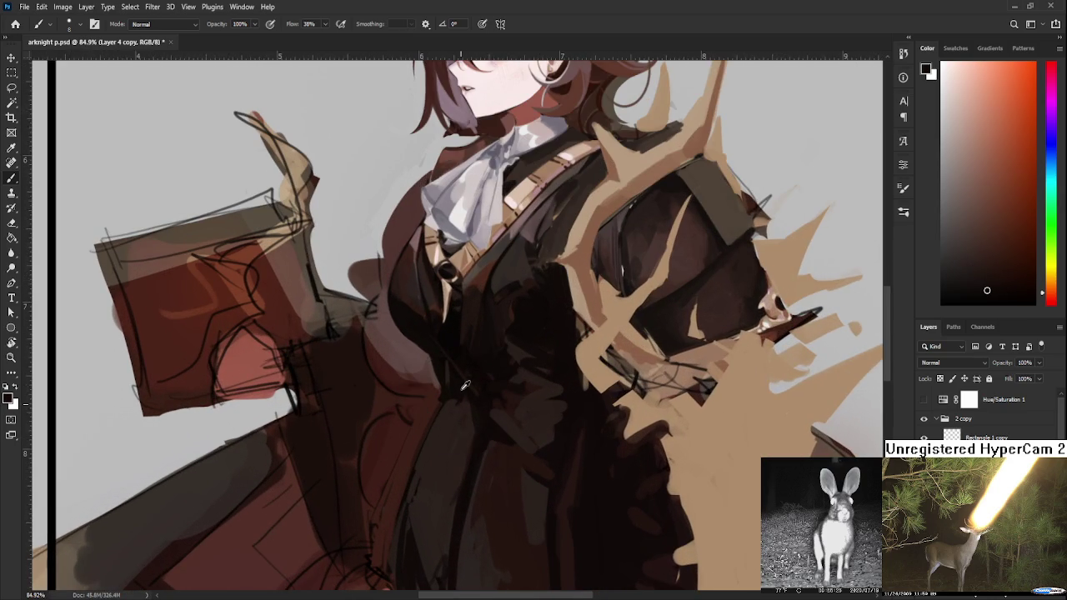
key("bracketright")
key("bracketright")
key("bracketright")
left_click(464, 392, "alt")
left_click_drag(462, 434, 474, 379)
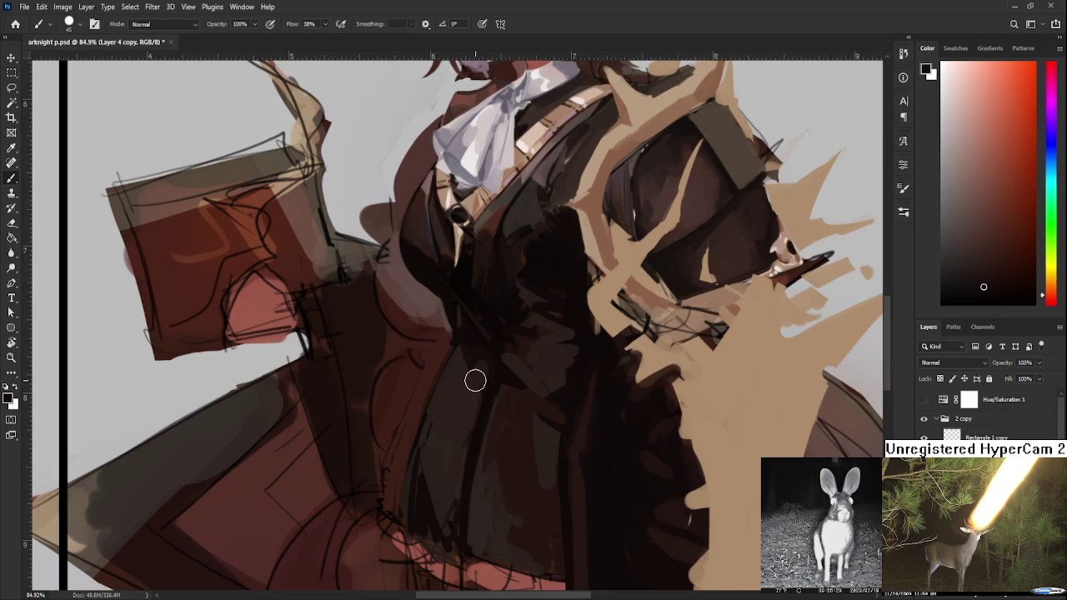
left_click(453, 424, "alt")
left_click(481, 409, "alt")
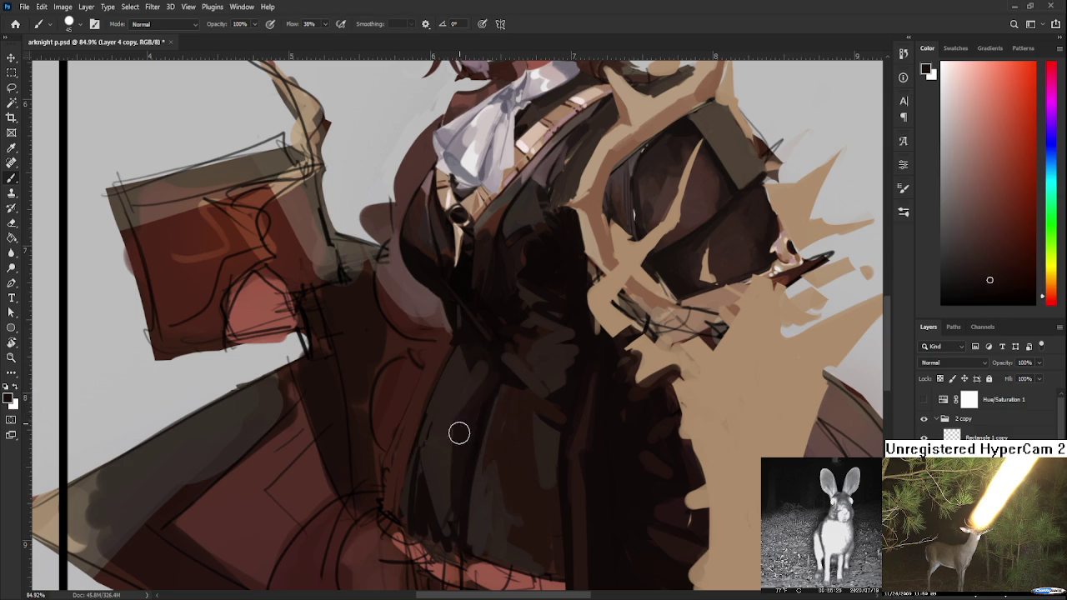
left_click_drag(450, 440, 450, 500)
left_click(446, 411, "alt")
left_click_drag(452, 421, 453, 502)
left_click(461, 442, "alt")
left_click_drag(458, 431, 458, 505)
- Sample dark tones from the dress folds and the skirt shadow
left_click(455, 402, "alt")
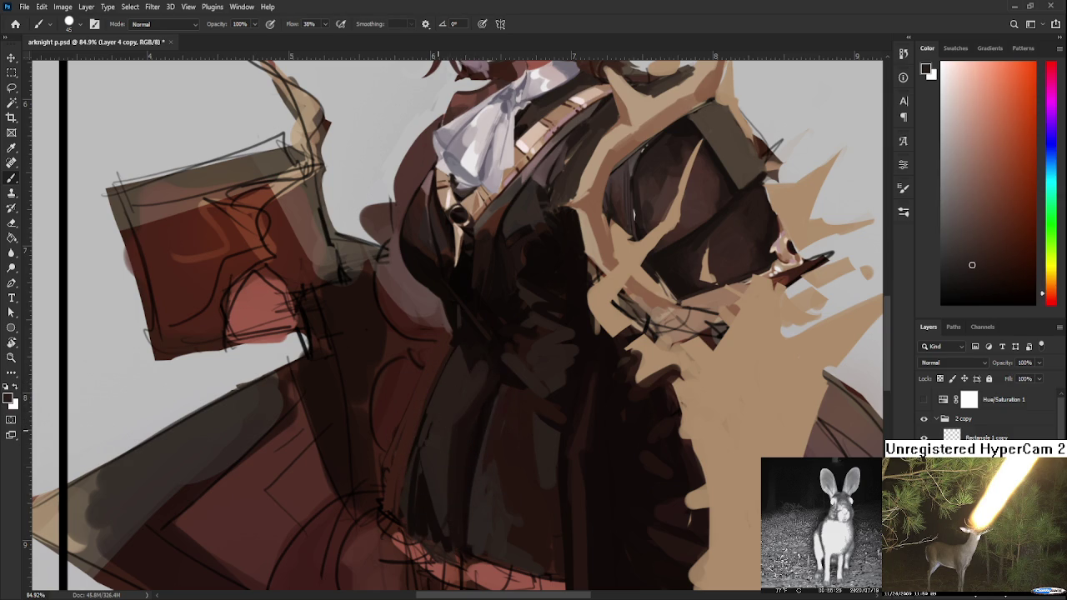
left_click(464, 417, "alt")
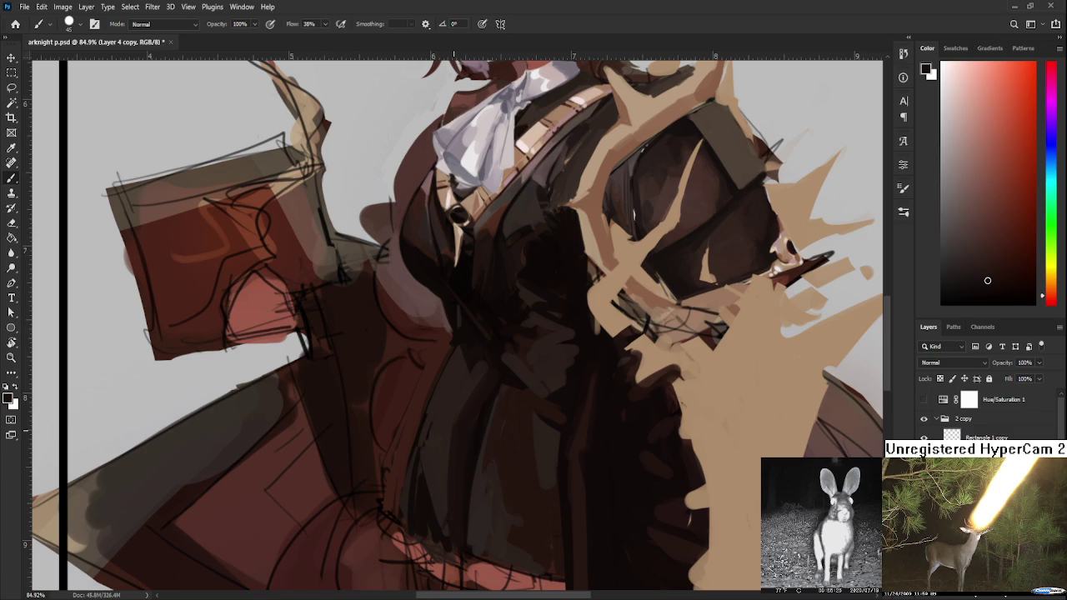
left_click(486, 349, "alt")
left_click(492, 346, "alt")
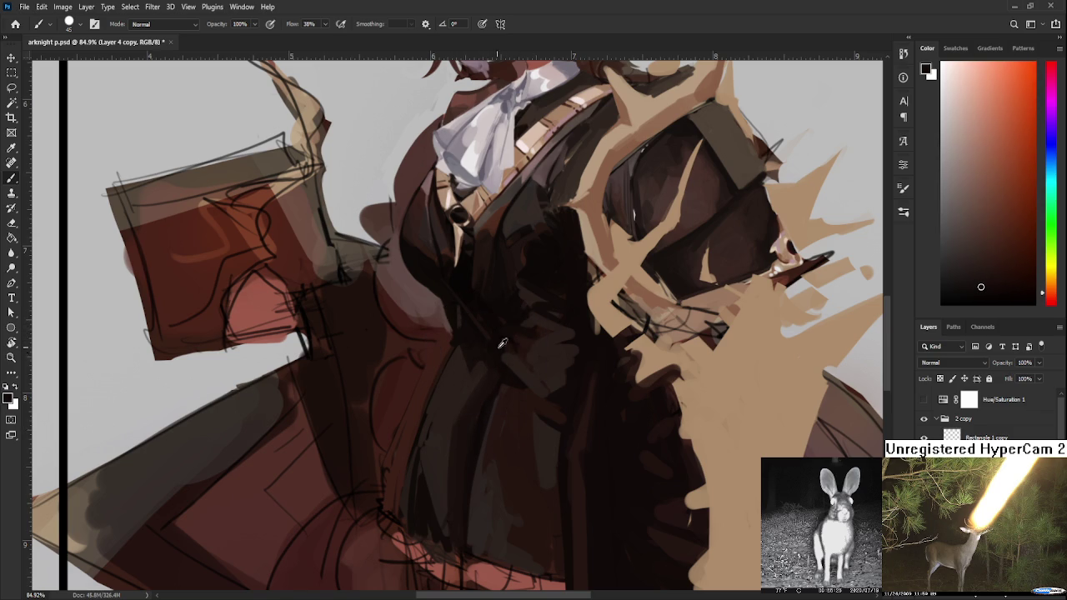
left_click(492, 348, "alt")
left_click(486, 362, "alt")
left_click_drag(497, 441, 507, 352)
left_click_drag(498, 414, 507, 379)
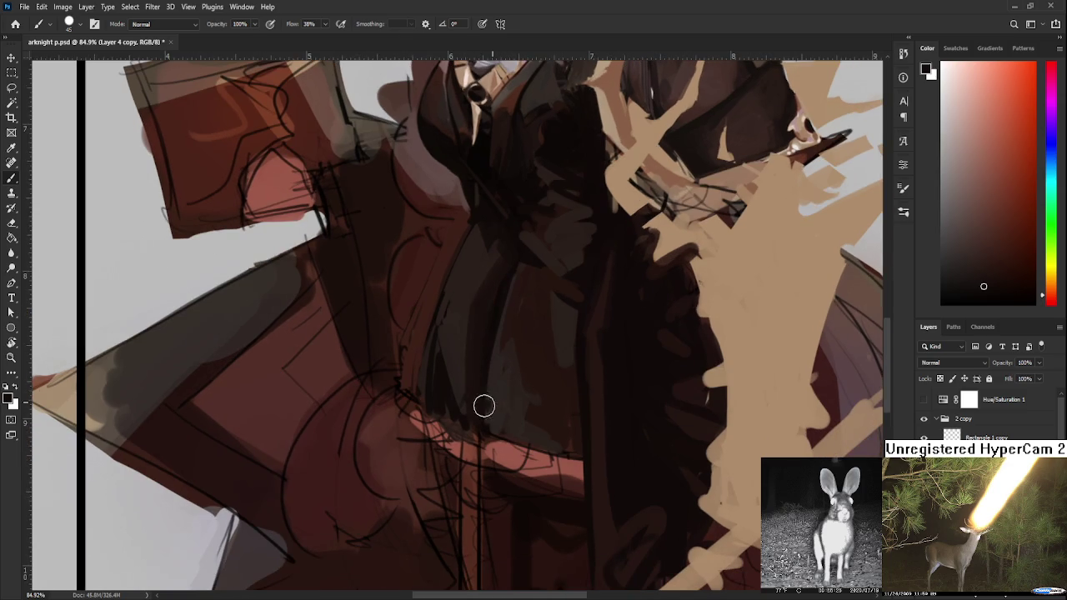
left_click(538, 399, "alt")
left_click(546, 399, "alt")
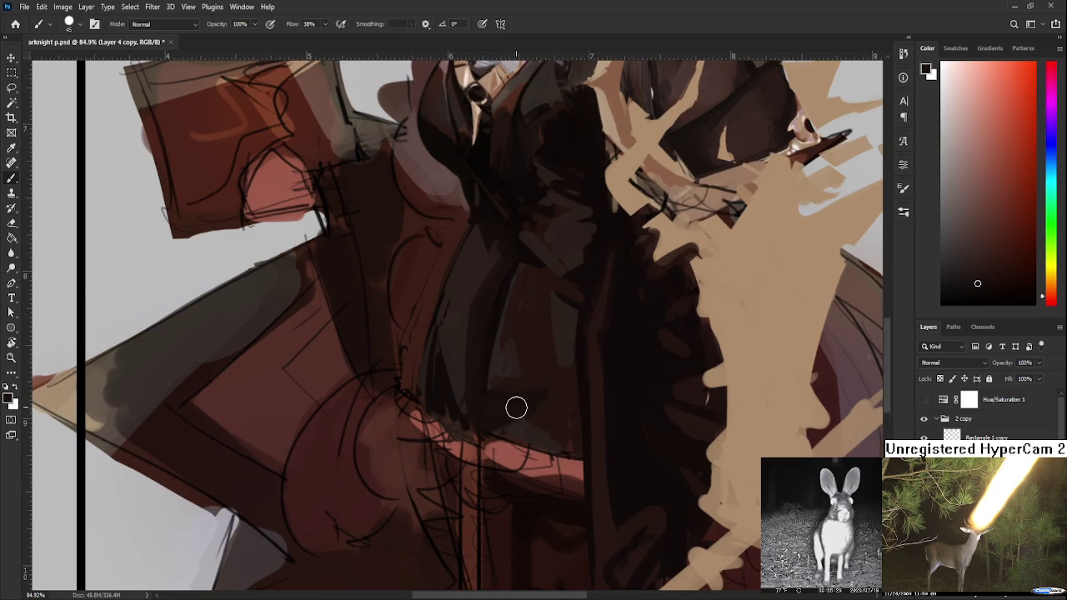
left_click(539, 415, "alt")
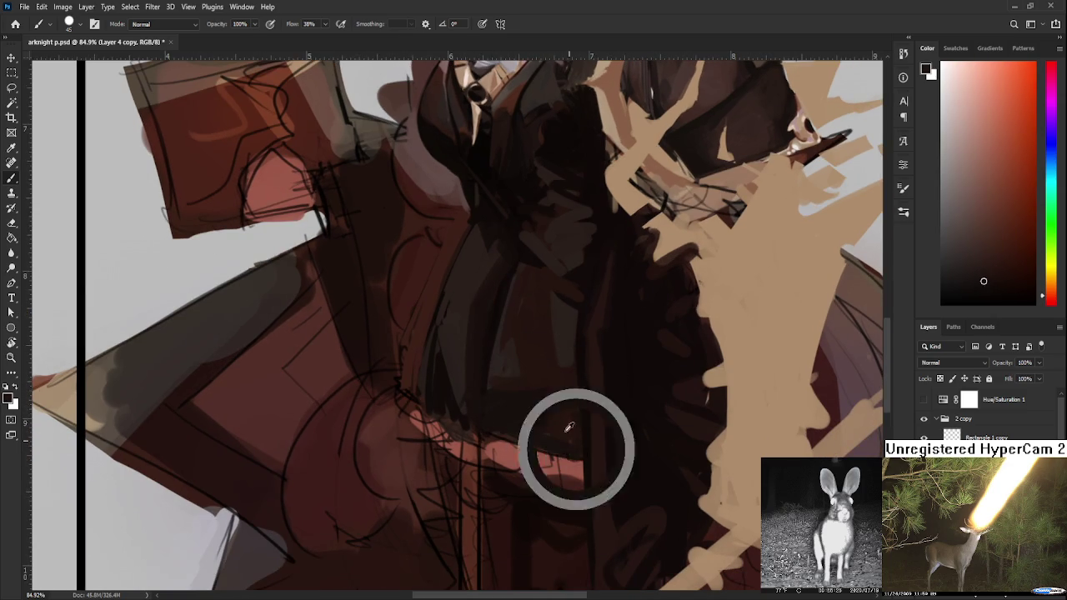
left_click(524, 402, "alt")
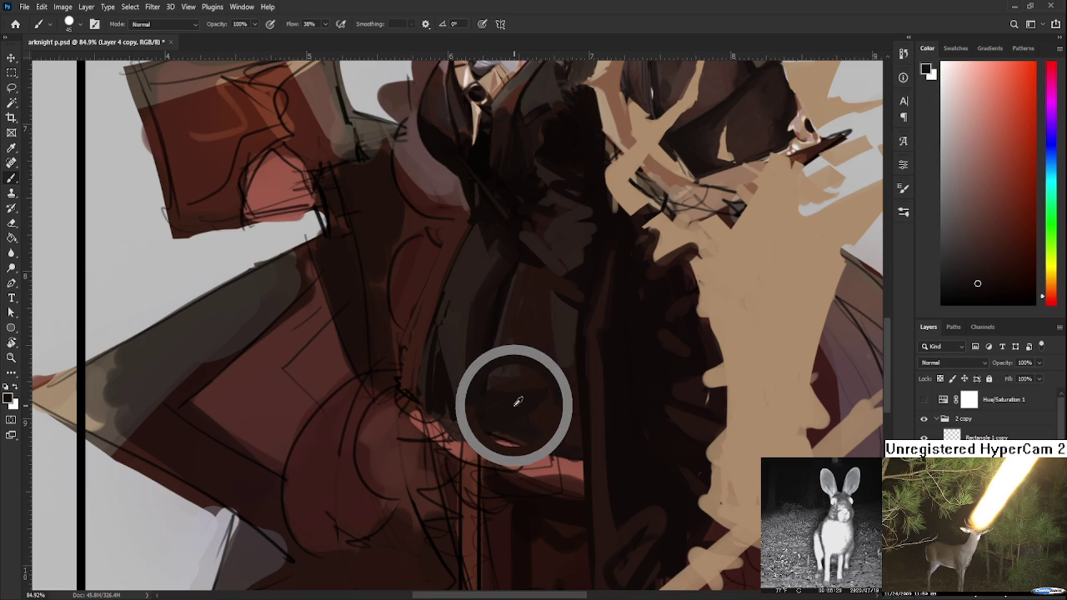
left_click(527, 374, "alt")
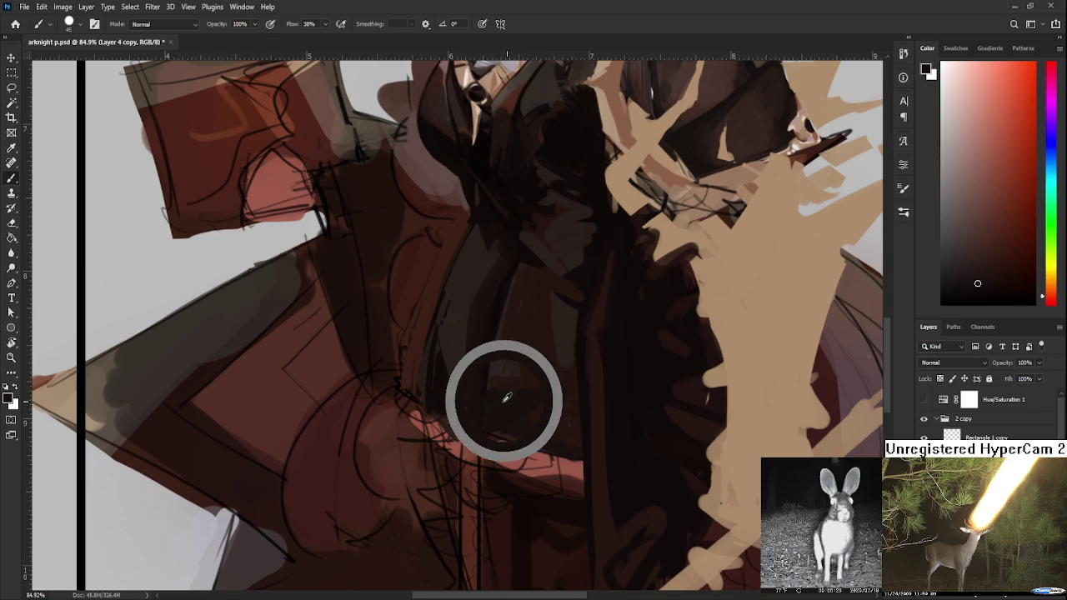
scroll(500, 382, "up", 3)
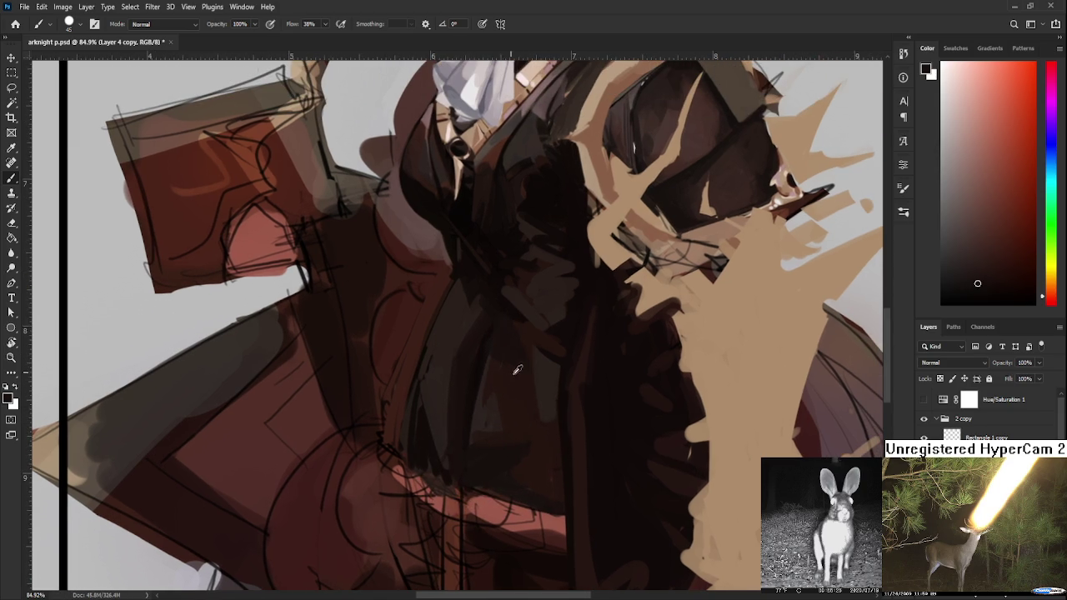
left_click(484, 348, "alt")
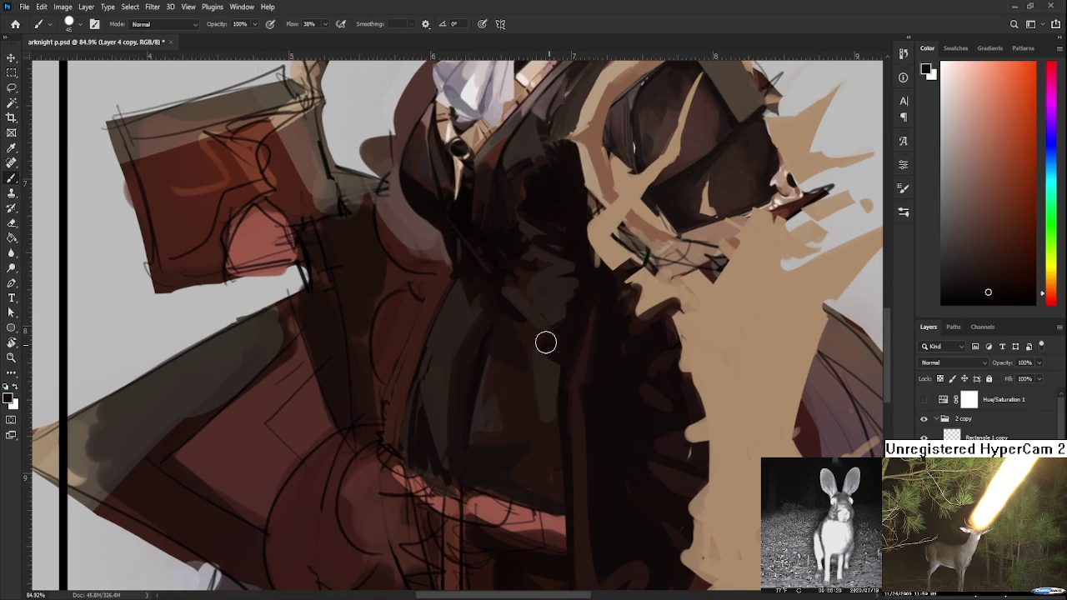
- Paint dark strokes across the pink band at the waist
scroll(464, 379, "down", 3)
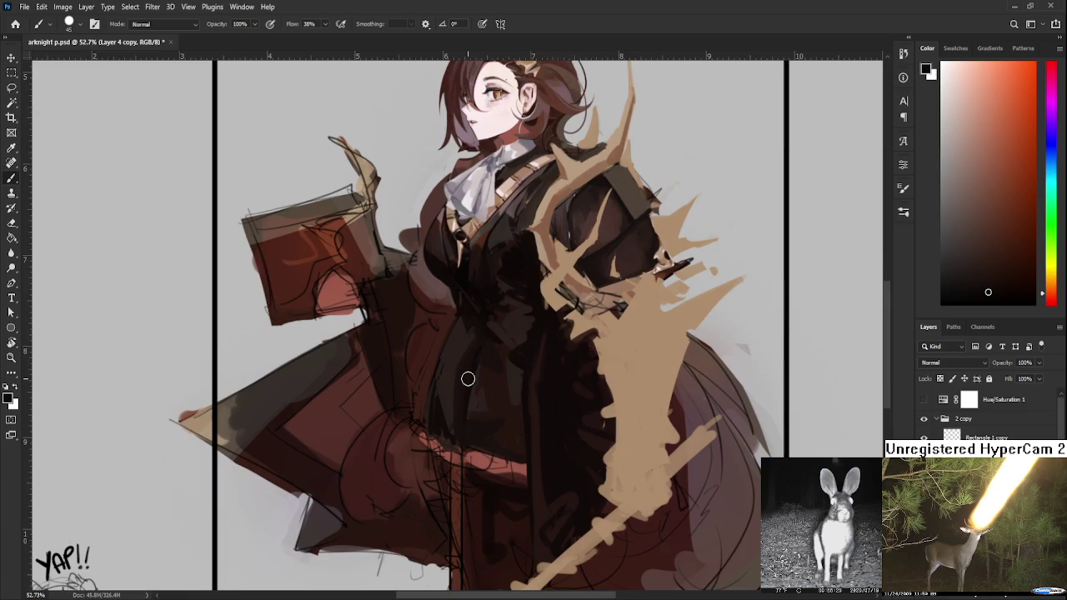
scroll(467, 376, "down", 2)
scroll(474, 381, "up", 2)
scroll(510, 386, "up", 2)
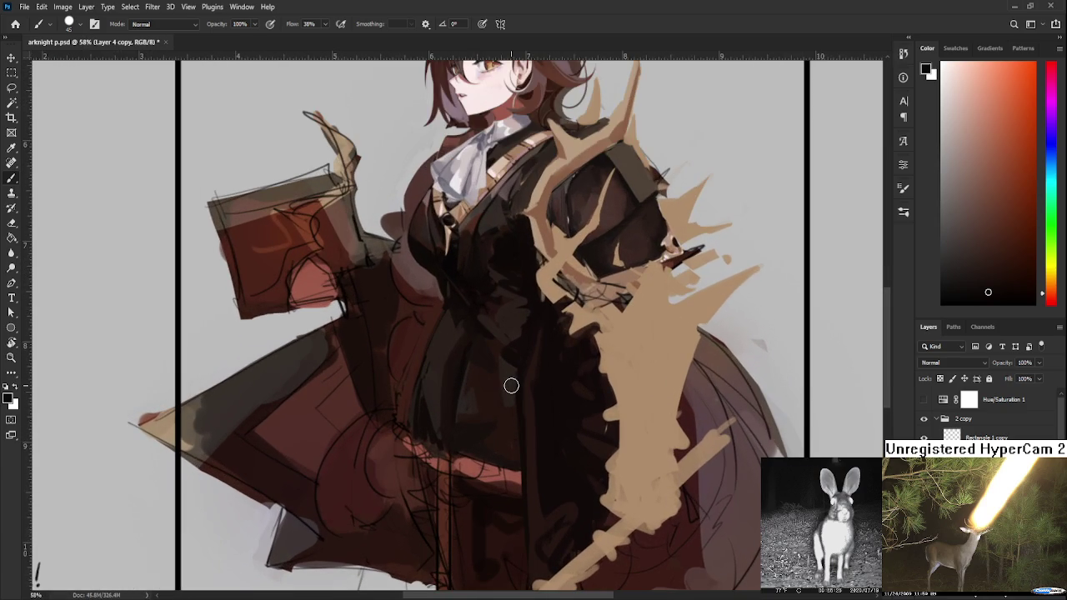
scroll(528, 443, "down", 2)
left_click(512, 336, "alt")
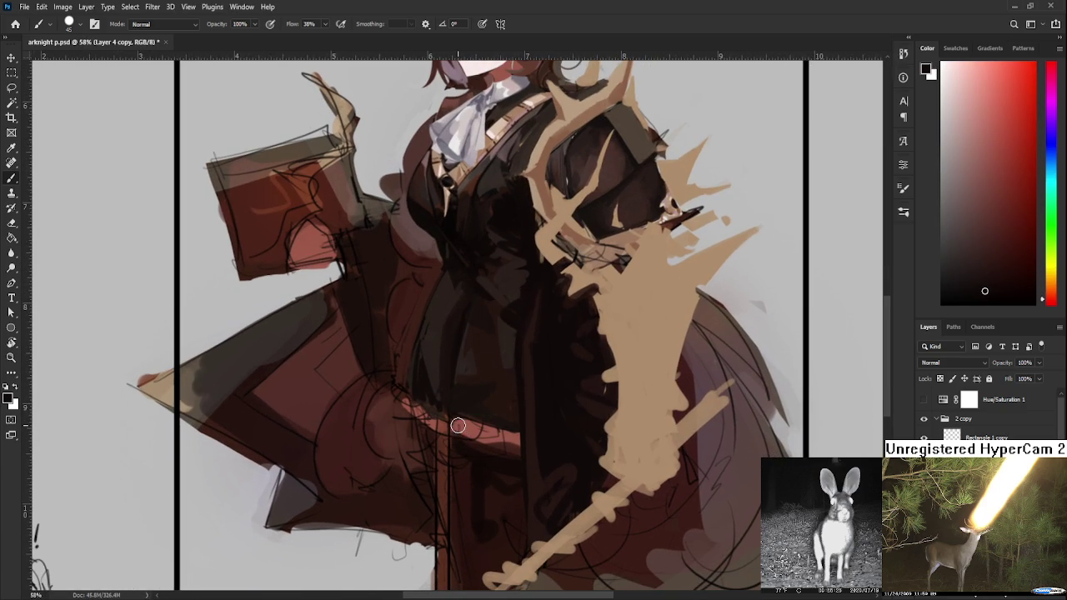
left_click_drag(457, 422, 525, 437)
left_click_drag(441, 422, 412, 397)
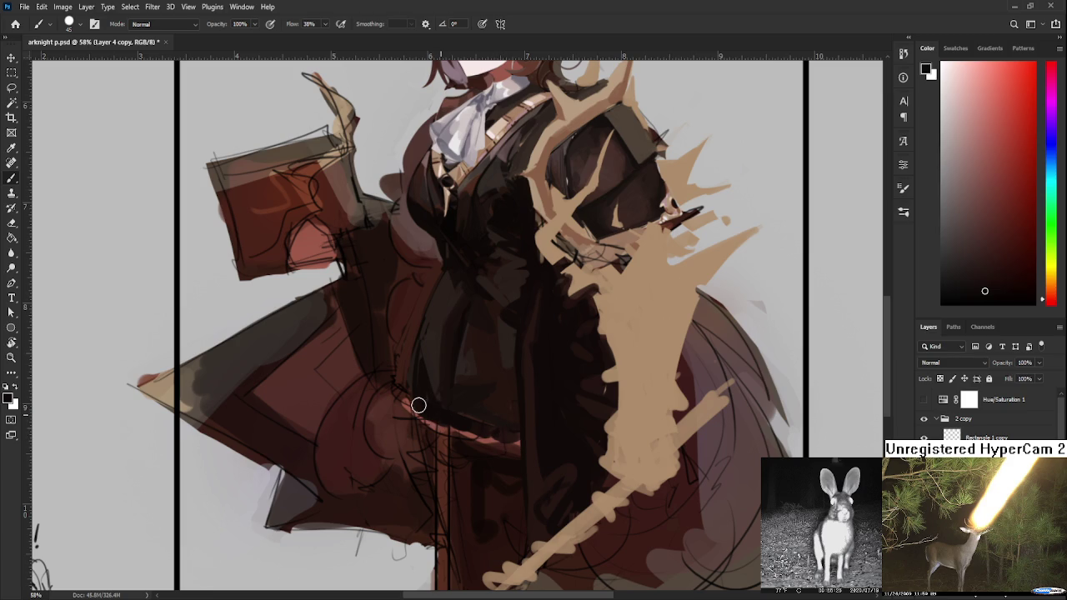
left_click(410, 359, "alt")
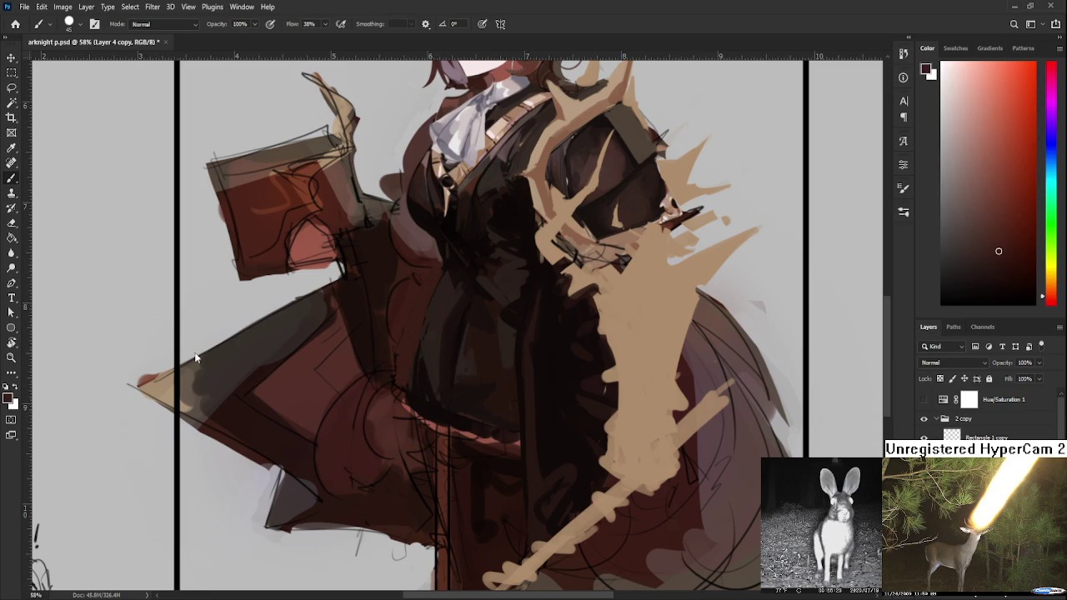
scroll(497, 386, "up", 2)
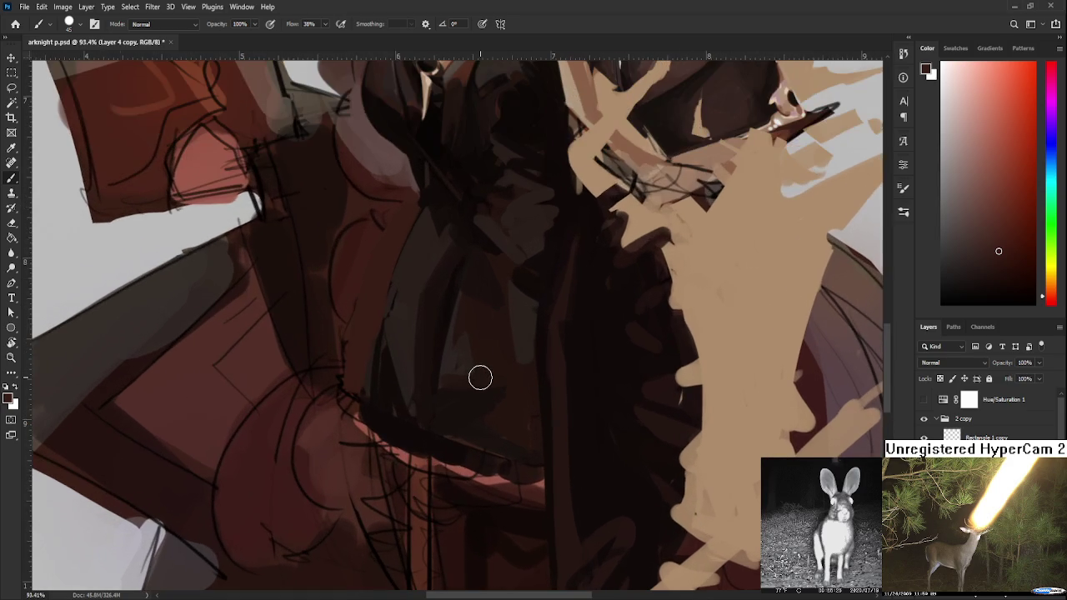
- Zoom in on the waist and sample reddish tones near the cord
scroll(480, 378, "up", 4)
scroll(439, 422, "up", 1)
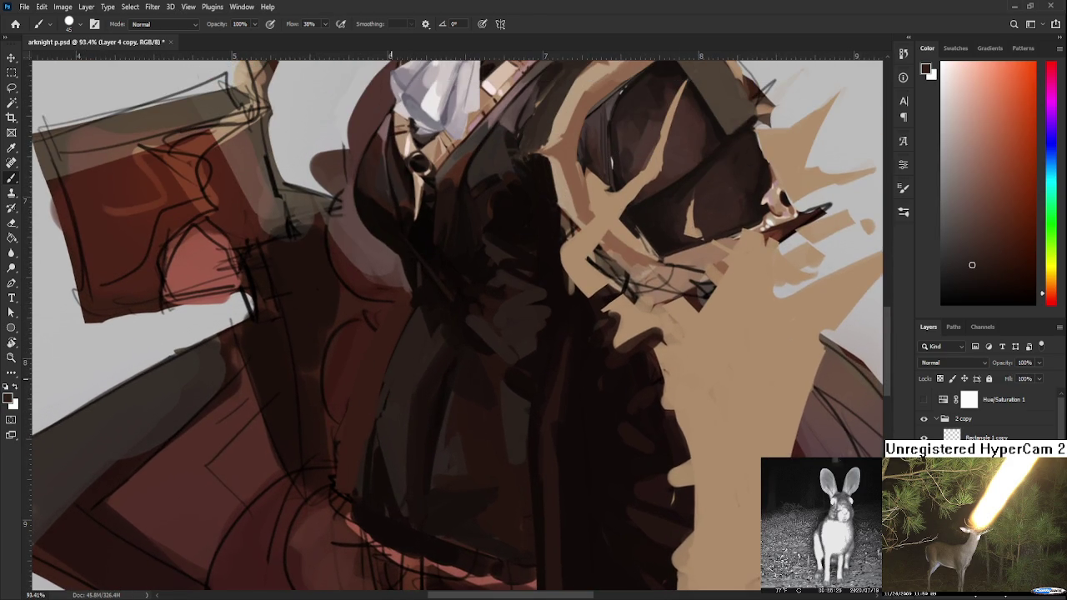
left_click(397, 419, "alt")
scroll(398, 391, "down", 4)
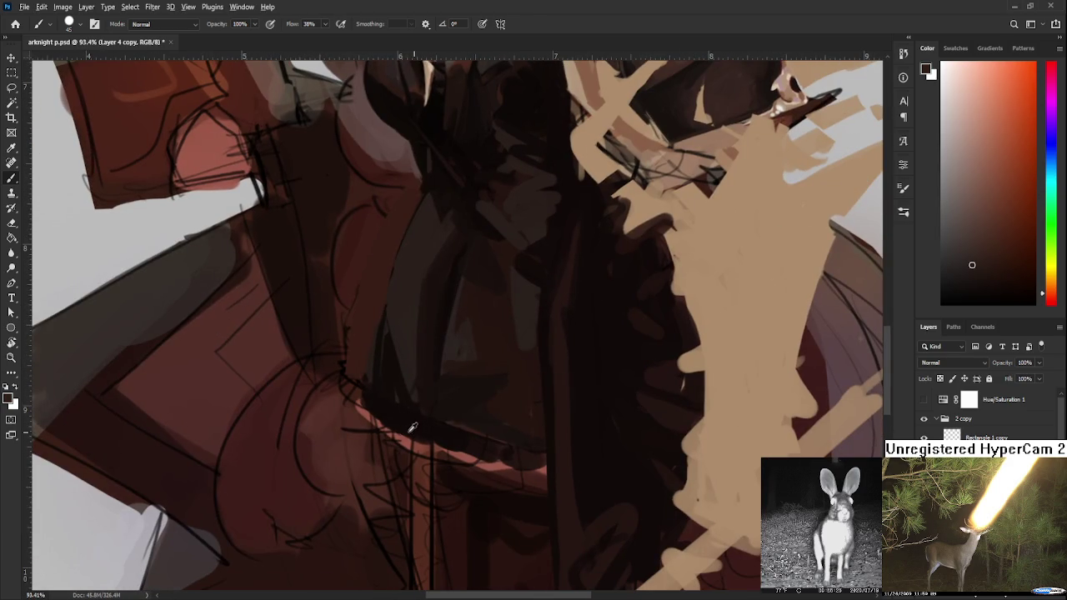
left_click(409, 442, "alt")
left_click(422, 442, "alt")
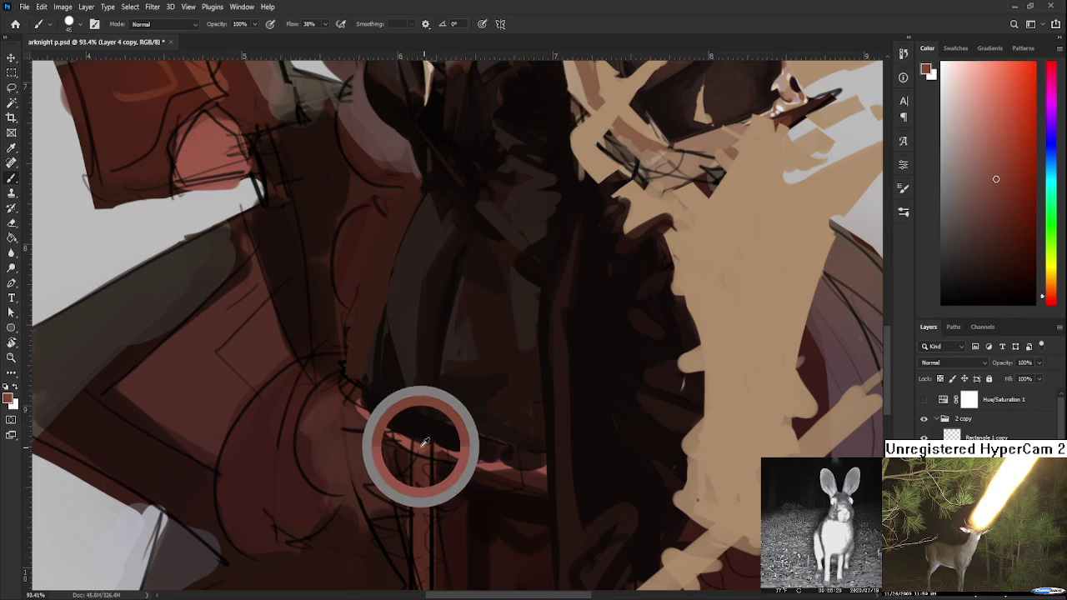
- Shrink the brush and alternate dark reds, lighter reds and near-black along the waist cord
key("bracketleft")
key("bracketleft")
key("bracketleft")
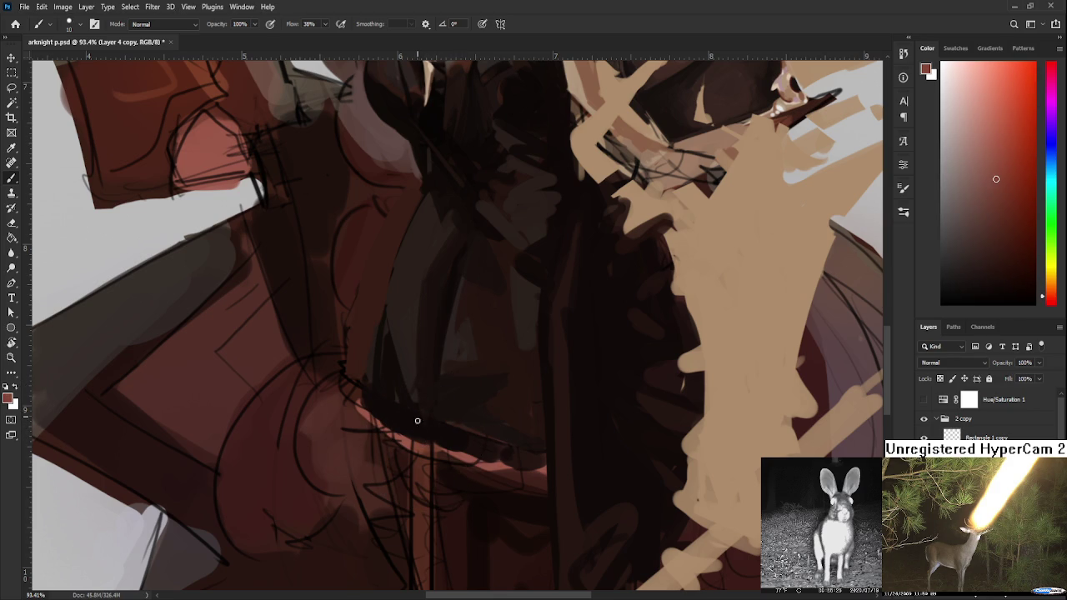
left_click(420, 422, "alt")
left_click(423, 427, "alt")
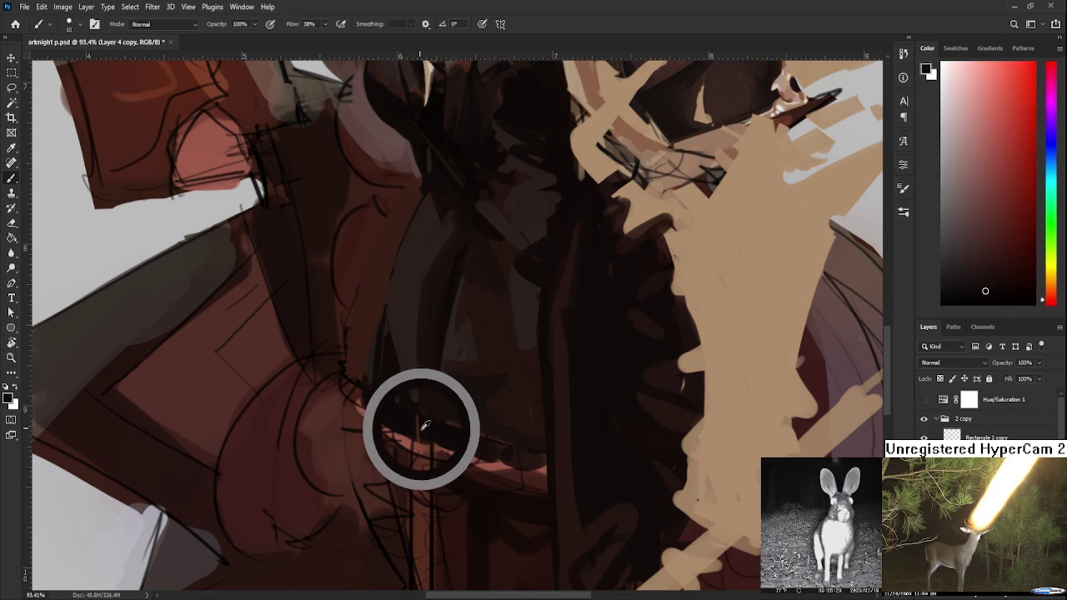
left_click(425, 439, "alt")
left_click(422, 431, "alt")
left_click(415, 447, "alt")
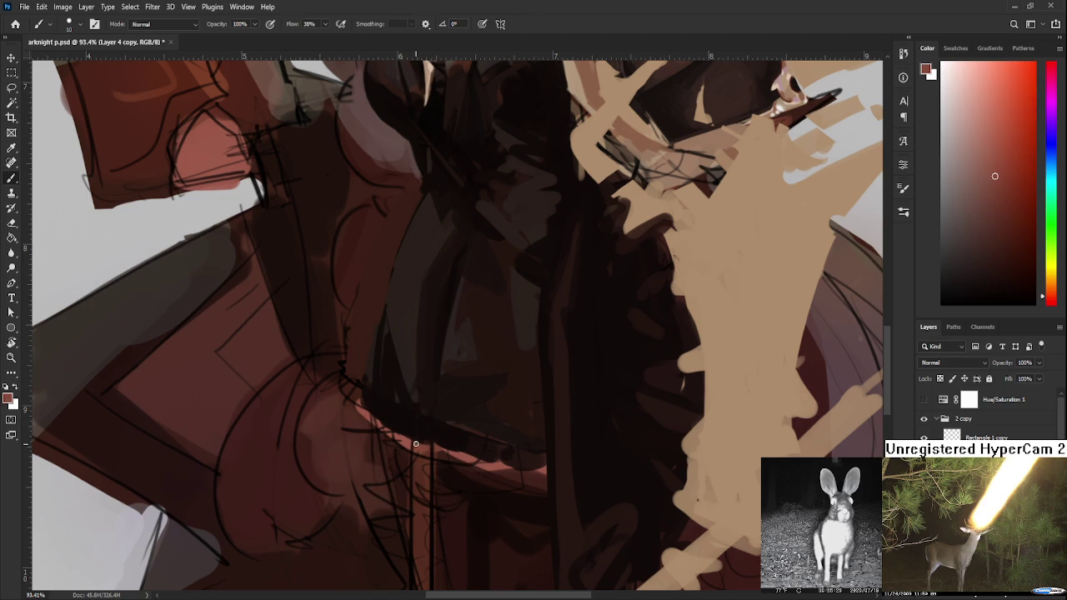
left_click(419, 429, "alt")
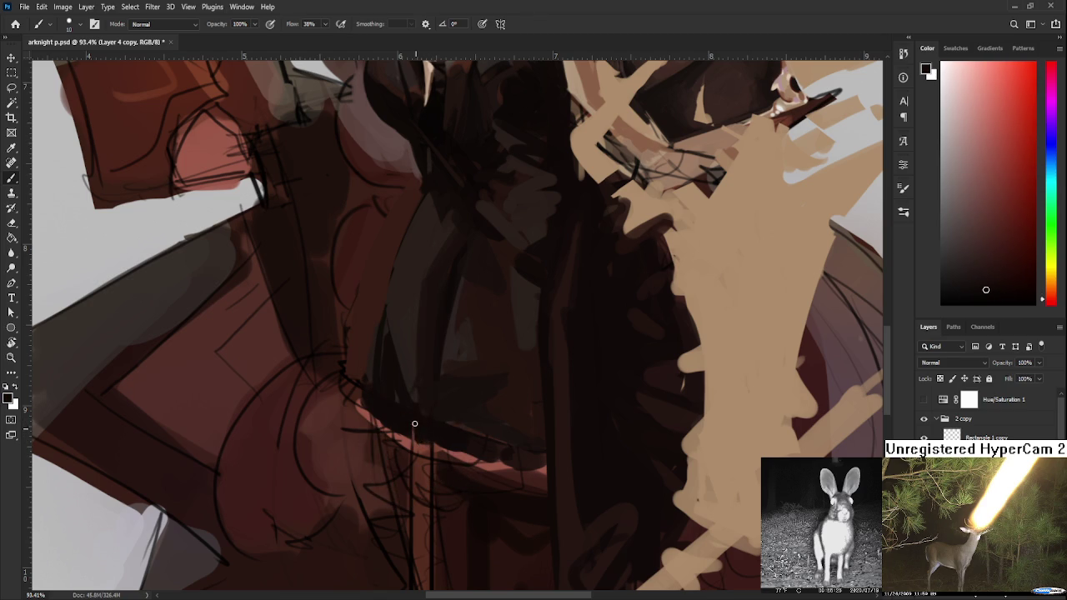
left_click(423, 449, "alt")
left_click(427, 450, "alt")
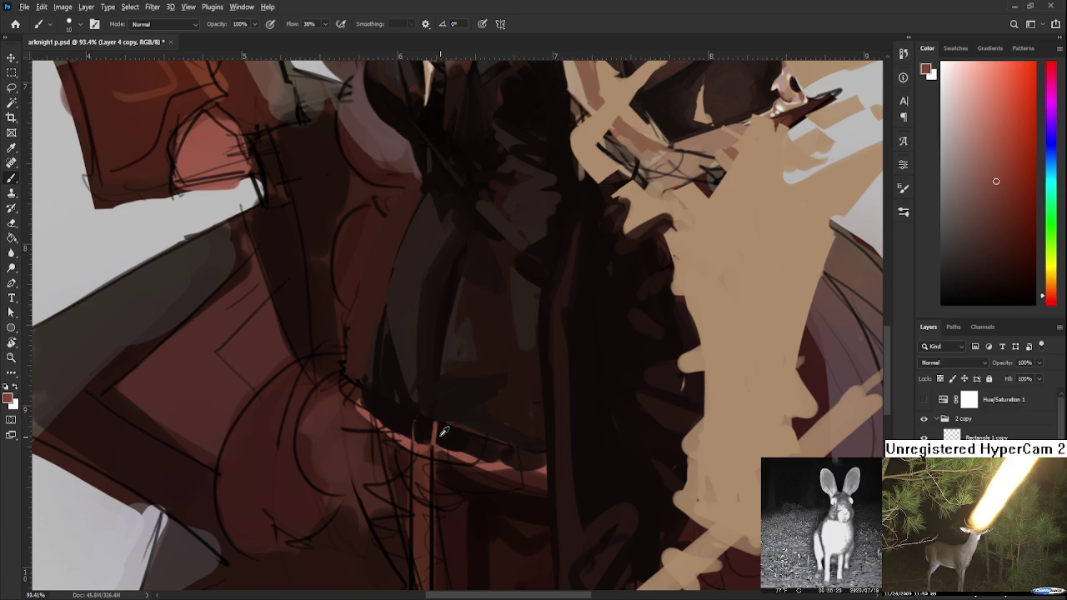
left_click(439, 439, "alt")
left_click(436, 423, "alt")
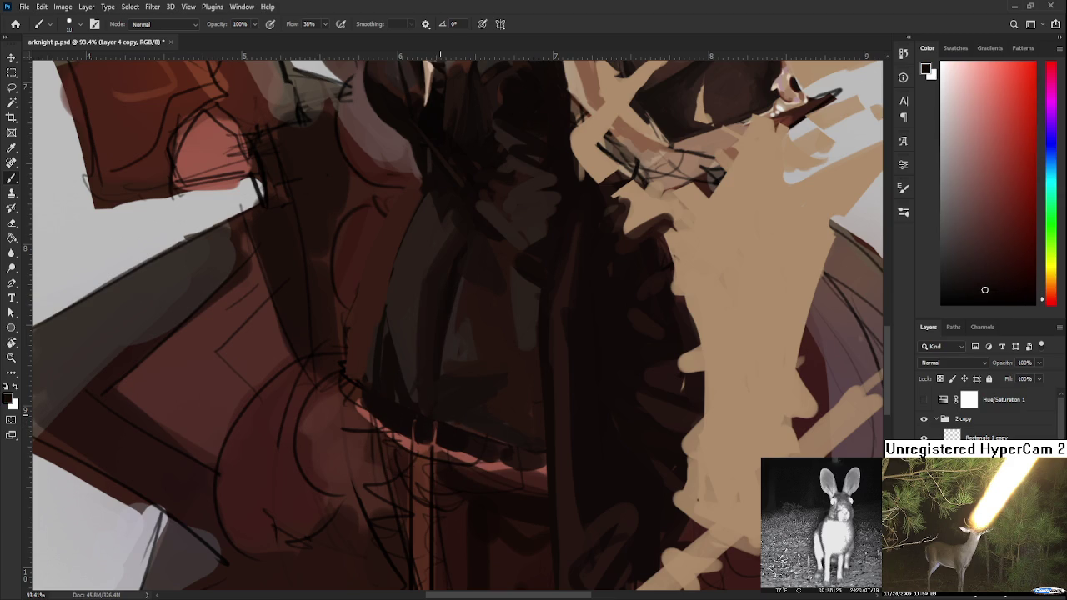
scroll(440, 421, "down", 2)
scroll(451, 422, "down", 2)
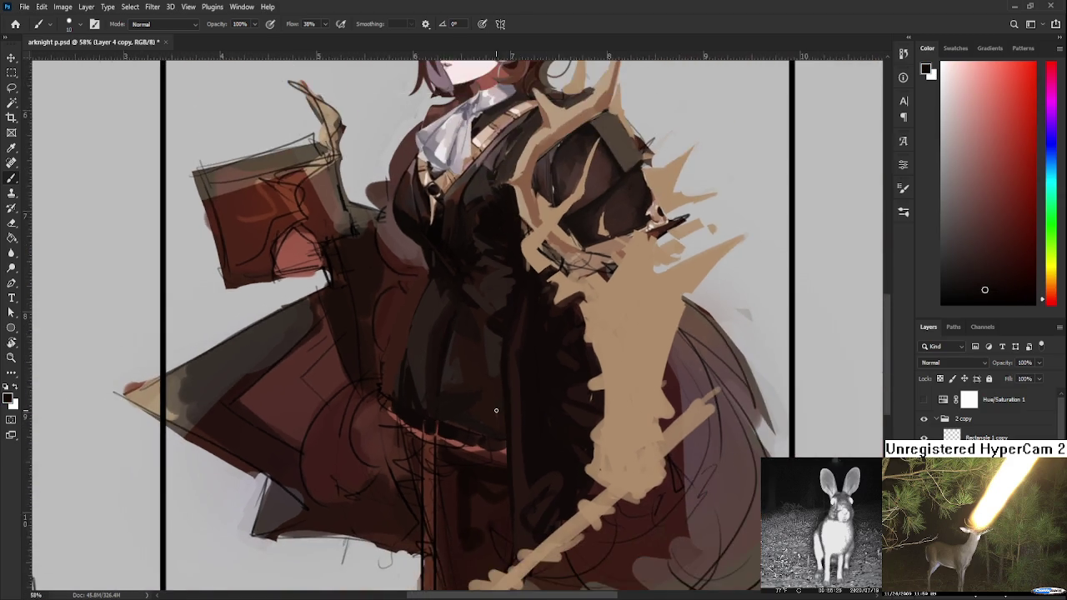
- Review the whole canvas, return to the Brush, sample a dress colour and enlarge the brush
scroll(463, 424, "down", 3)
scroll(473, 426, "up", 3)
scroll(473, 426, "up", 1)
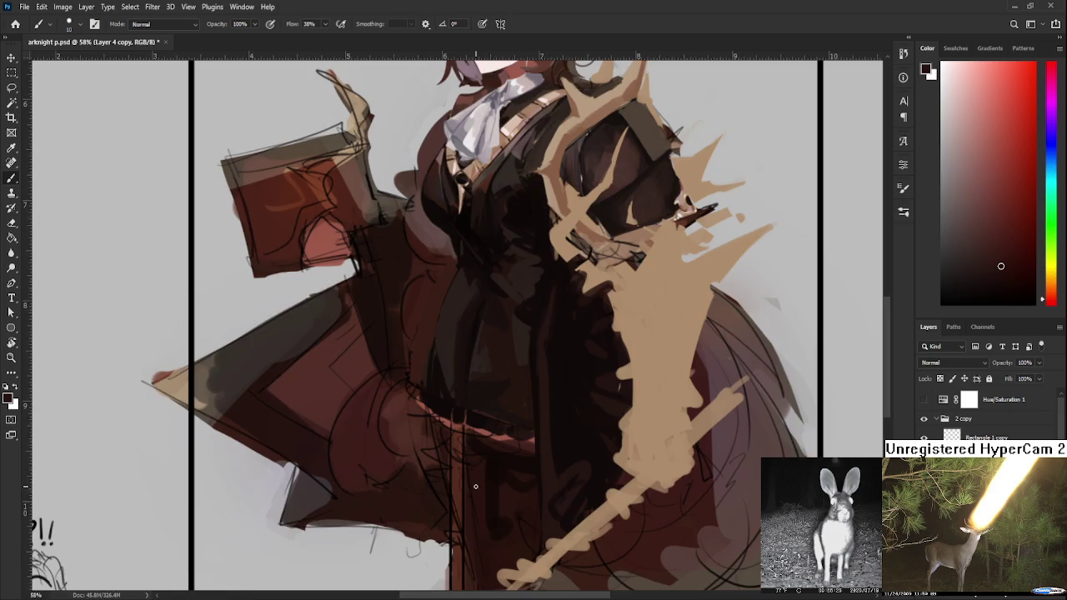
scroll(435, 446, "down", 3)
left_click_drag(435, 446, 442, 416)
key("e")
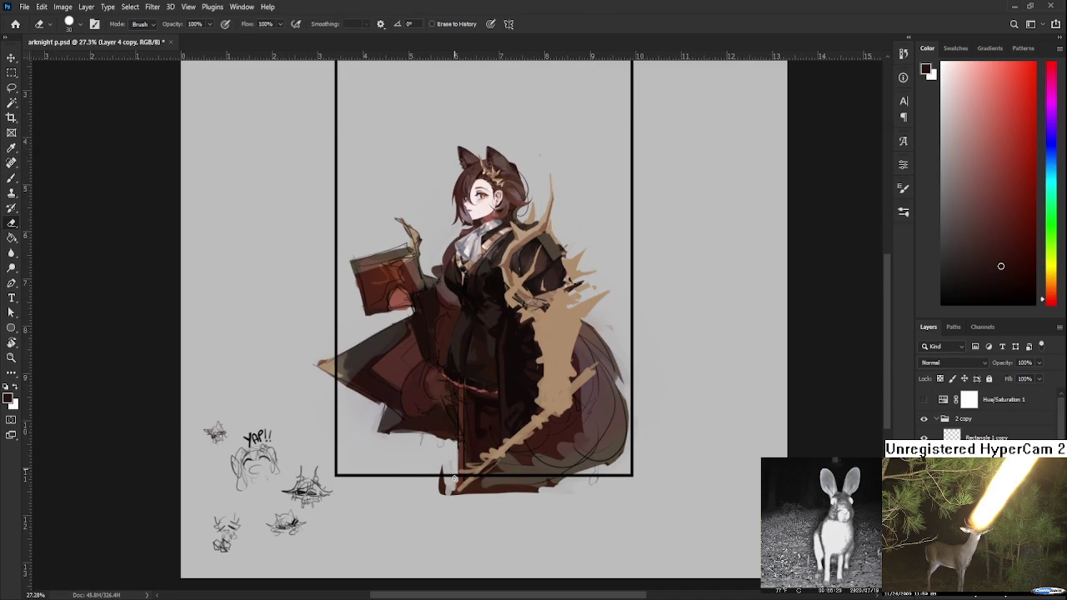
key("b")
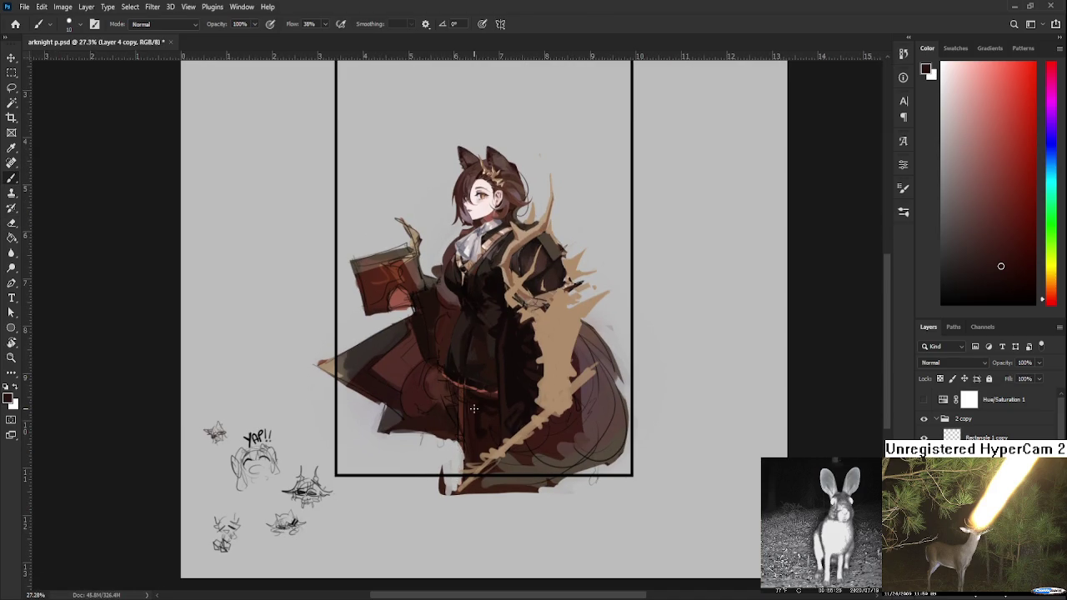
left_click(442, 396, "alt")
key("bracketright")
key("bracketright")
- Zoom in on the girl's face and the red book
scroll(479, 393, "down", 2)
scroll(450, 379, "up", 3)
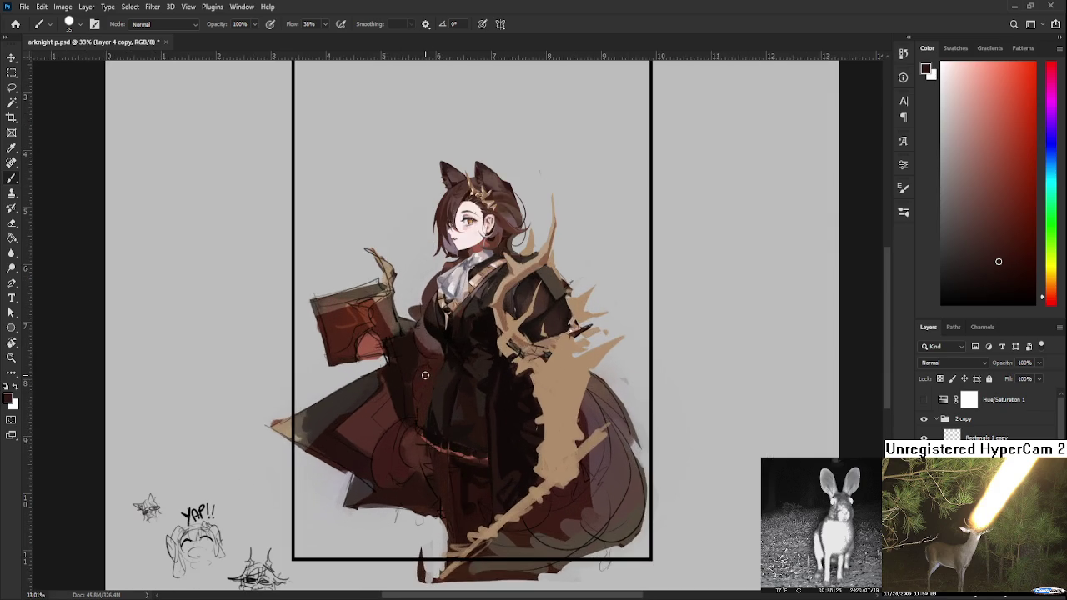
scroll(426, 365, "up", 1)
scroll(425, 364, "up", 1)
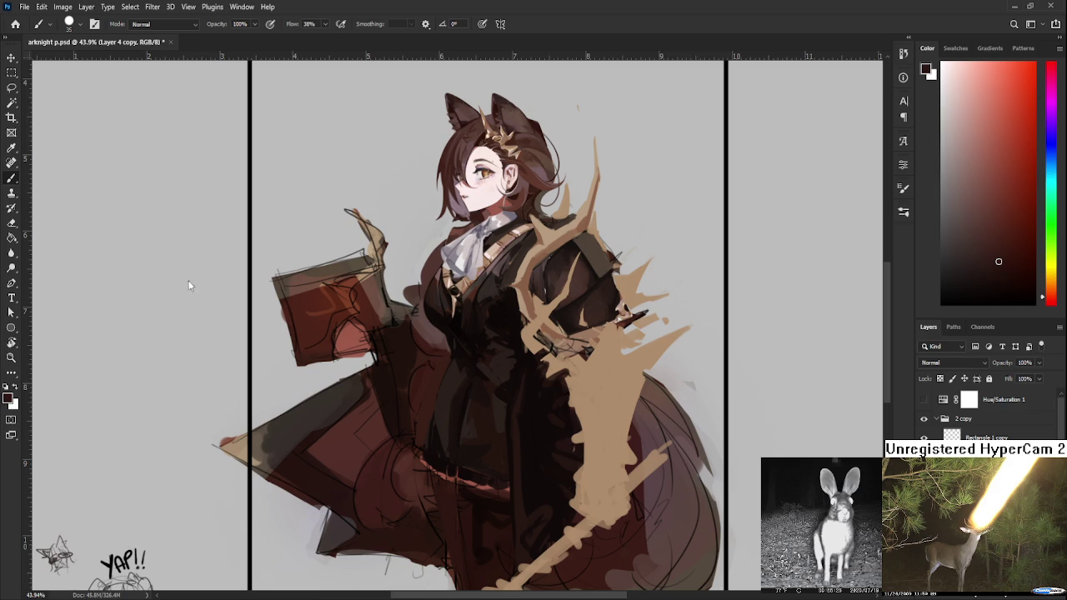
left_click_drag(358, 271, 457, 302)
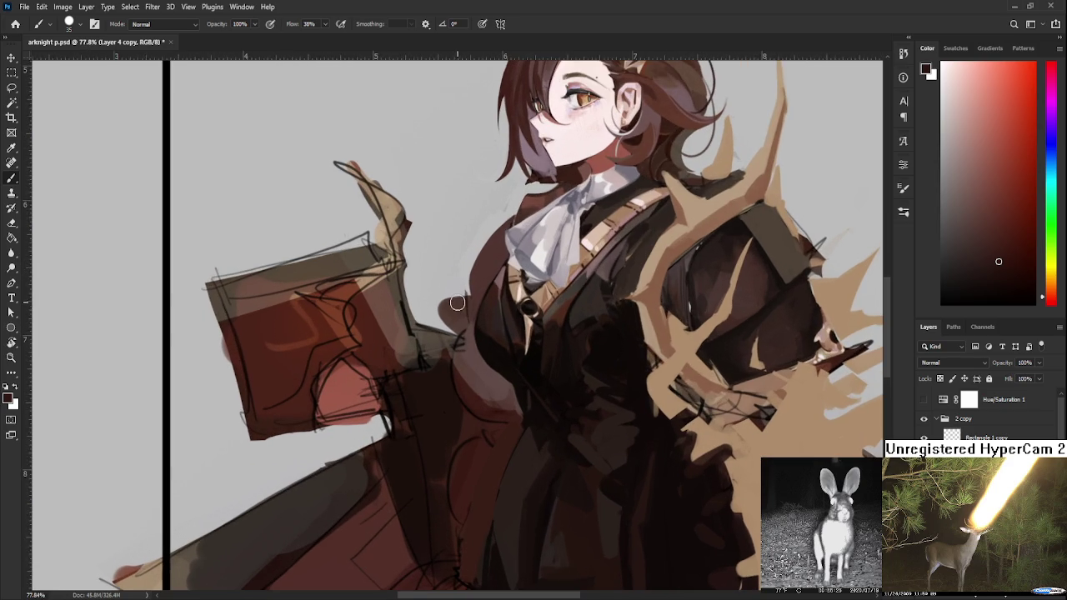
- Pan over the face and collar, zoom out, then flip the canvas horizontally
left_click_drag(477, 353, 359, 389)
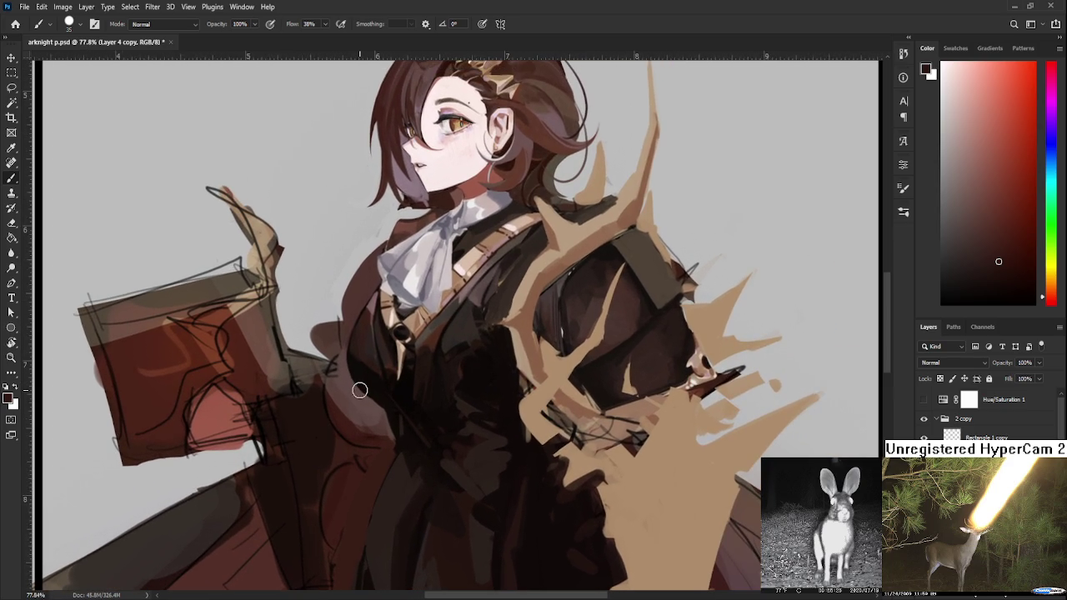
scroll(360, 388, "down", 3)
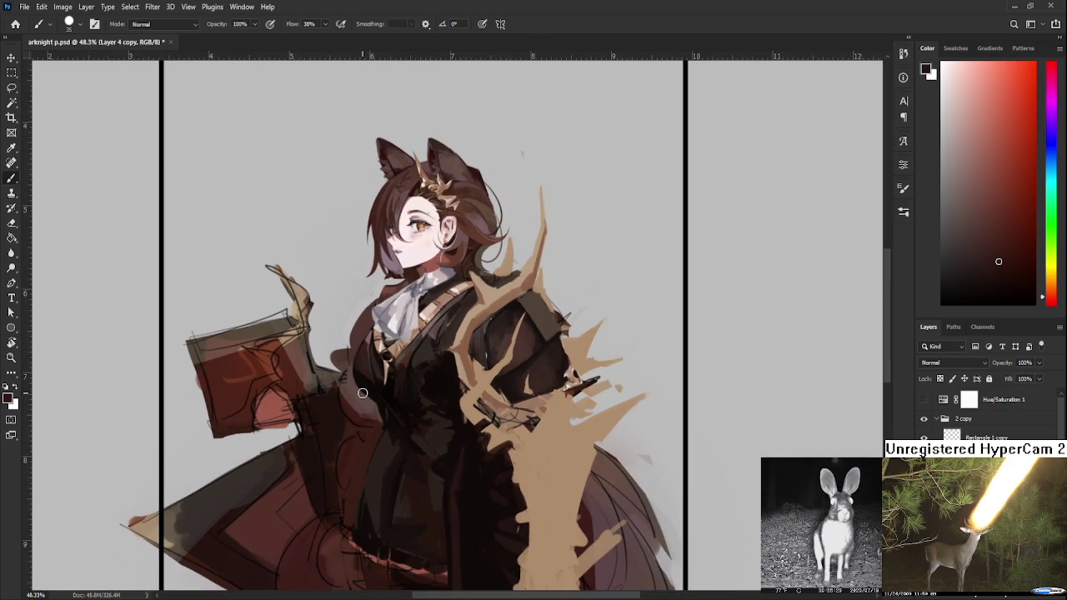
scroll(363, 393, "up", 1)
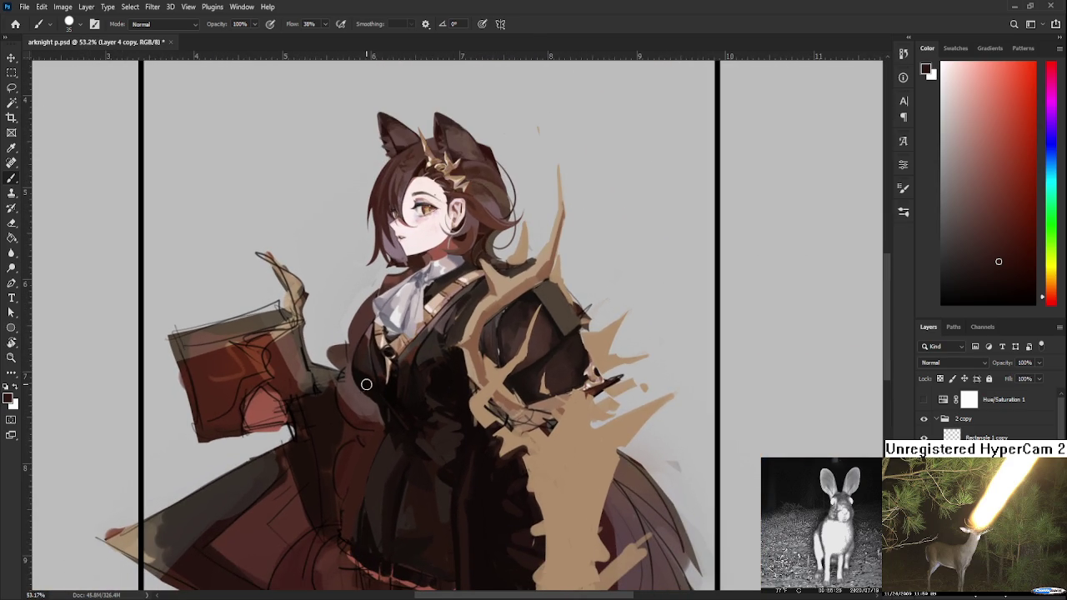
scroll(368, 382, "up", 1)
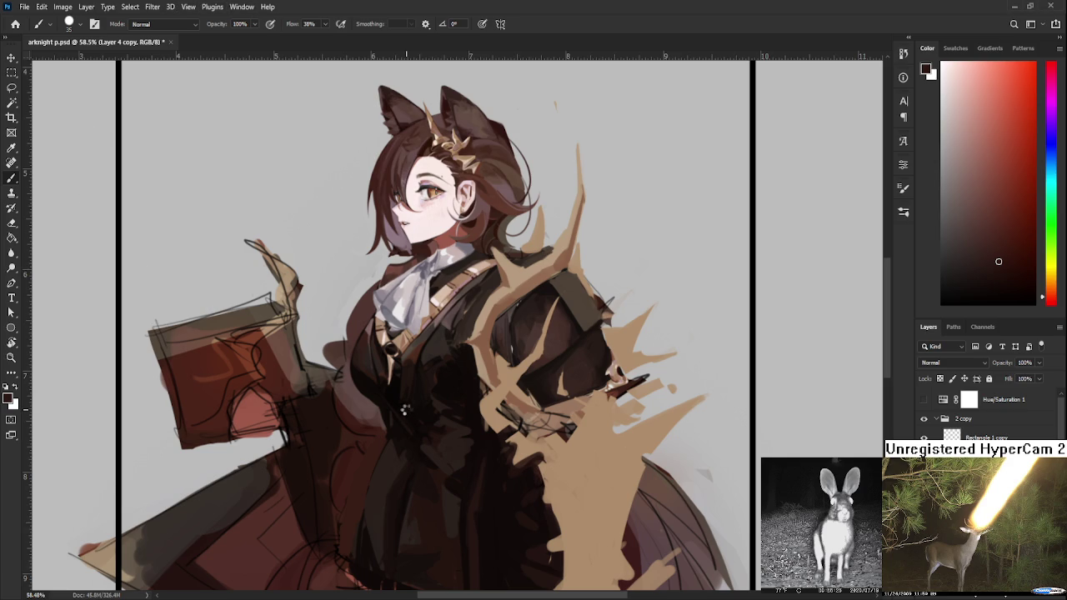
key("h")
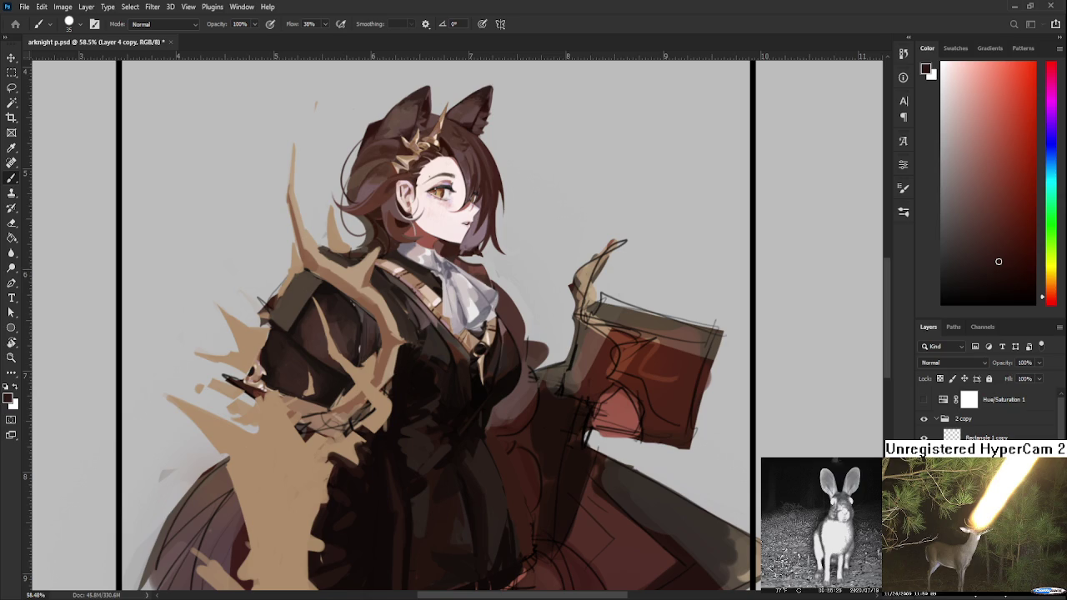
- Restore the dark vest shading and flip the painting horizontally so the girl faces left
key("ctrl+z")
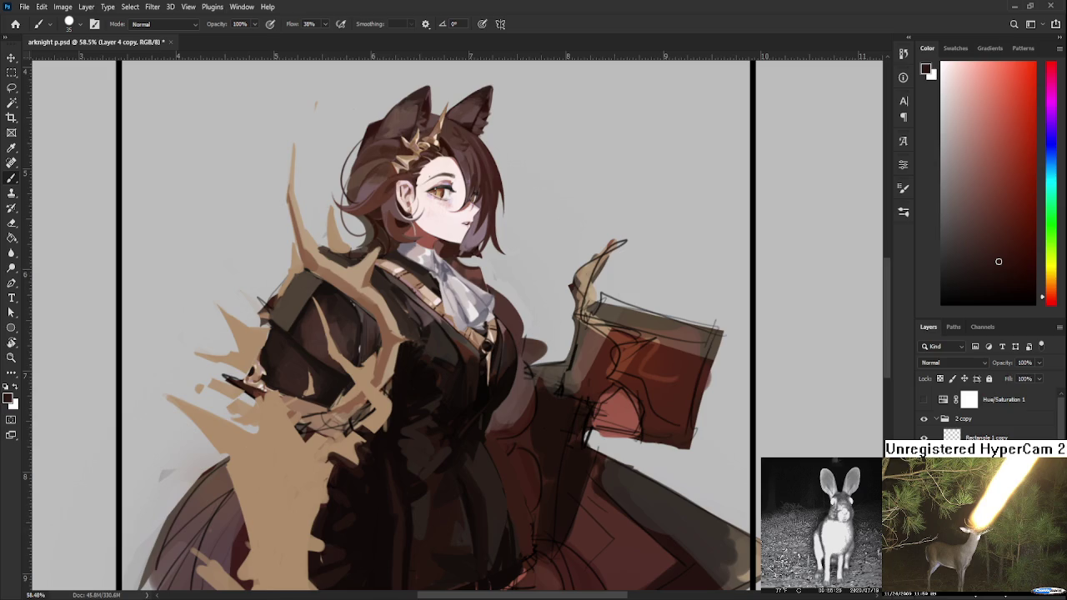
key("ctrl+minus")
key("ctrl+minus")
key("h")
key("ctrl+minus")
key("ctrl+0")
- Zoom in and out to inspect the mirrored painting
scroll(490, 364, "up", 3)
scroll(476, 371, "up", 2)
scroll(457, 381, "down", 1)
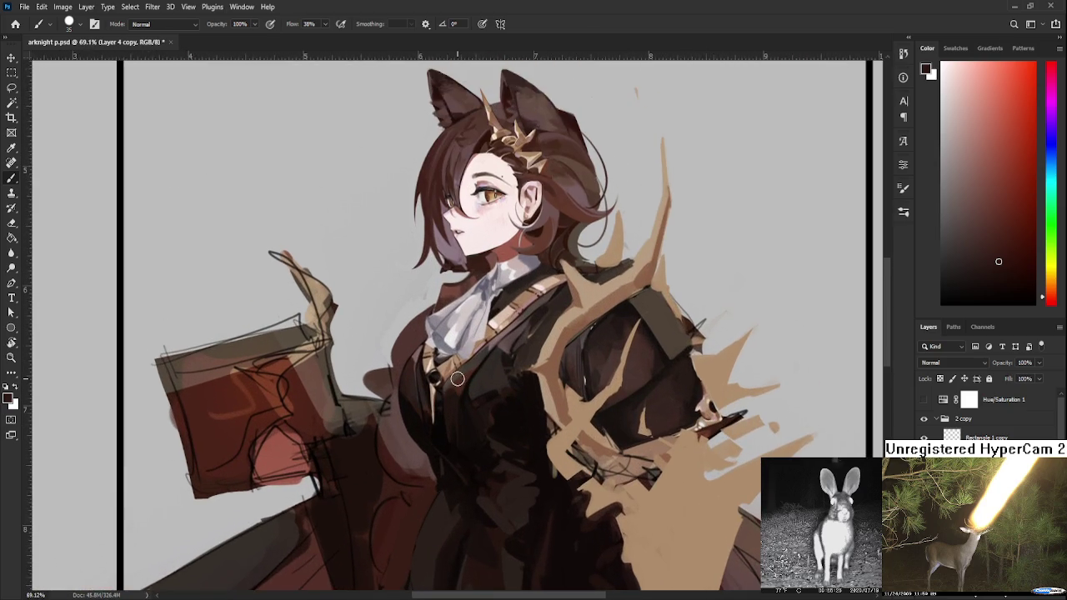
scroll(457, 381, "down", 2)
scroll(460, 370, "down", 2)
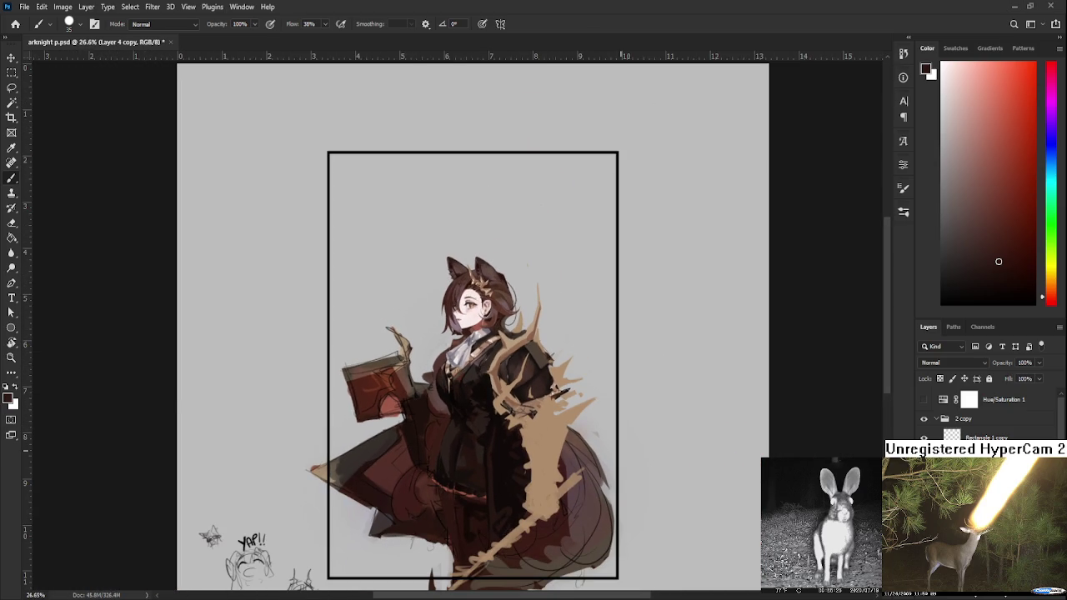
scroll(492, 342, "up", 2)
scroll(492, 342, "up", 2)
scroll(467, 355, "up", 1)
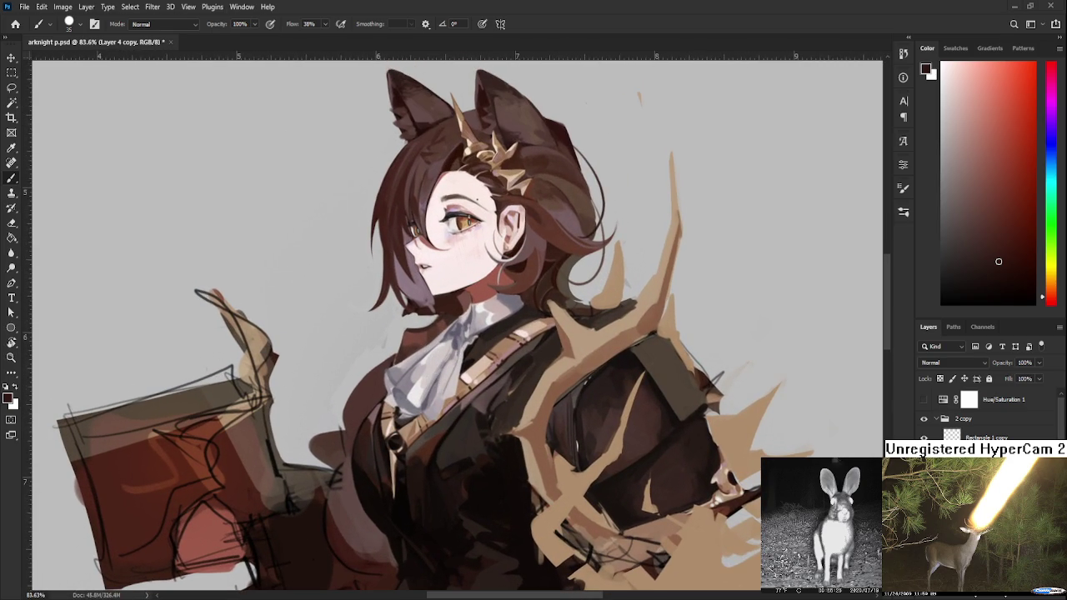
scroll(354, 209, "down", 1)
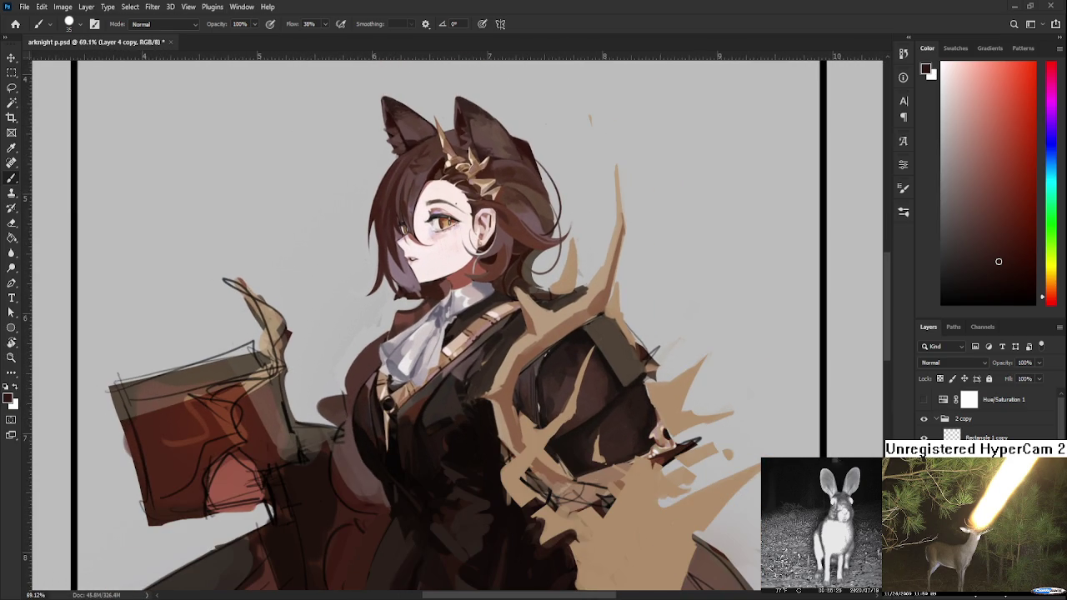
- Lasso the girl's head and rotate it slightly
key("l")
mouse_move(400, 307)
left_mouse_down()
mouse_move(618, 161)
mouse_move(523, 296)
left_mouse_up()
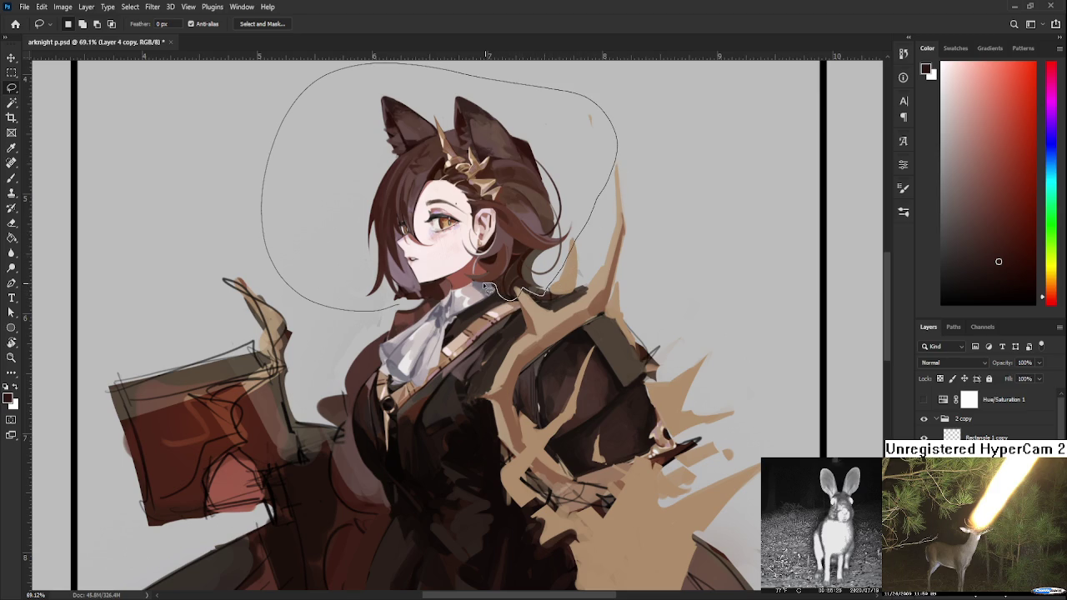
mouse_move(523, 297)
left_mouse_down()
mouse_move(455, 296)
mouse_move(415, 311)
left_mouse_up()
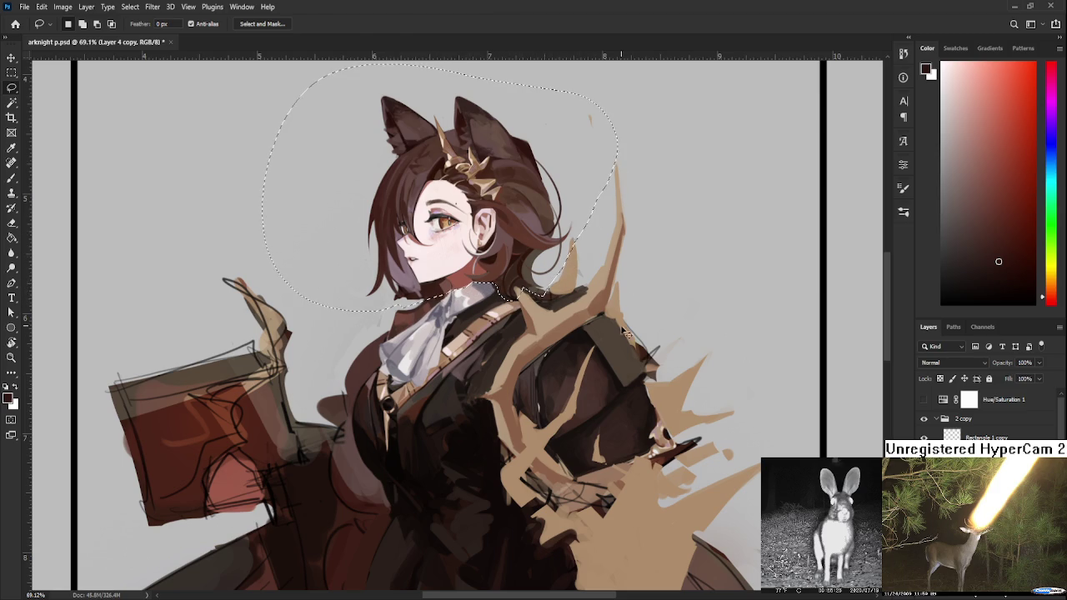
key("ctrl+t")
left_click_drag(590, 120, 582, 114)
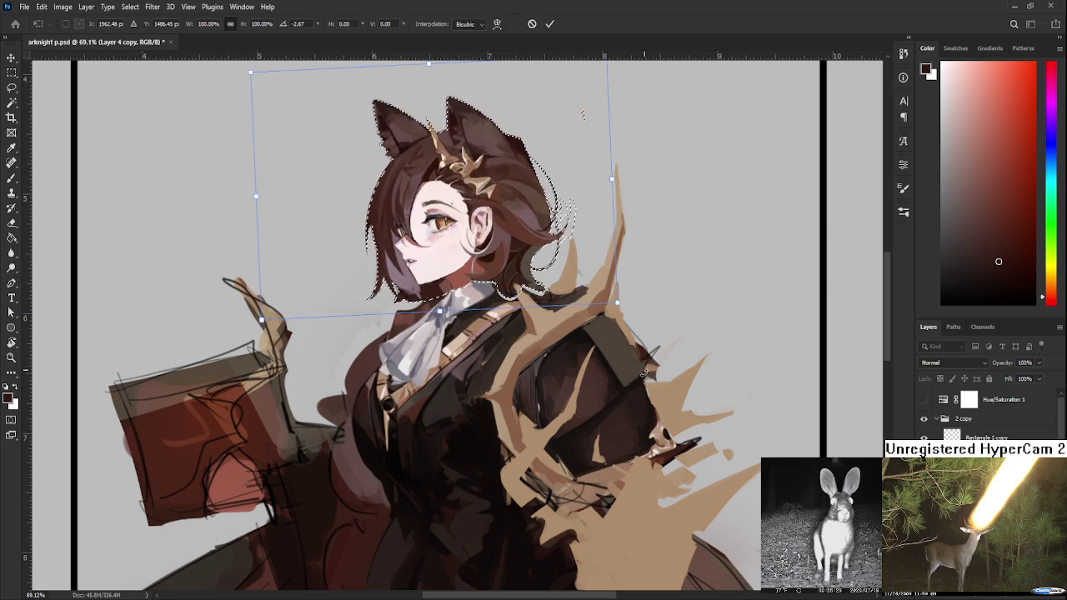
key("Return")
key("ctrl+d")
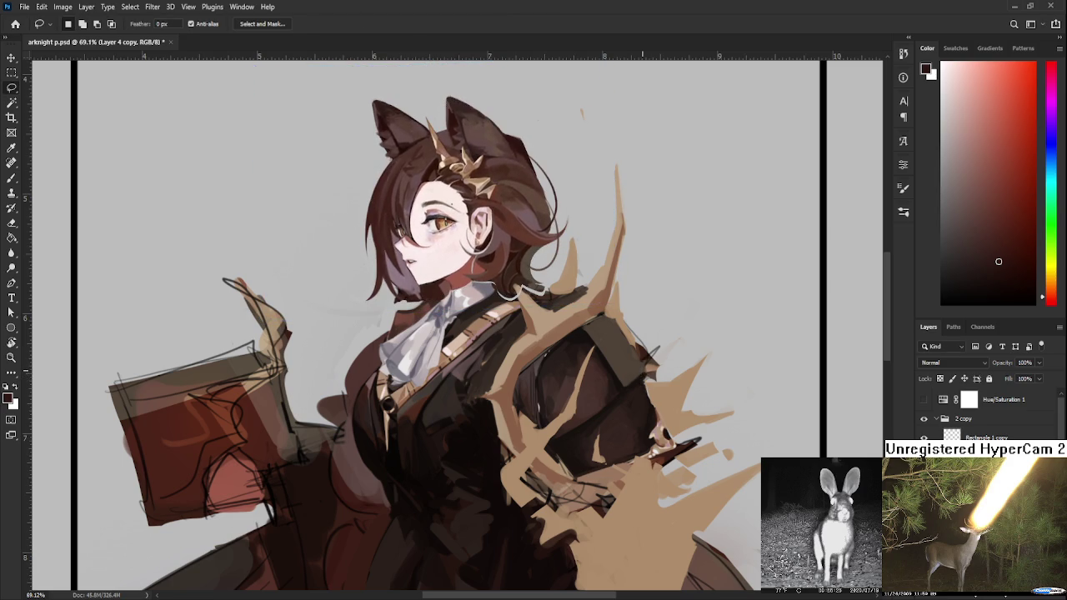
- Reselect the head and nudge it a few pixels right so it sits on the neck
scroll(462, 254, "up", 2)
key("ctrl+shift+d")
key("ctrl+t")
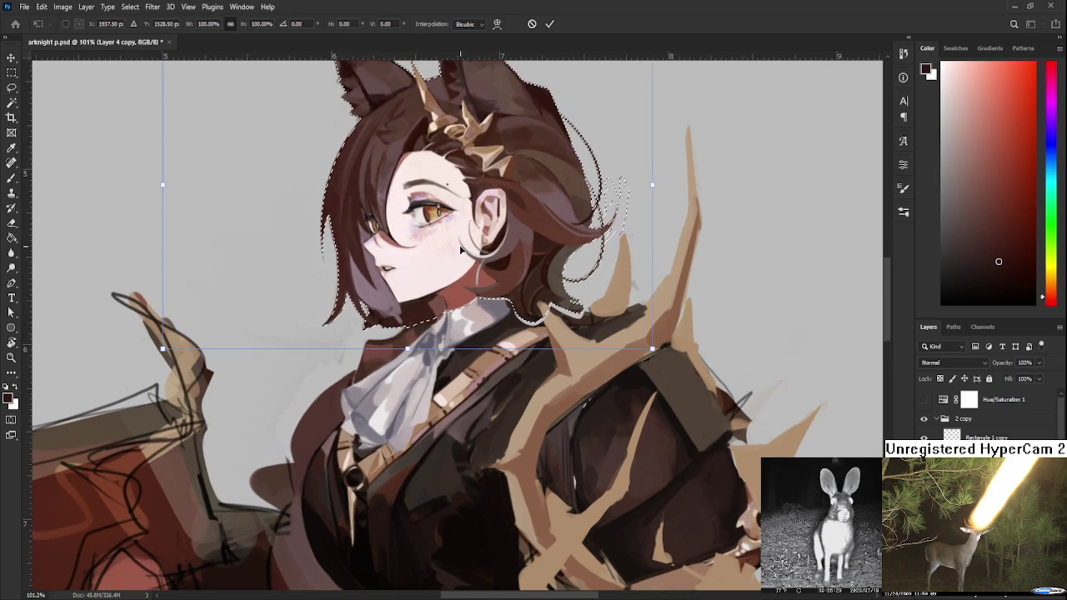
key("Right")
key("Right")
key("Right")
key("Right")
key("Right")
key("Right")
key("Right")
key("Up")
key("Return")
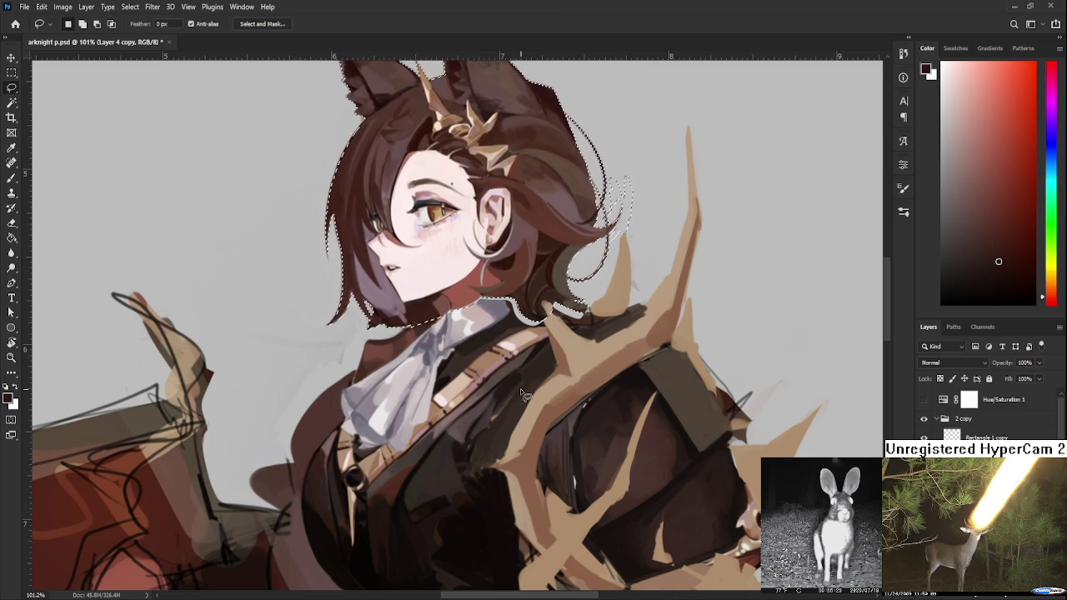
key("ctrl+d")
scroll(520, 389, "down", 2)
scroll(520, 397, "down", 2)
scroll(520, 397, "down", 1)
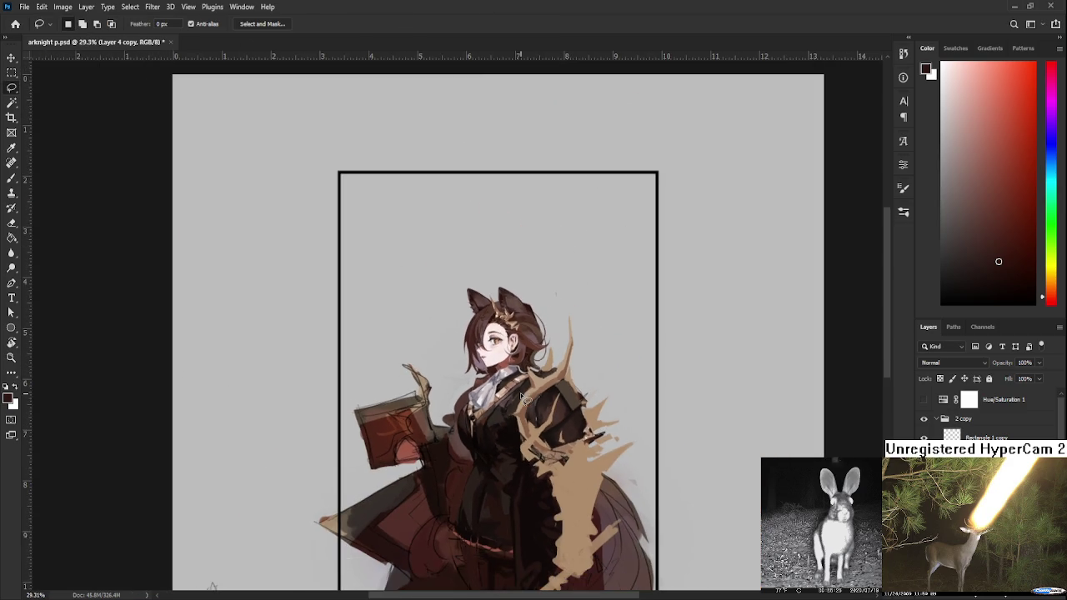
scroll(517, 375, "up", 3)
scroll(511, 353, "up", 2)
scroll(510, 350, "up", 2)
- With a fine brush and sampled dark reddish-brown, paint over the light grey curve under the hair
key("b")
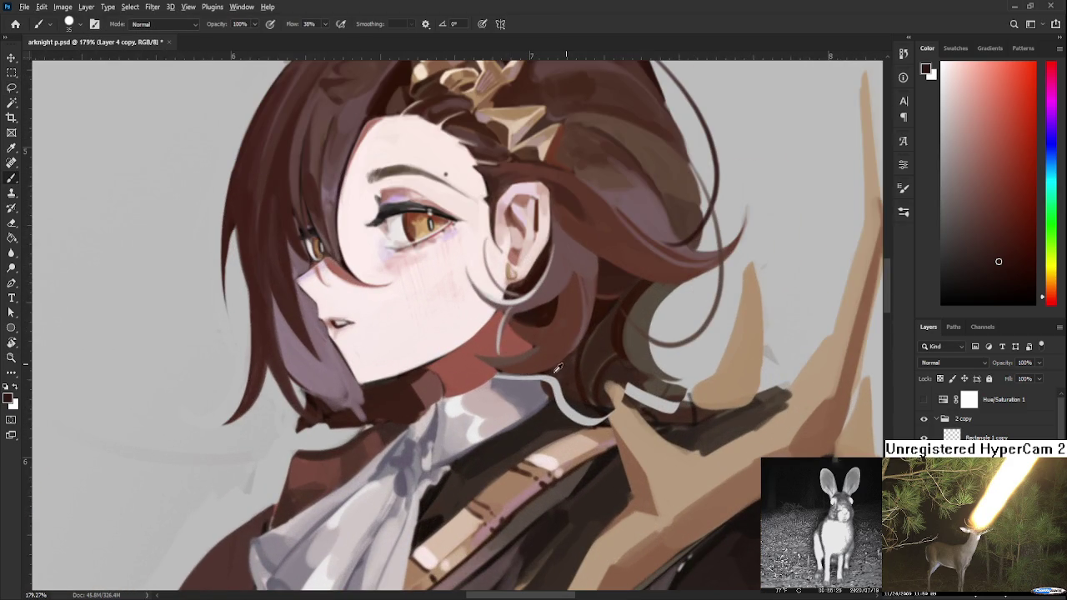
left_click(510, 384, "alt")
key("bracketleft")
key("bracketleft")
key("bracketleft")
key("bracketleft")
key("bracketleft")
key("bracketleft")
key("bracketleft")
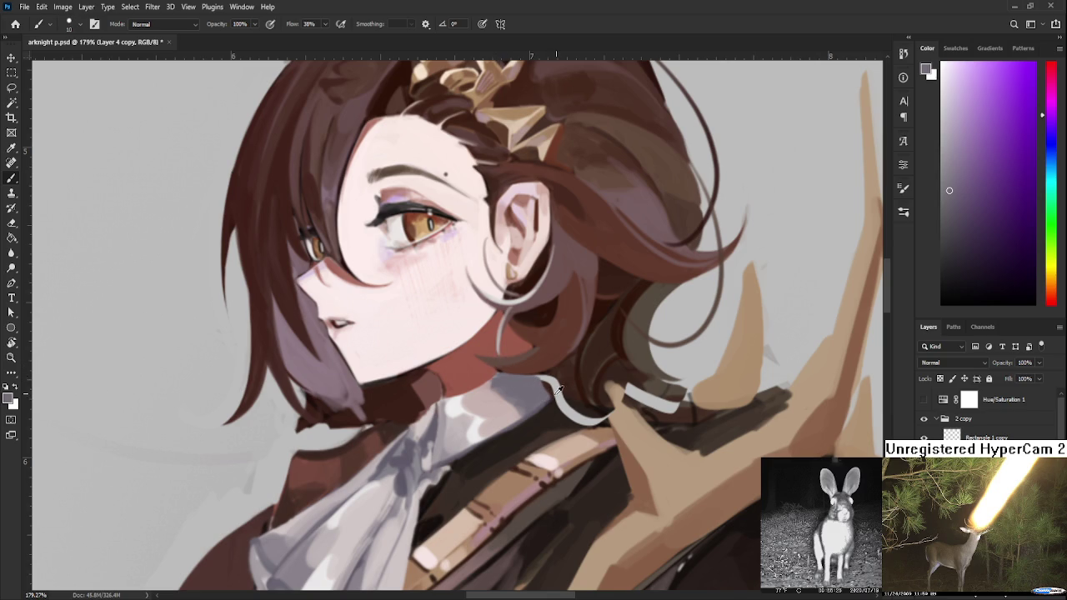
left_click(557, 387, "alt")
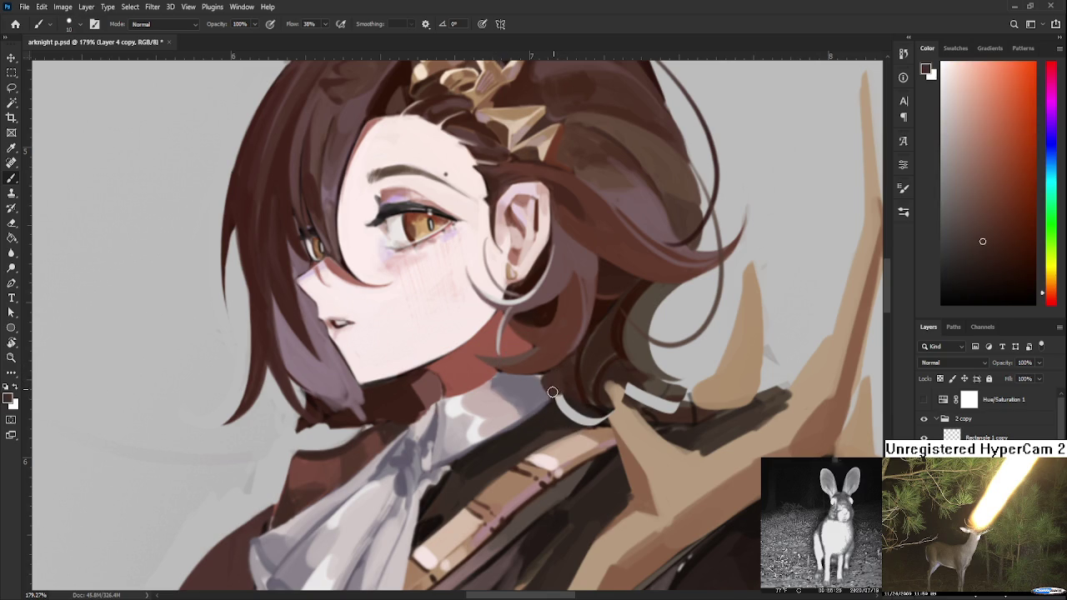
left_click(552, 388, "alt")
left_click(570, 394, "alt")
left_click(571, 395, "alt")
left_click_drag(556, 402, 596, 419)
- Cover the light shoulder strokes with dark brown sampled from the shoulder
left_click(605, 421, "alt")
left_click(587, 417, "alt")
left_click(621, 375, "alt")
left_click_drag(623, 397, 667, 398)
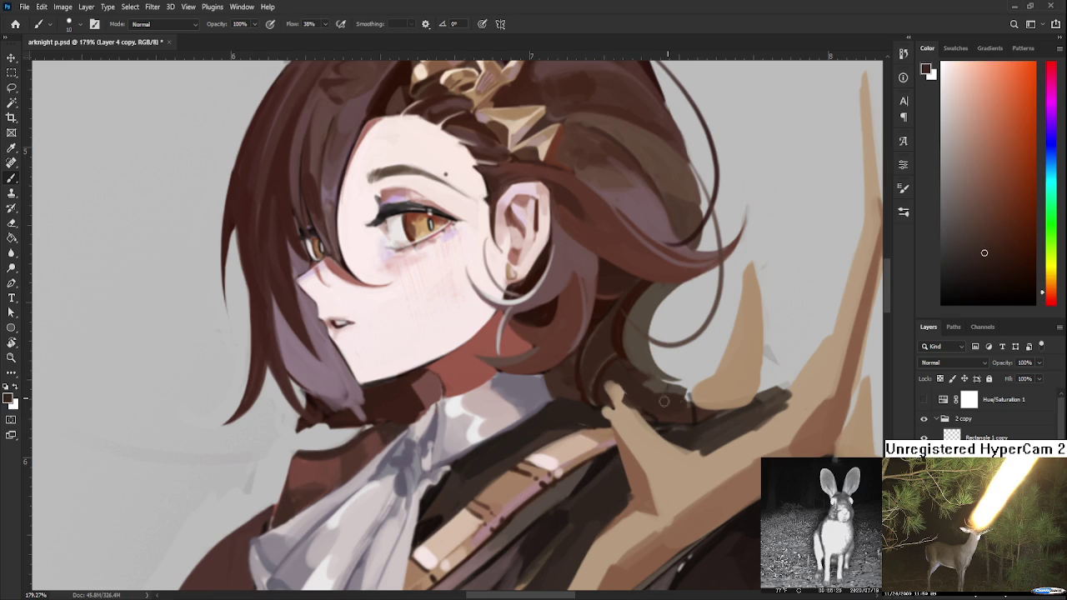
left_click(638, 402, "alt")
left_click(625, 405, "alt")
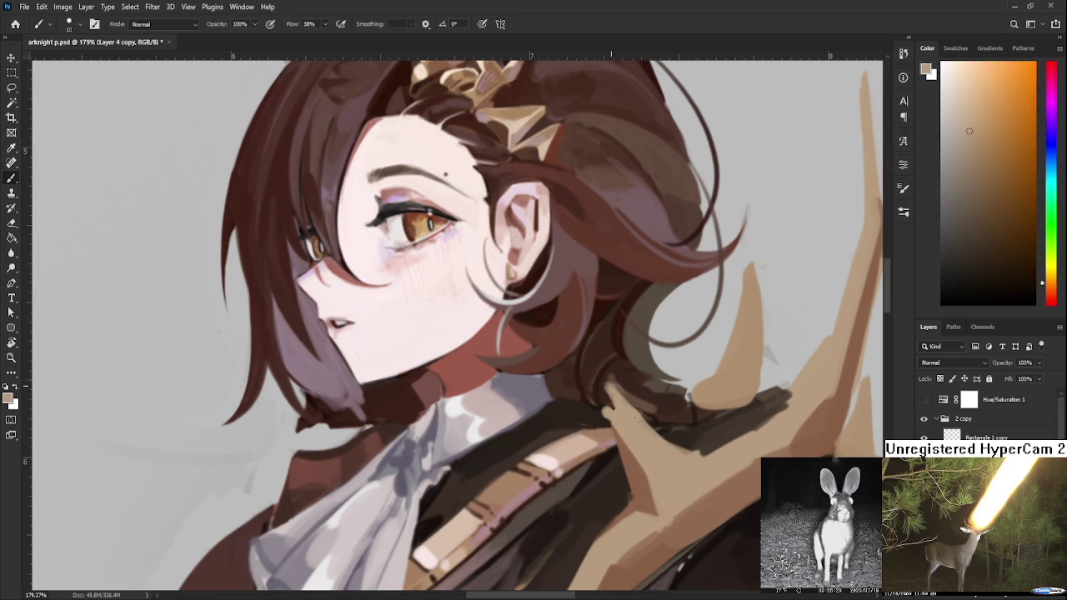
left_click(634, 390, "alt")
left_click(622, 412, "alt")
left_click(597, 411, "alt")
left_click_drag(597, 411, 611, 426)
- Zoom and pan to centre the figure and review the repainted areas
scroll(403, 363, "down", 3)
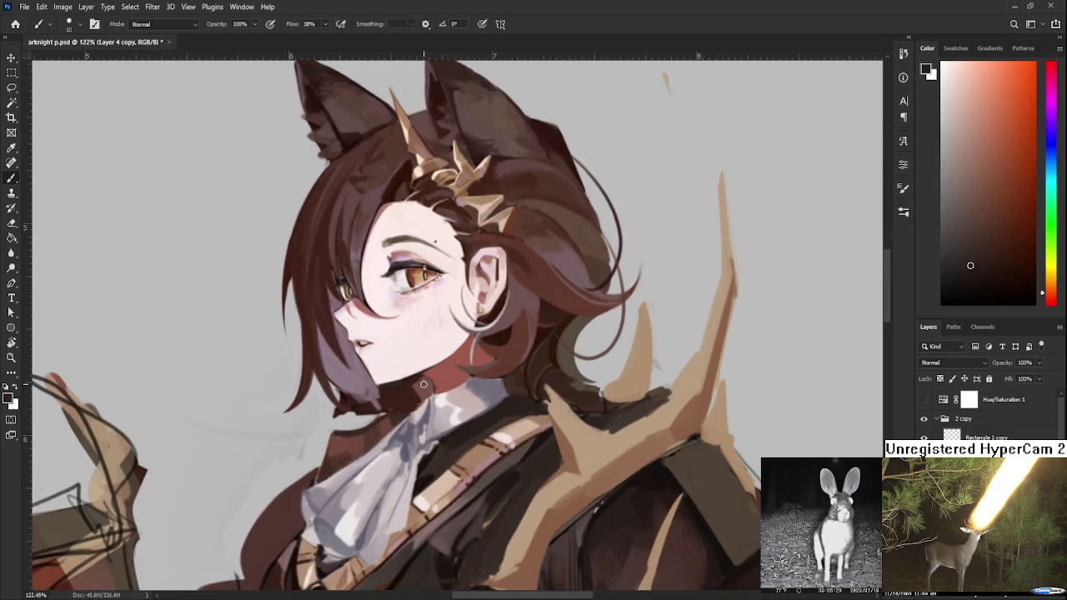
scroll(416, 392, "down", 1)
scroll(421, 396, "down", 2)
scroll(421, 396, "down", 1)
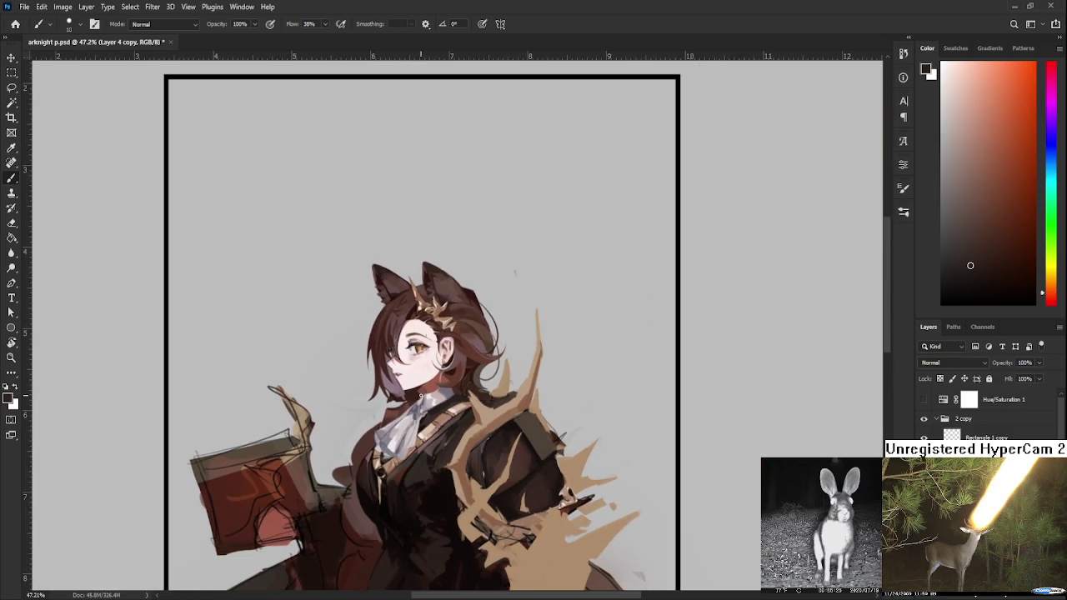
scroll(467, 435, "up", 1)
scroll(465, 417, "up", 1)
scroll(465, 400, "up", 1)
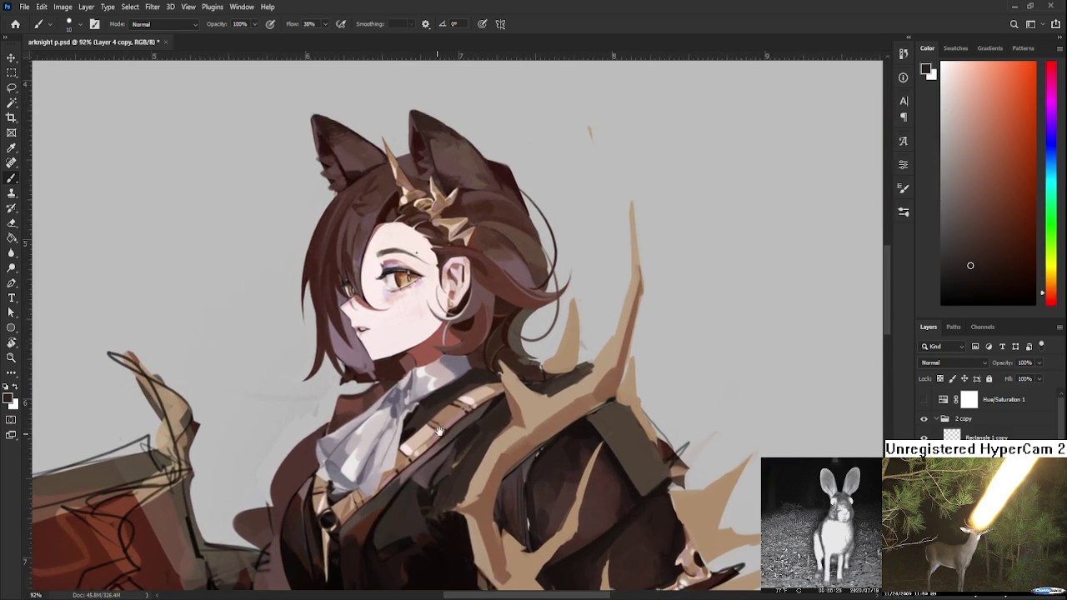
scroll(464, 388, "up", 1)
scroll(463, 388, "down", 2)
scroll(482, 442, "down", 3)
left_click_drag(479, 488, 451, 351)
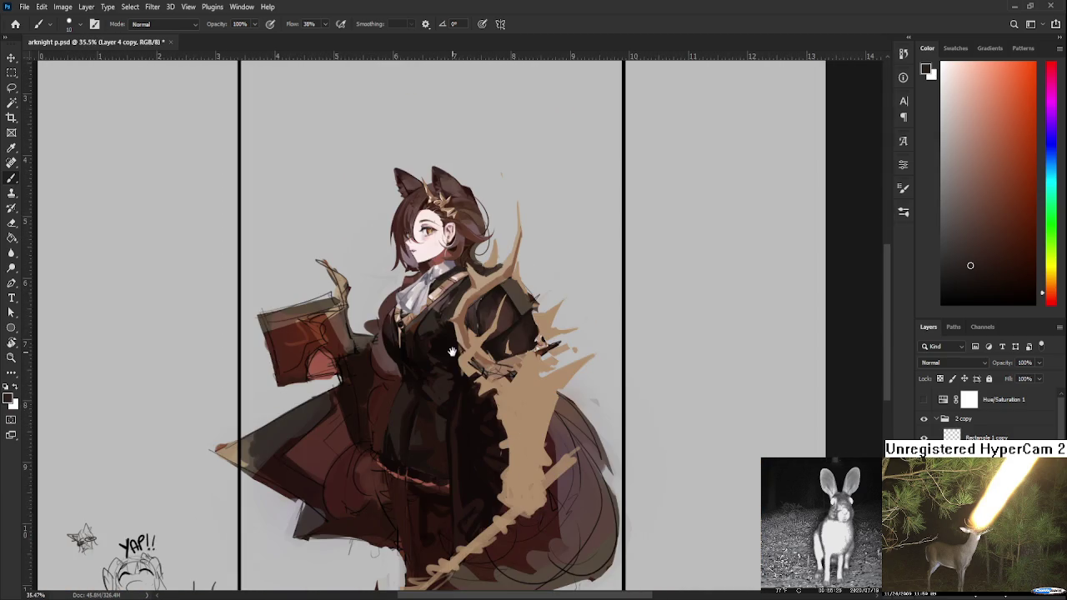
scroll(452, 352, "up", 2)
scroll(451, 352, "down", 3)
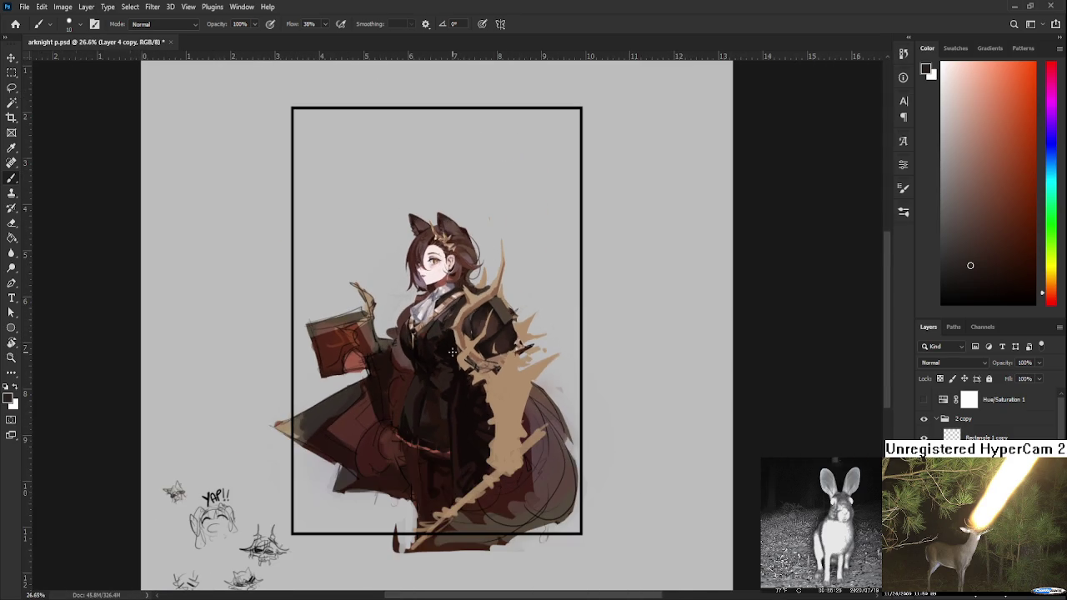
scroll(452, 351, "up", 2)
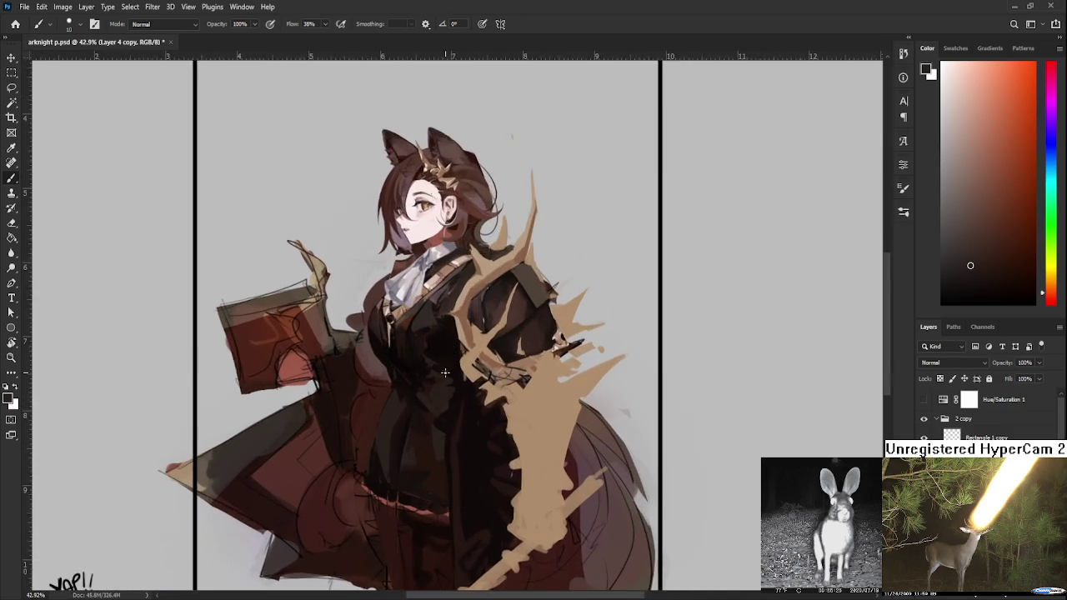
scroll(452, 352, "up", 2)
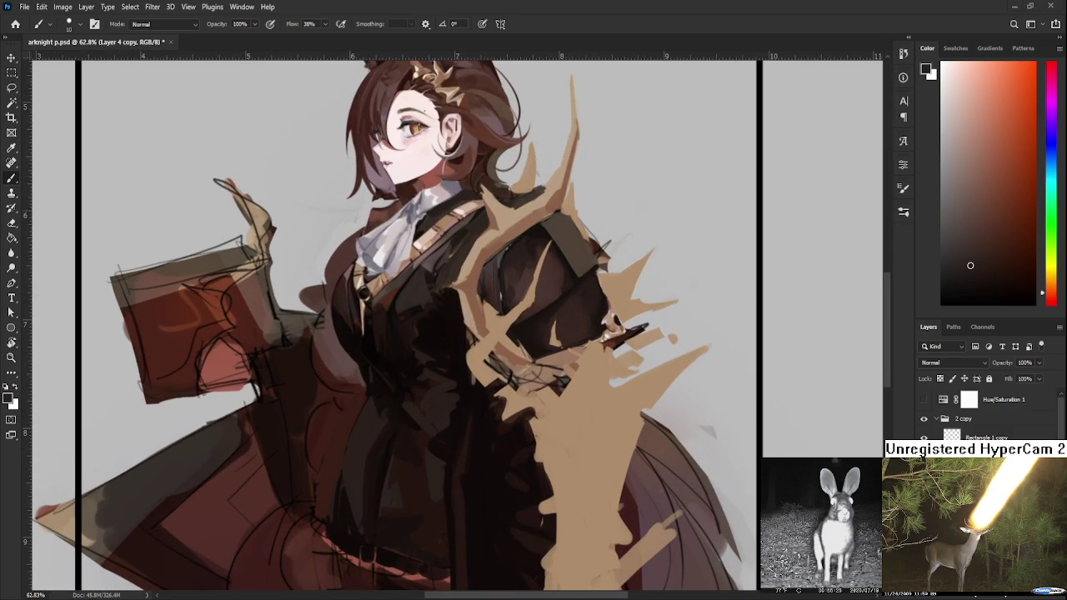
scroll(400, 375, "down", 3)
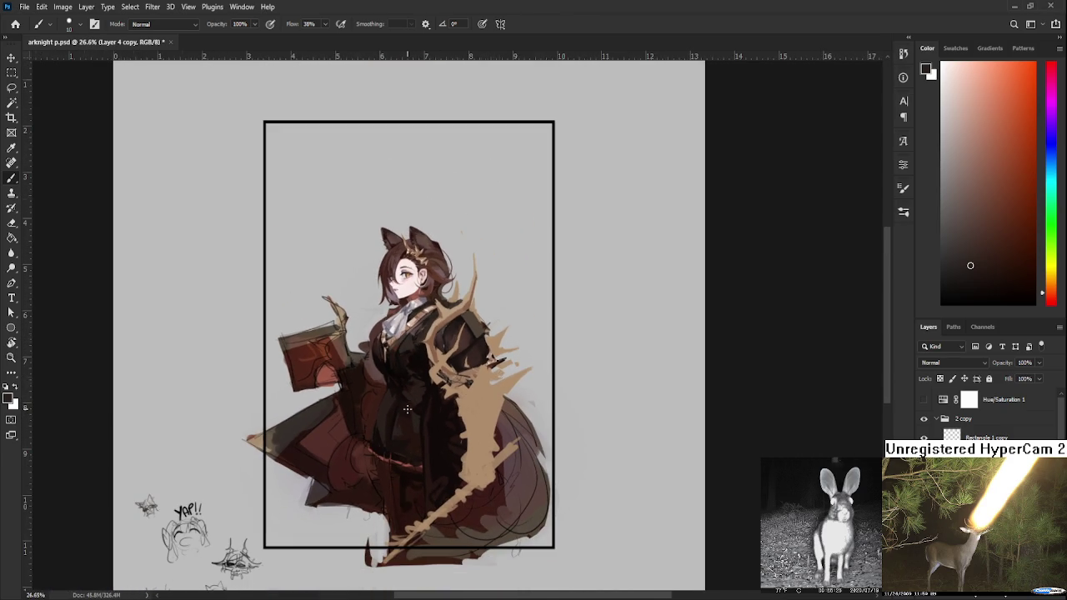
scroll(407, 409, "up", 1)
scroll(446, 390, "down", 2)
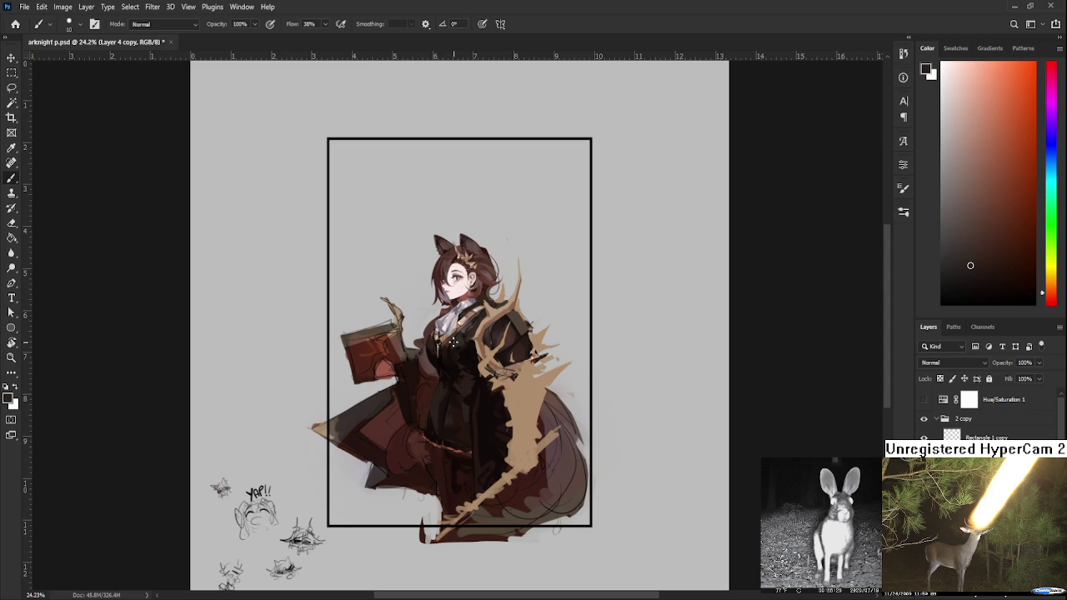
- Discard a first lasso attempt and make Layer 8 the active layer
key("l")
mouse_move(391, 383)
left_mouse_down()
mouse_move(641, 284)
mouse_move(611, 385)
mouse_move(380, 392)
left_mouse_up()
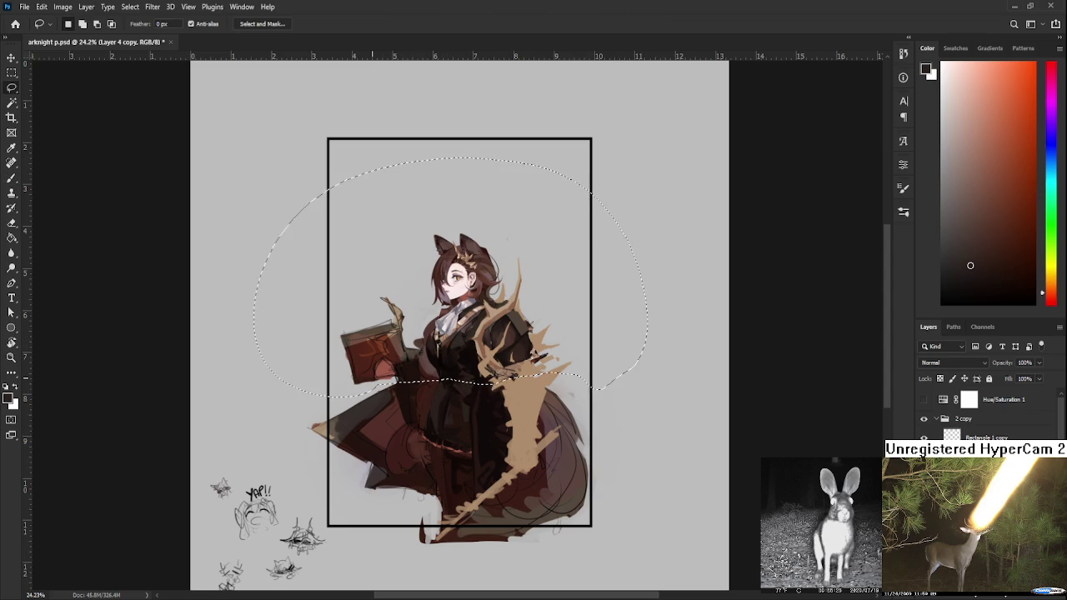
key("ctrl+d")
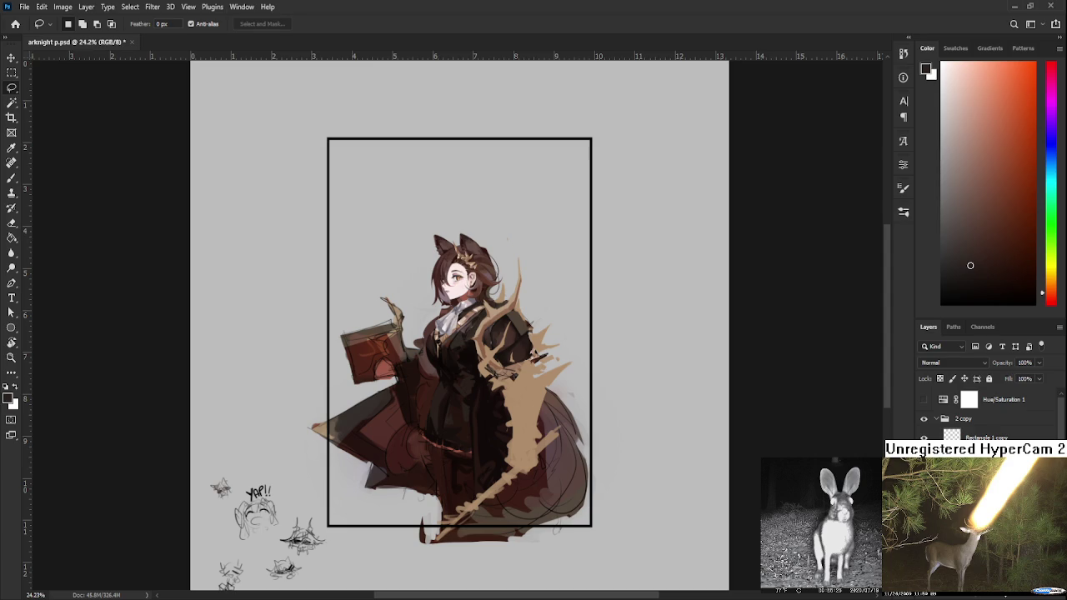
key("ctrl+z")
key("ctrl+shift+z")
left_click(412, 327, "ctrl")
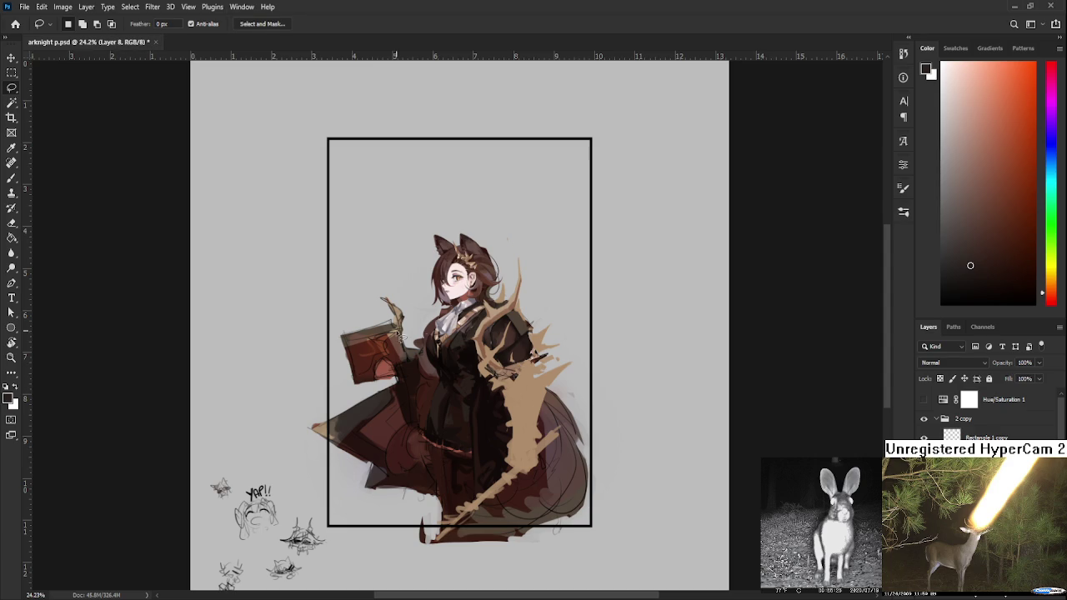
- Lasso the upper figure and shift it up a couple of pixels, leaving a pale gap across the coat
mouse_move(342, 397)
left_mouse_down()
mouse_move(595, 231)
mouse_move(615, 471)
mouse_move(557, 398)
mouse_move(342, 389)
left_mouse_up()
key("ctrl+t")
left_click_drag(605, 357, 601, 356)
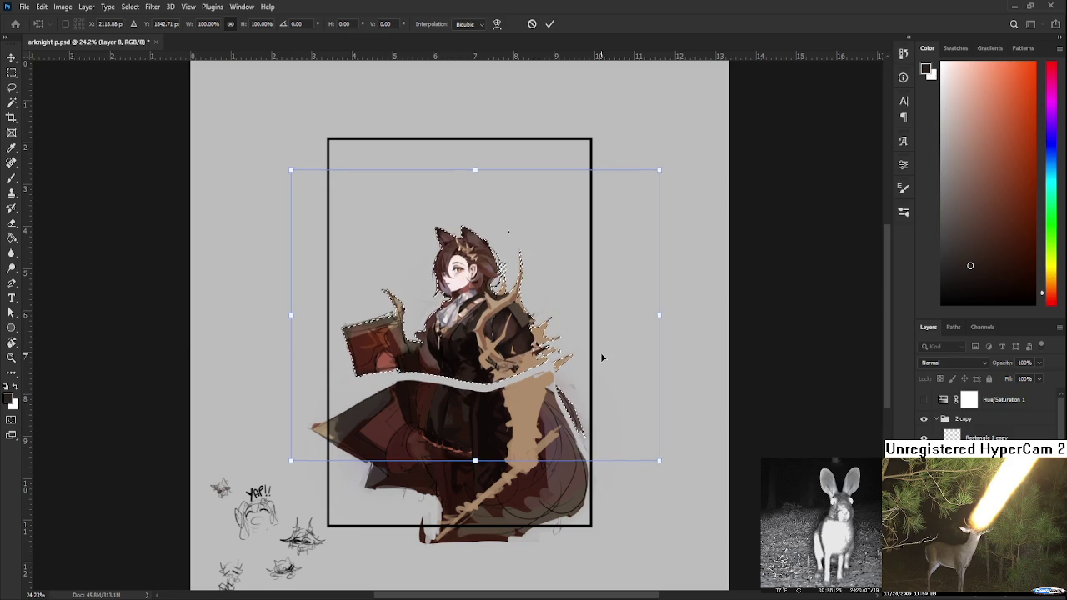
left_click_drag(602, 358, 602, 356)
key("Return")
key("ctrl+d")
scroll(481, 374, "up", 3)
left_click_drag(432, 386, 454, 401)
- With a size 20 brush, paint sampled dark coat colour over the pale band
key("b")
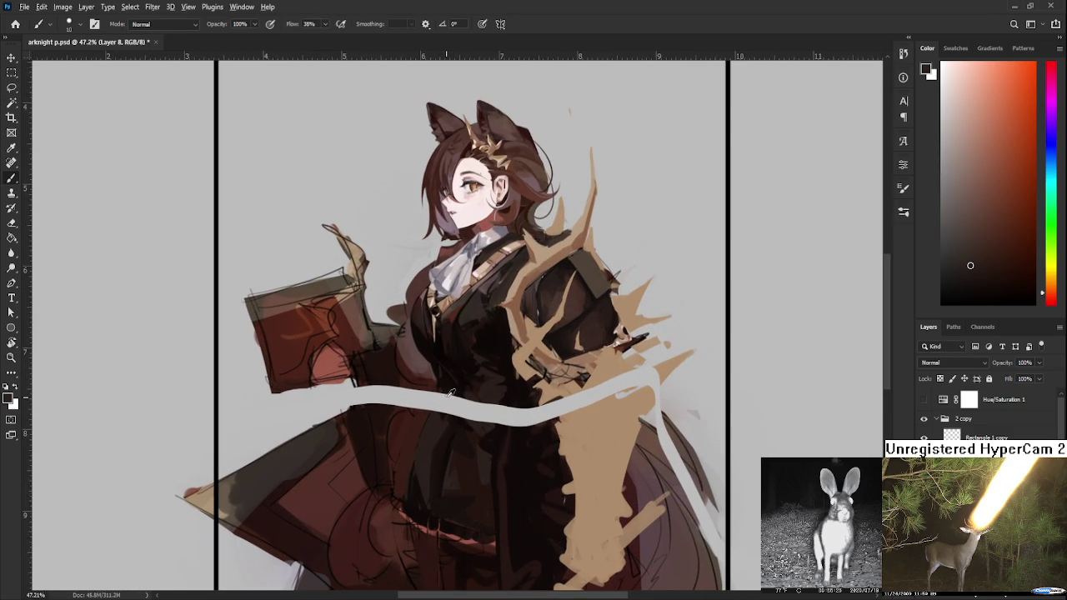
left_click(457, 374, "alt")
key("bracketright")
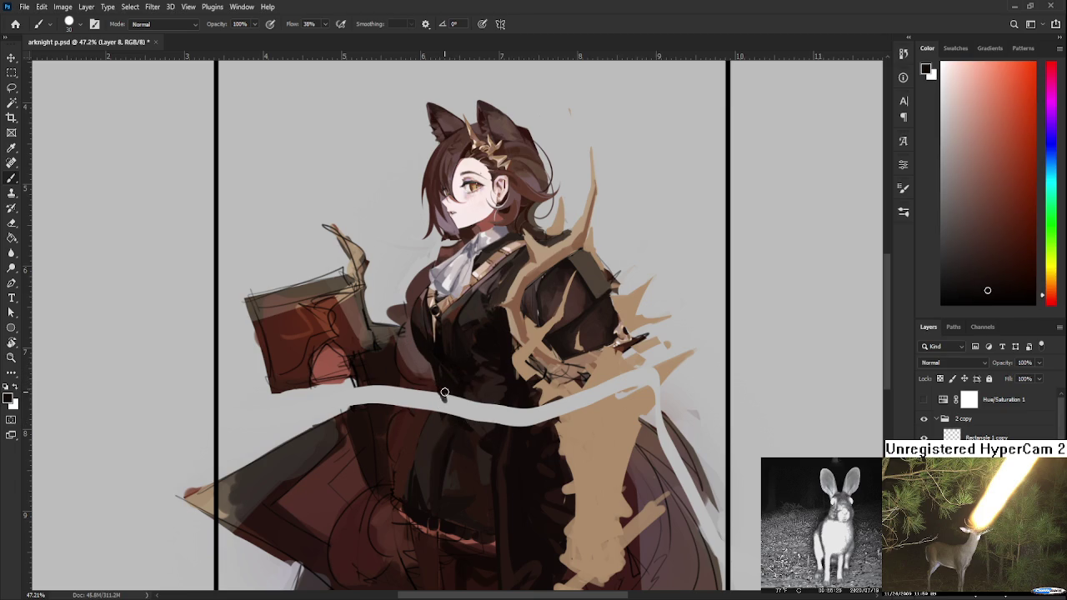
left_click(431, 445, "alt")
mouse_move(431, 445)
left_mouse_down()
mouse_move(447, 399)
mouse_move(468, 416)
mouse_move(506, 412)
mouse_move(515, 429)
mouse_move(529, 413)
left_mouse_up()
left_click(468, 417, "alt")
left_click(508, 409, "alt")
left_click(504, 410, "alt")
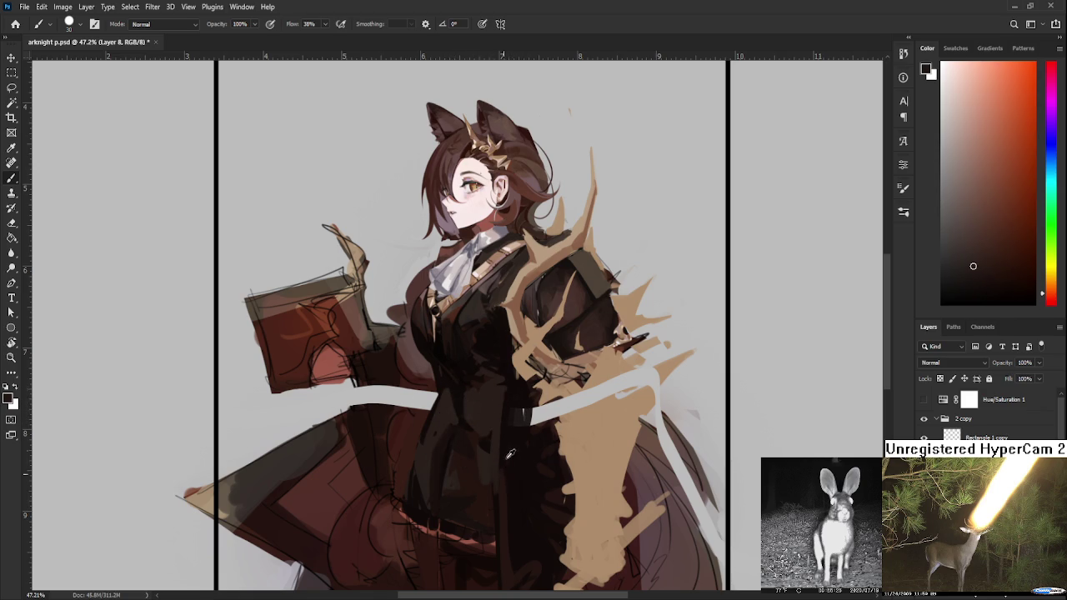
left_click(510, 417, "alt")
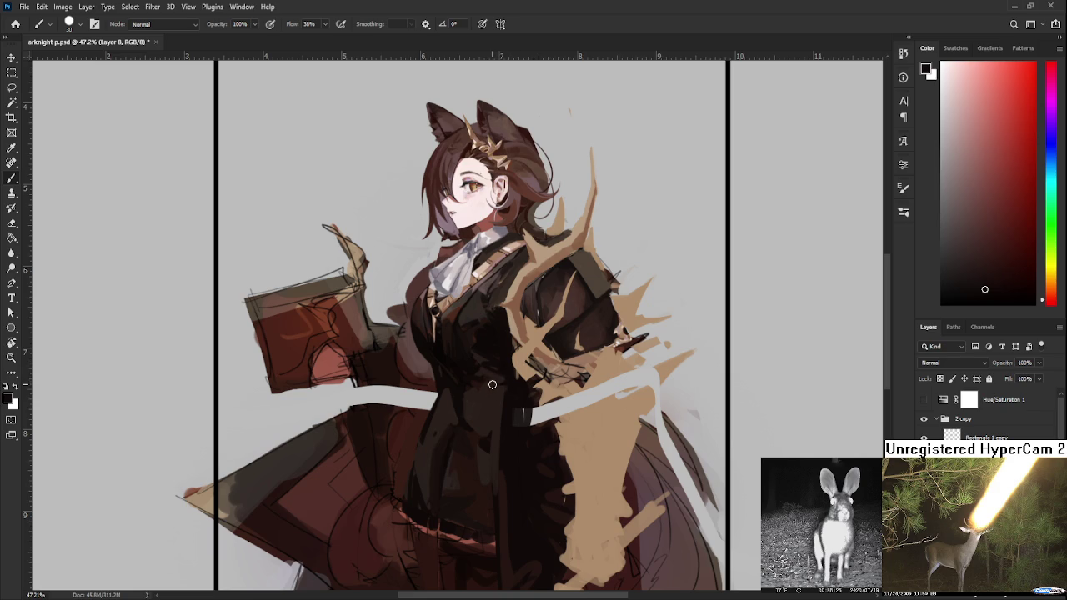
- Cover the band's left end, fill it with tan across the cape, and darken the tail edge
mouse_move(522, 407)
left_mouse_down()
mouse_move(499, 379)
mouse_move(527, 392)
mouse_move(533, 375)
mouse_move(537, 393)
mouse_move(563, 367)
mouse_move(619, 361)
left_mouse_up()
left_click(492, 377, "alt")
left_click(541, 389, "alt")
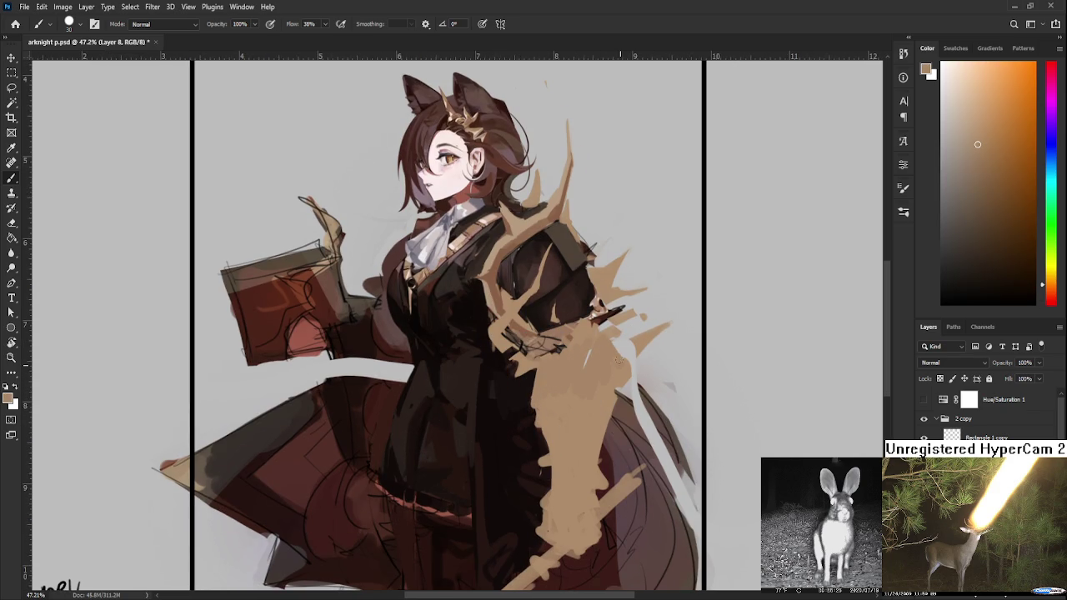
left_click(581, 384, "alt")
mouse_move(604, 343)
left_mouse_down()
mouse_move(602, 369)
mouse_move(598, 321)
left_mouse_up()
left_click(608, 382, "alt")
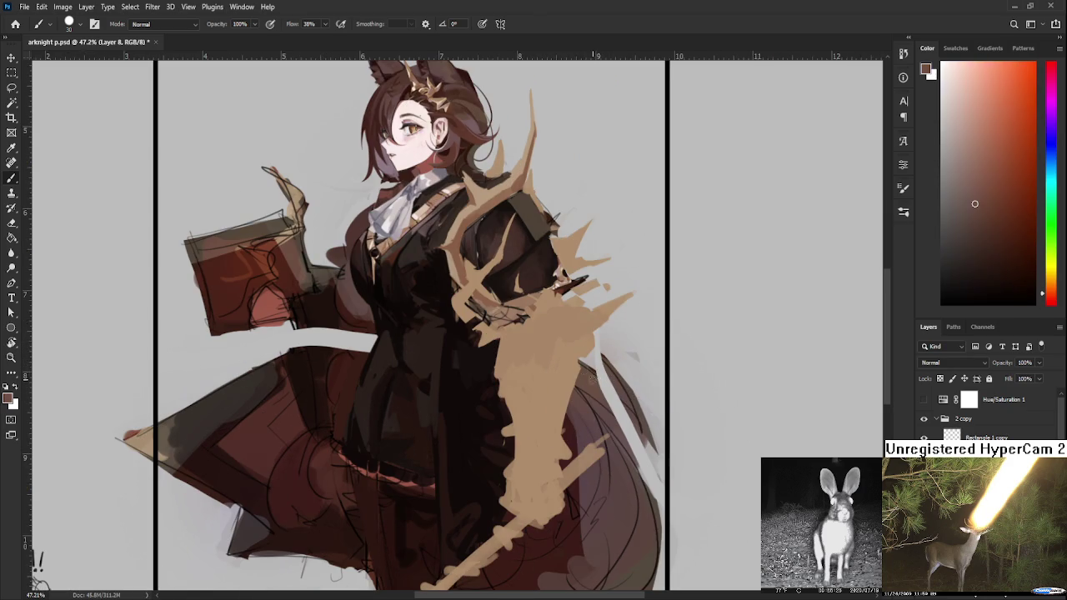
left_click_drag(617, 375, 642, 442)
- Erase stray marks along the tail's right edge and fit the document in view
key("e")
mouse_move(602, 359)
left_mouse_down()
mouse_move(641, 407)
mouse_move(657, 388)
mouse_move(655, 471)
left_mouse_up()
left_click_drag(627, 435, 656, 500)
left_click_drag(651, 493, 658, 450)
key("ctrl+0")
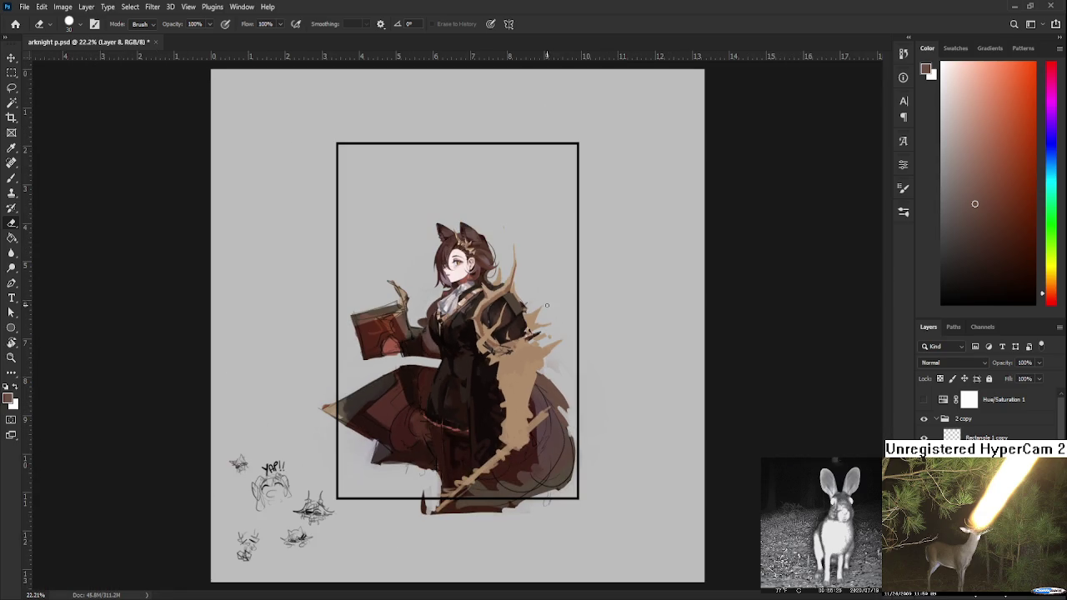
scroll(425, 329, "up", 5)
- Fill the light gap at the sleeve with dark brown sampled from the sleeve and coat
key("b")
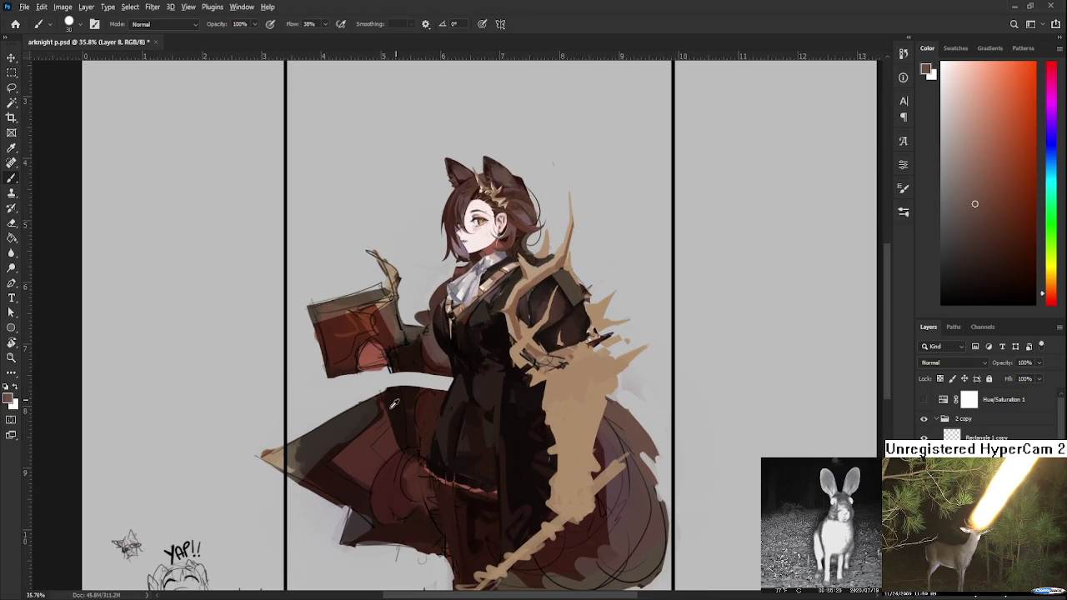
left_click(390, 388, "alt")
mouse_move(387, 372)
left_mouse_down()
mouse_move(410, 408)
mouse_move(428, 405)
mouse_move(417, 367)
mouse_move(416, 393)
left_mouse_up()
left_click(428, 393, "alt")
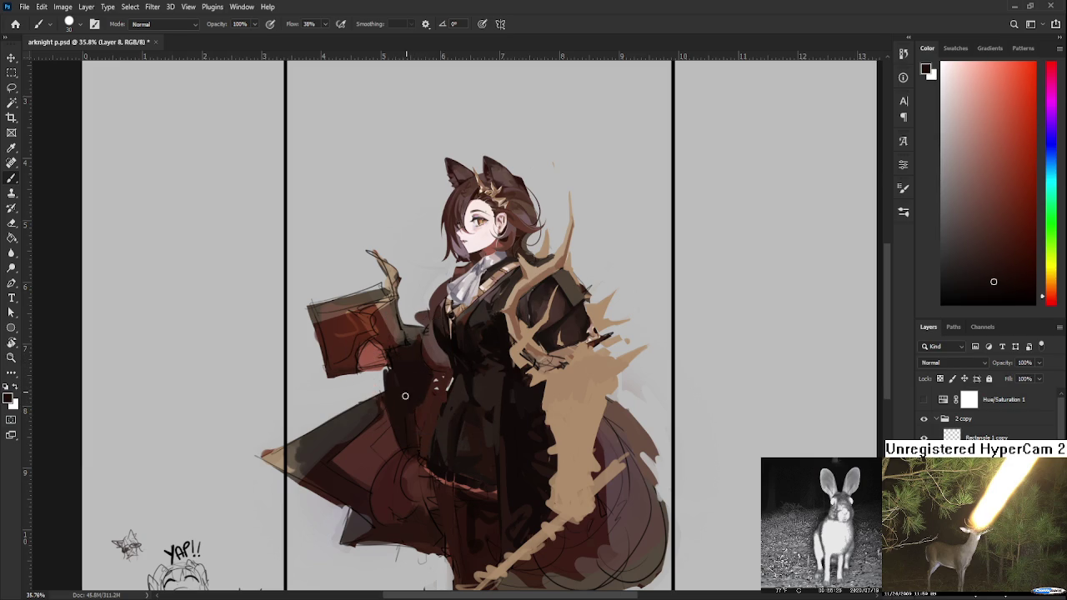
left_click(422, 413, "alt")
left_click(420, 393, "alt")
left_click(430, 408, "alt")
left_click(424, 378, "alt")
left_click(446, 390, "alt")
left_click(441, 393, "alt")
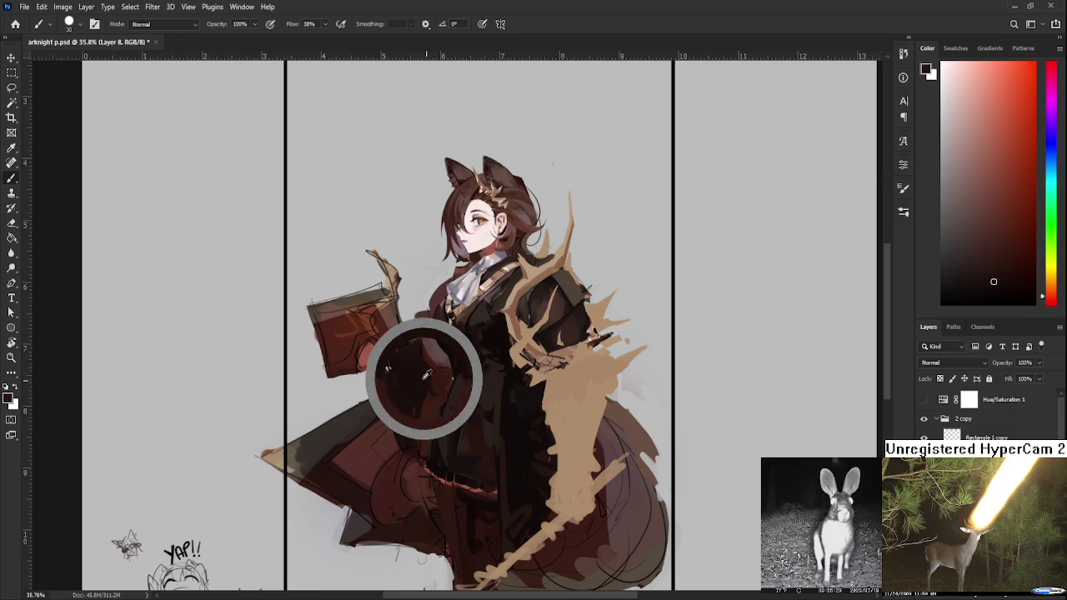
left_click(436, 397, "alt")
left_click(429, 388, "alt")
left_click(453, 376, "alt")
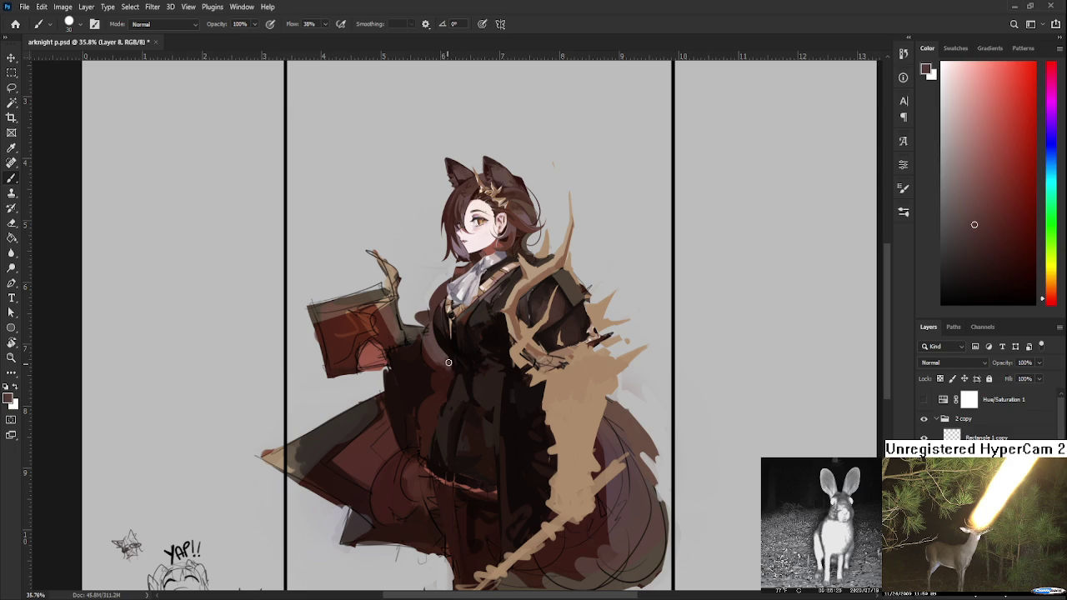
- Mirror the canvas to check the drawing, then flip it back
scroll(457, 373, "down", 2)
scroll(461, 365, "up", 2)
scroll(466, 354, "up", 1)
scroll(467, 354, "down", 2)
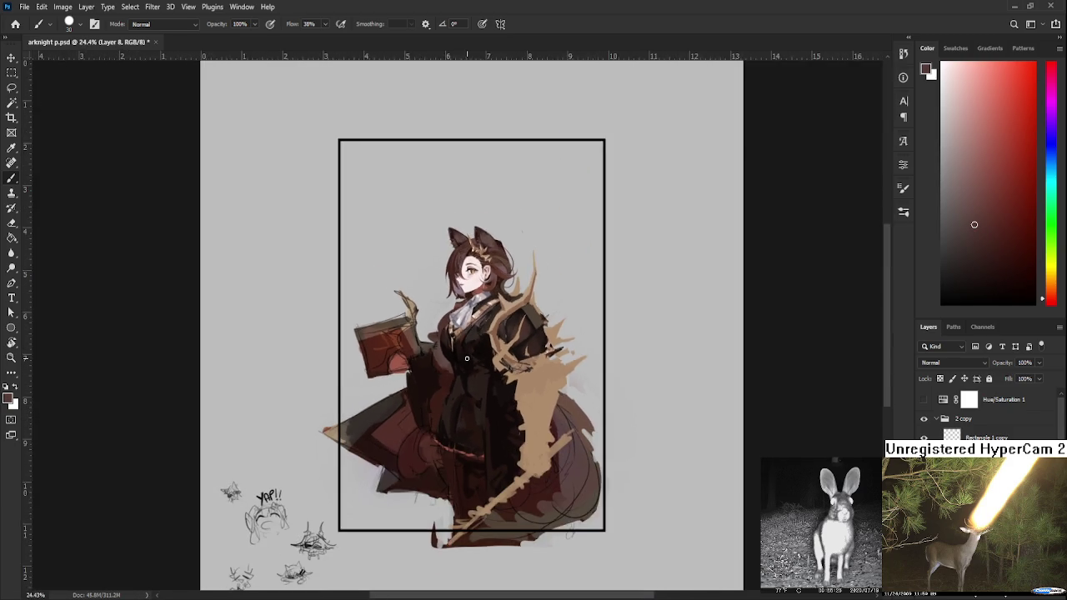
scroll(467, 354, "down", 1)
scroll(469, 355, "up", 1)
scroll(469, 354, "down", 1)
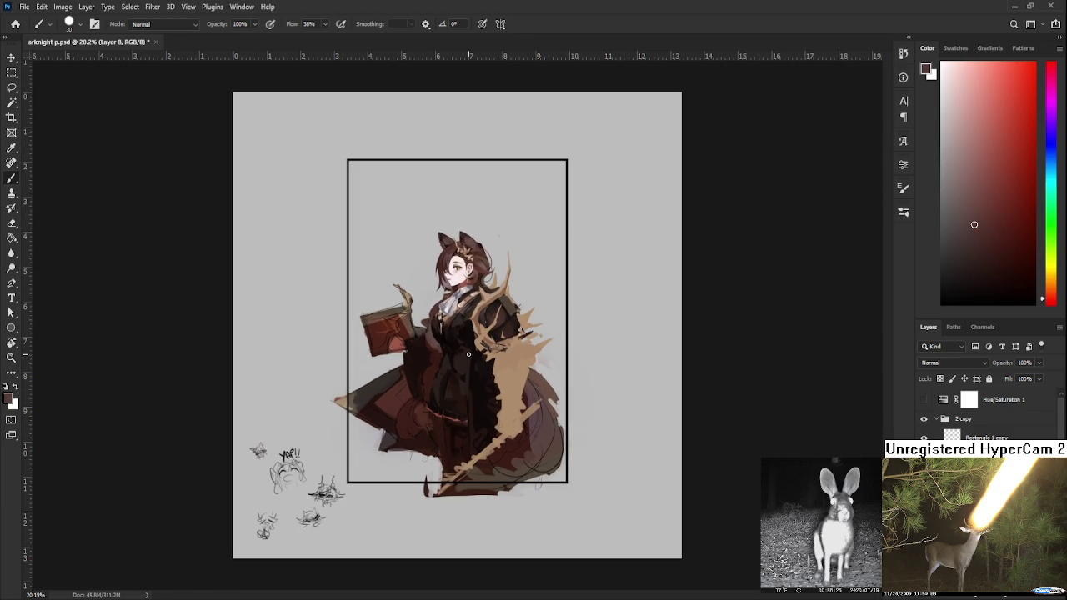
key("ctrl+shift+h")
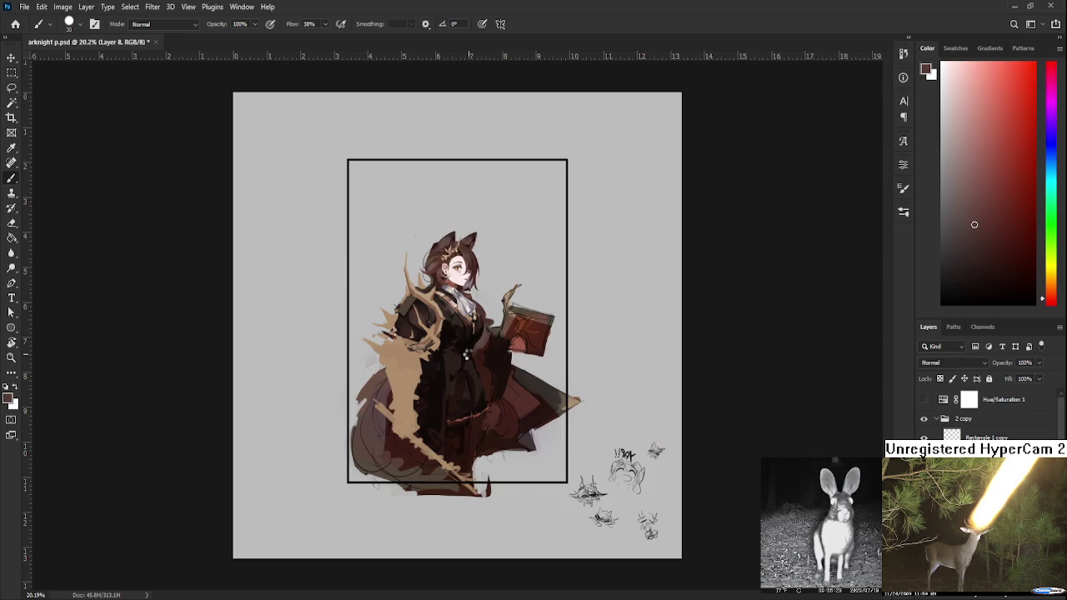
key("ctrl+shift+h")
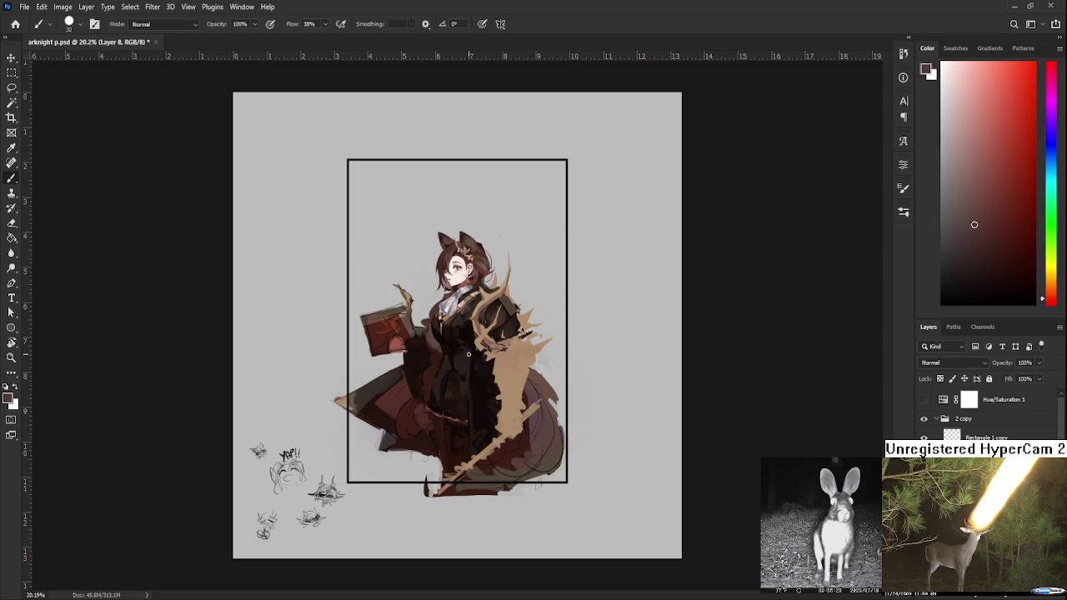
scroll(468, 354, "up", 1)
scroll(469, 354, "up", 6)
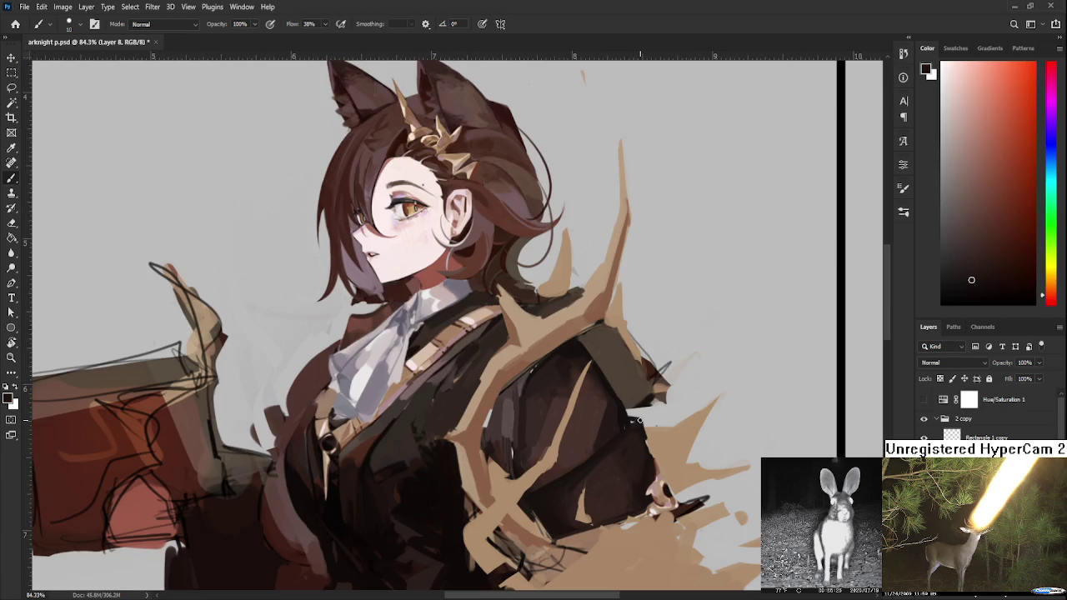
left_click(635, 471, "alt")
left_click(479, 411, "alt")
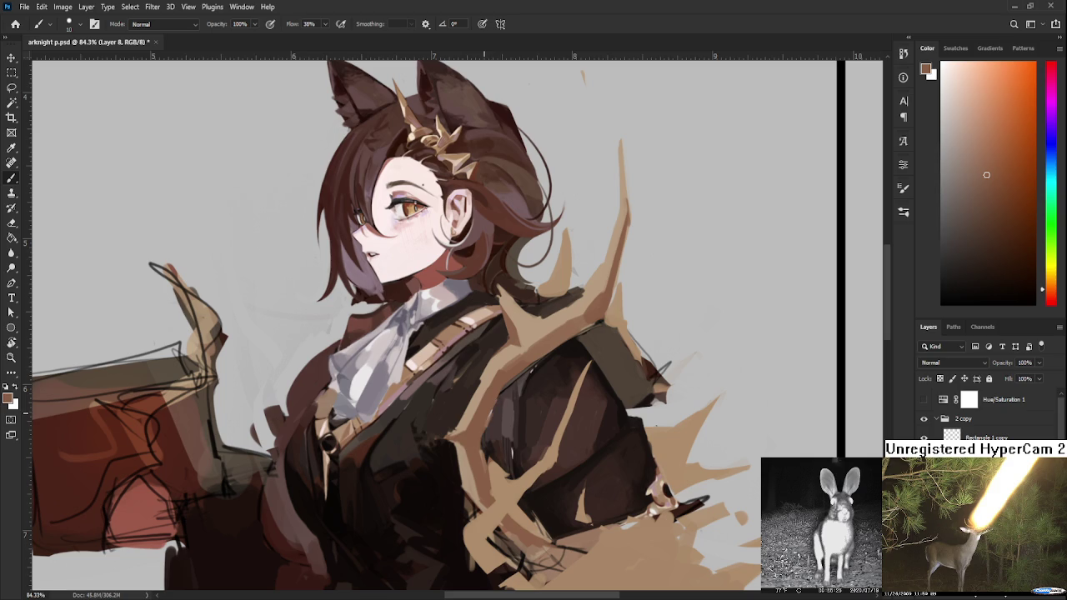
scroll(549, 451, "down", 1)
scroll(534, 425, "down", 6)
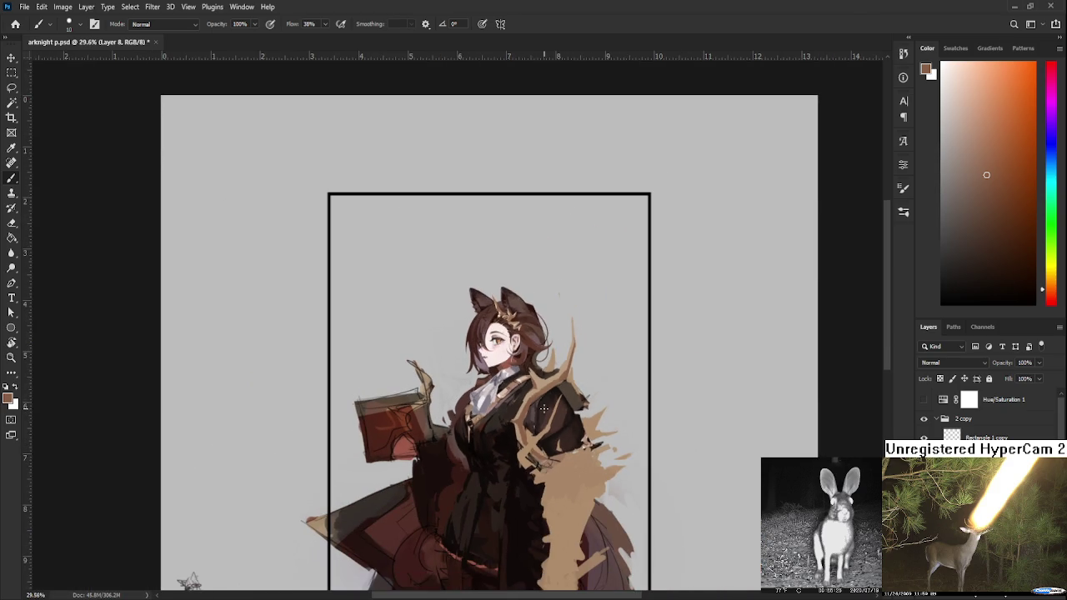
scroll(522, 341, "up", 1)
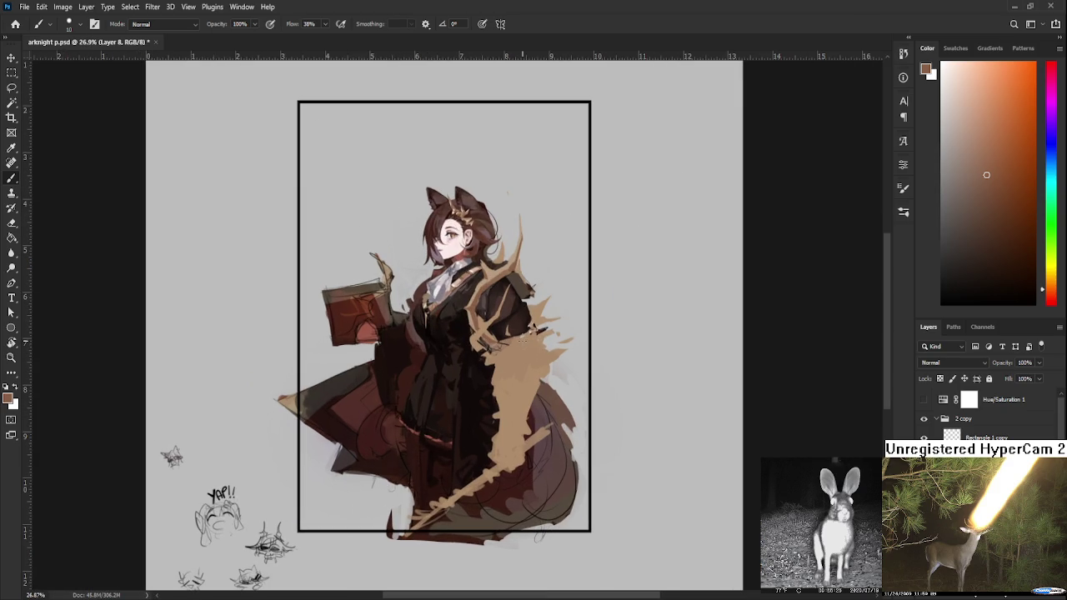
scroll(524, 340, "up", 2)
scroll(610, 358, "down", 3)
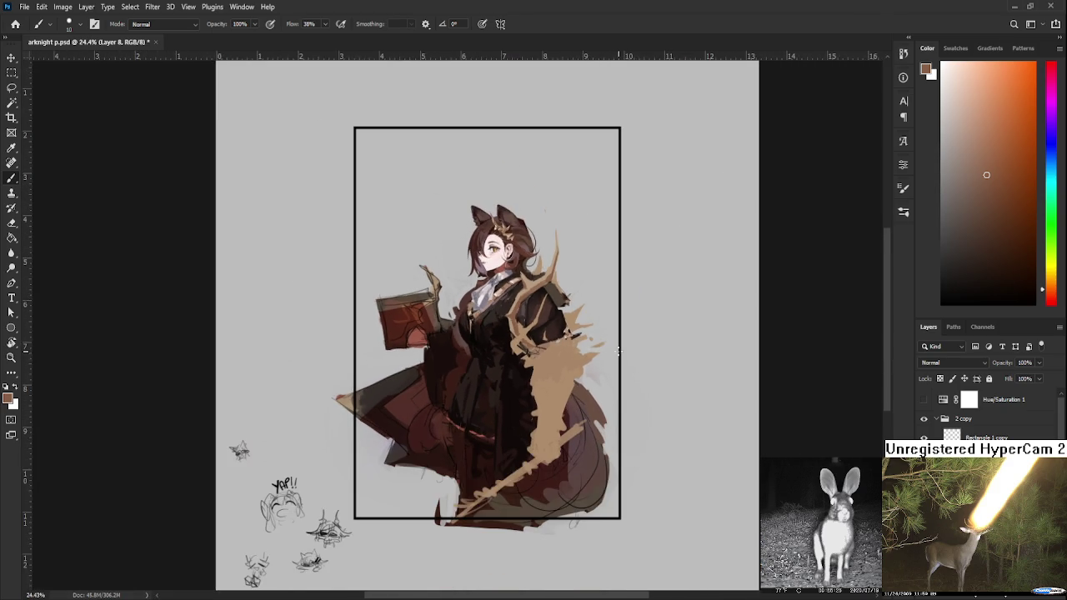
scroll(513, 296, "up", 4)
scroll(492, 291, "up", 1)
scroll(492, 296, "down", 6)
scroll(492, 302, "up", 1)
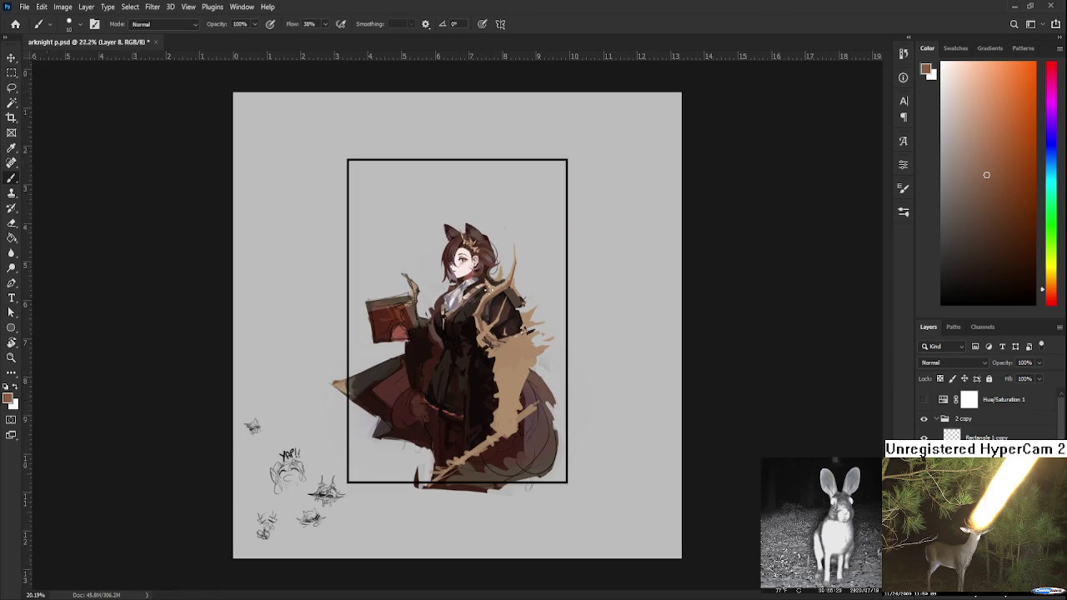
scroll(493, 307, "up", 1)
key("h")
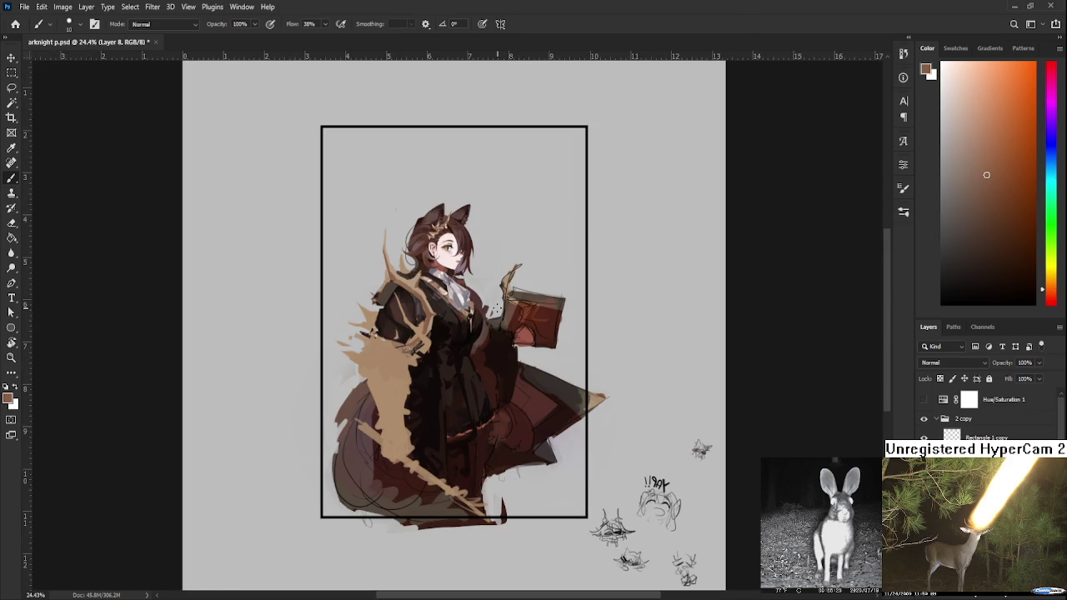
key("h")
key("h")
key("h")
scroll(496, 309, "up", 4)
key("h")
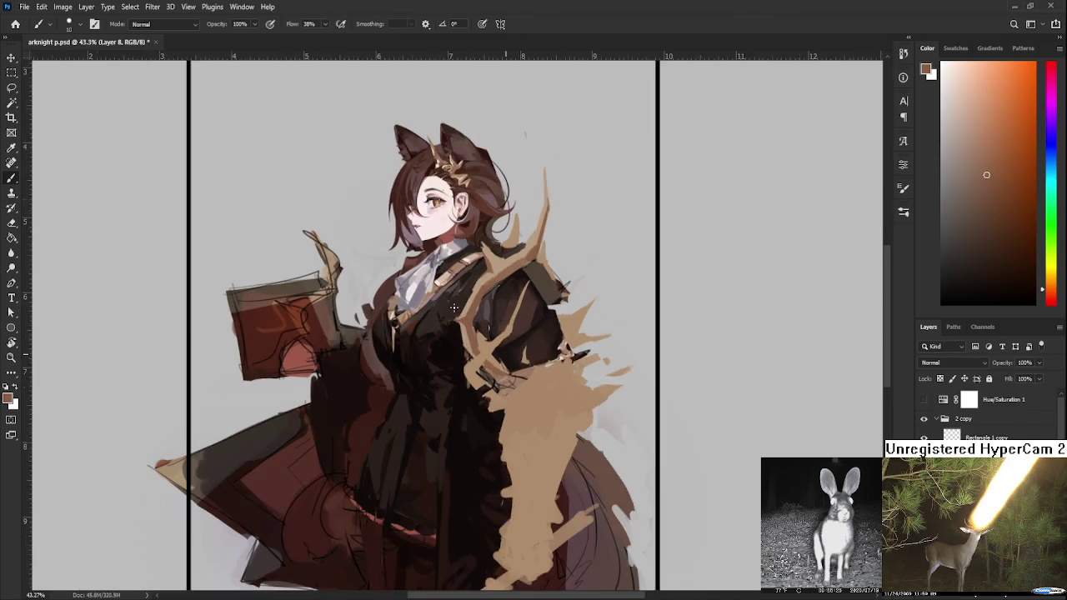
left_click_drag(454, 307, 483, 365)
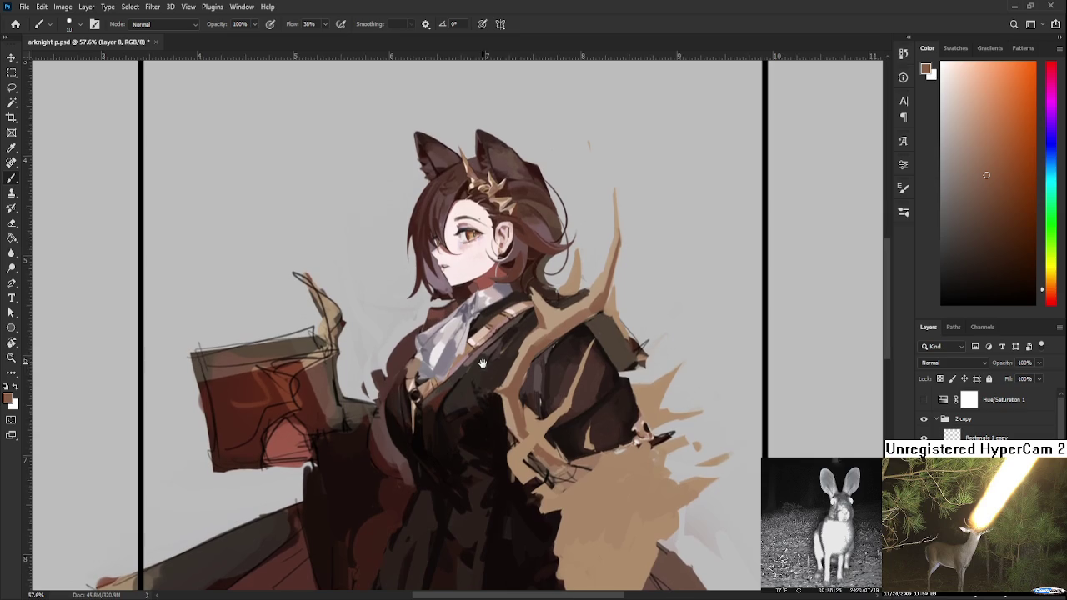
left_click(399, 377, "alt")
left_click_drag(396, 388, 391, 395)
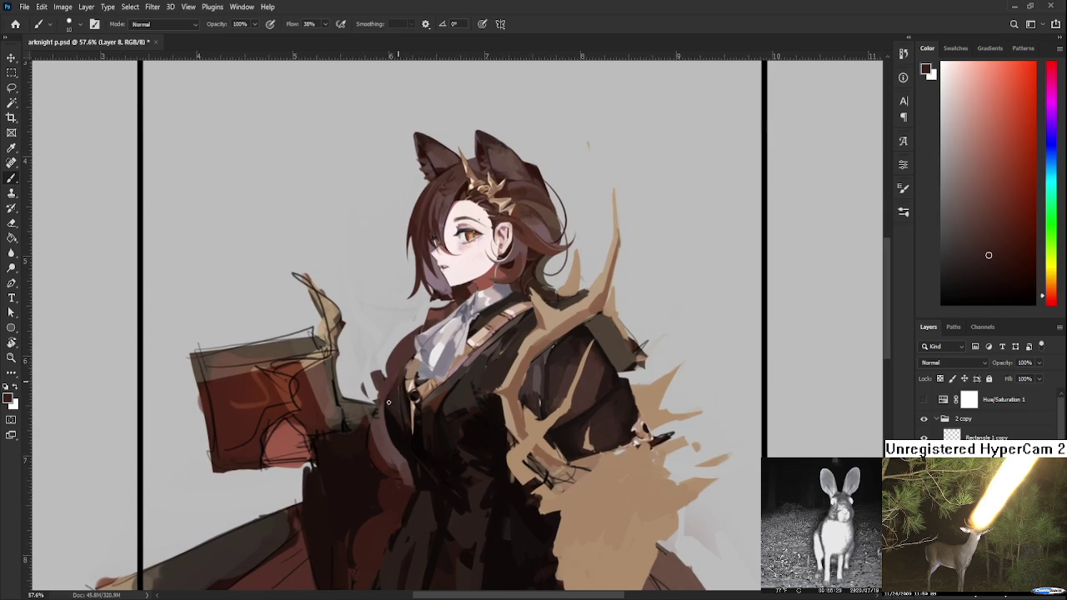
left_click_drag(499, 386, 502, 341)
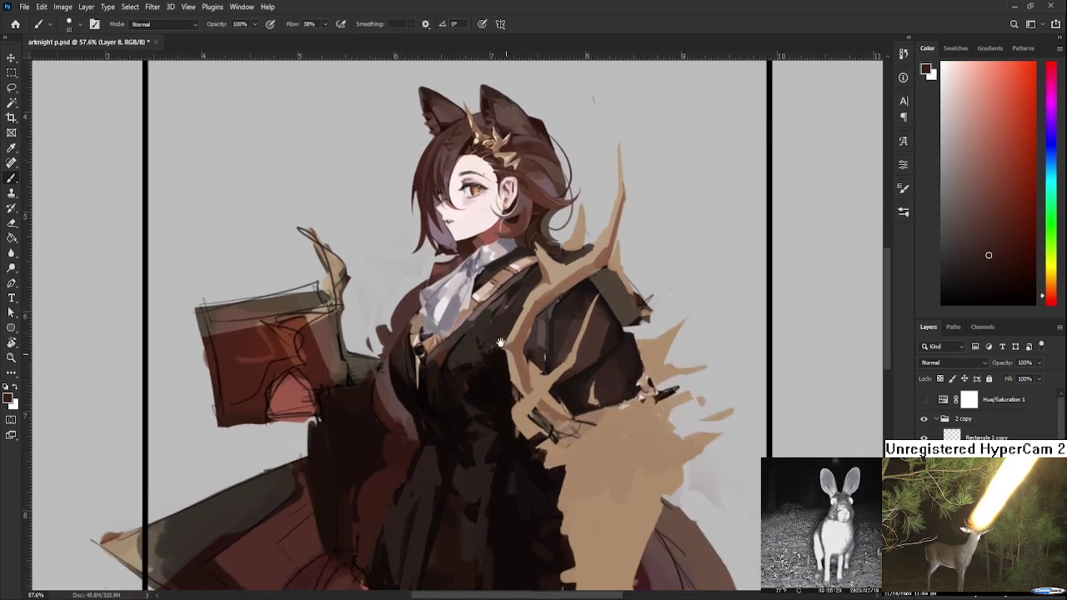
scroll(529, 338, "down", 2)
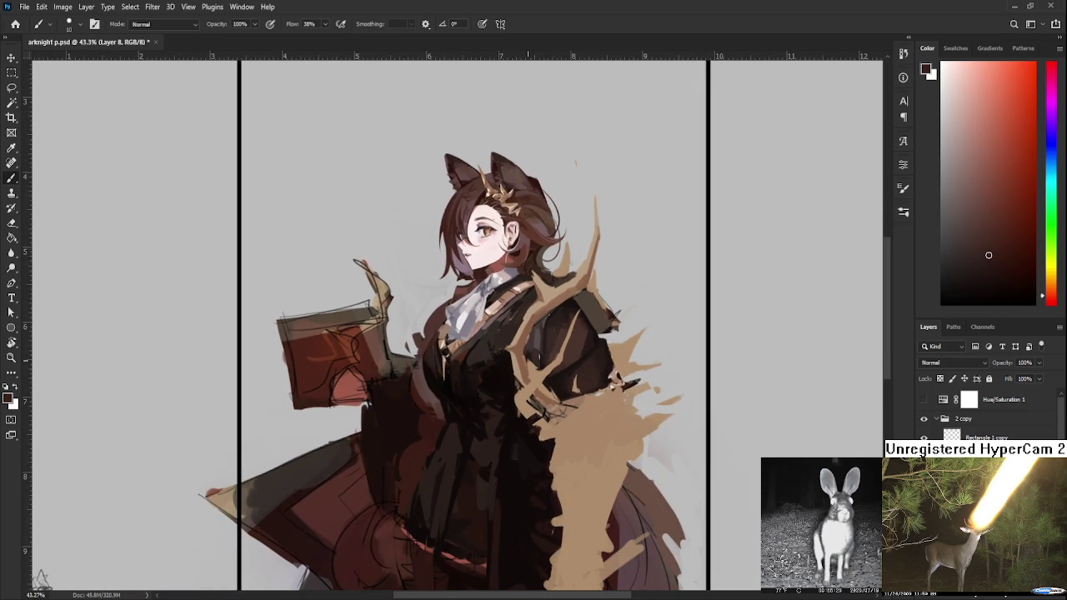
scroll(527, 360, "down", 1)
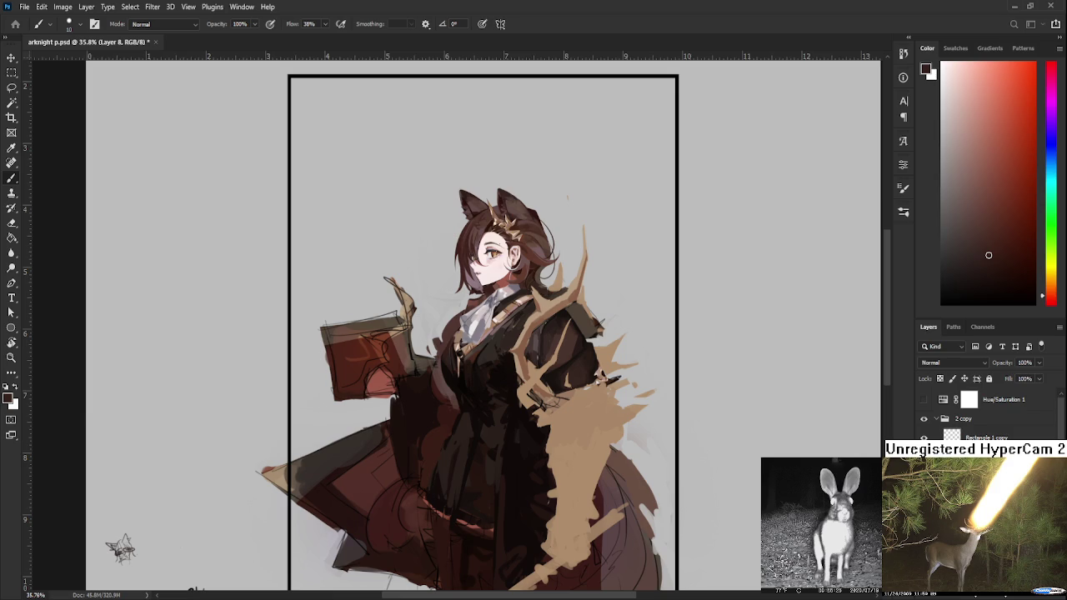
- Pick a dark orange-brown colour and bring the character's torso and face into view
scroll(463, 351, "up", 2)
scroll(463, 351, "up", 2)
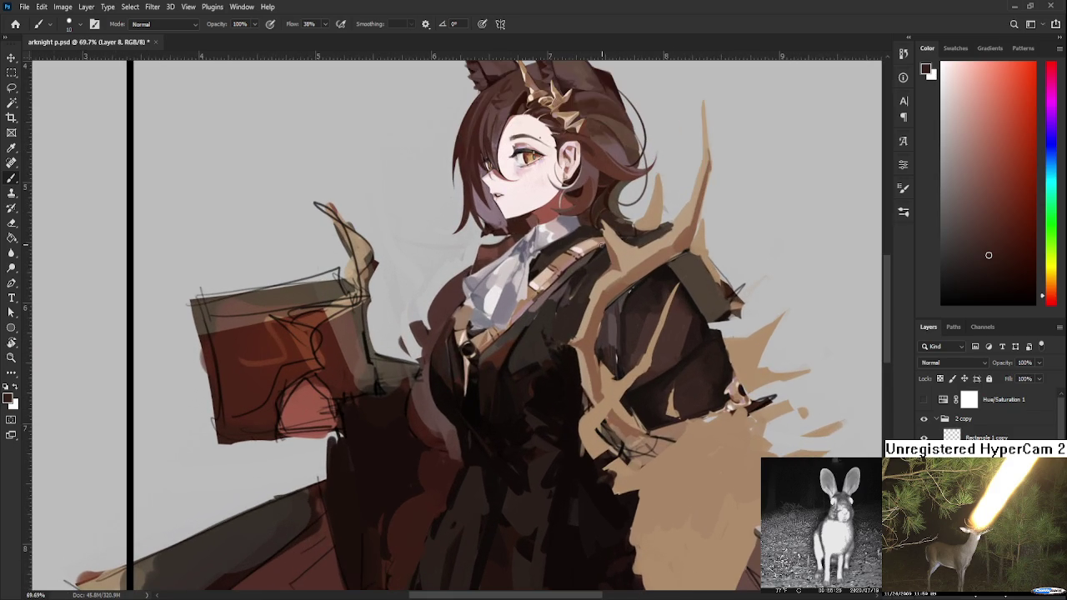
left_click(544, 309, "alt")
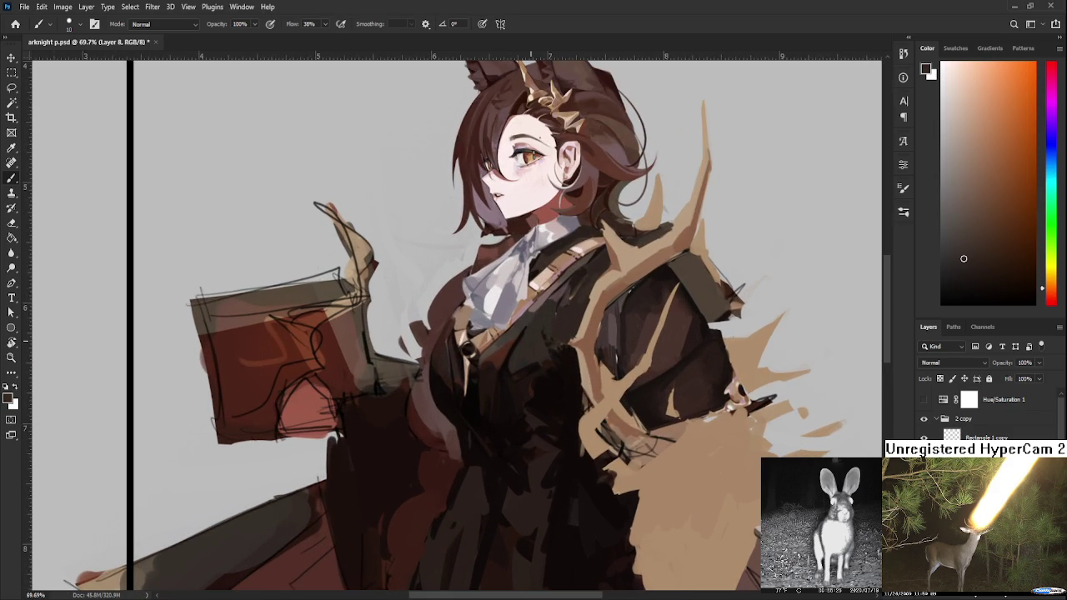
scroll(533, 338, "down", 3)
scroll(534, 338, "down", 1)
scroll(534, 338, "down", 1)
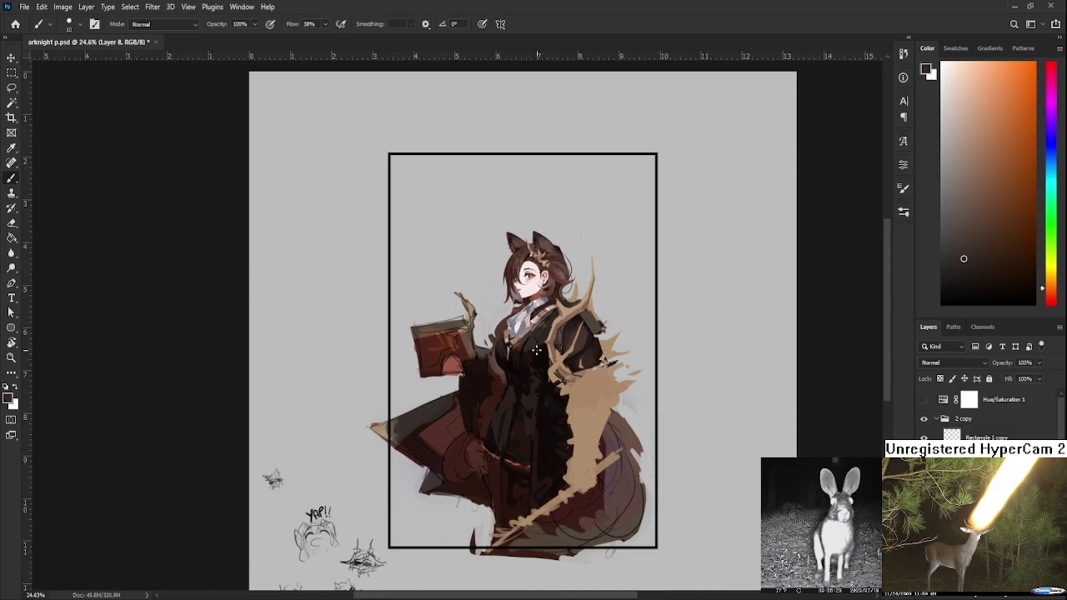
mouse_move(543, 470)
left_mouse_down()
mouse_move(520, 369)
mouse_move(495, 397)
mouse_move(475, 336)
left_mouse_up()
scroll(513, 366, "up", 2)
scroll(506, 365, "up", 2)
scroll(495, 399, "down", 2)
scroll(512, 398, "down", 1)
scroll(512, 398, "up", 2)
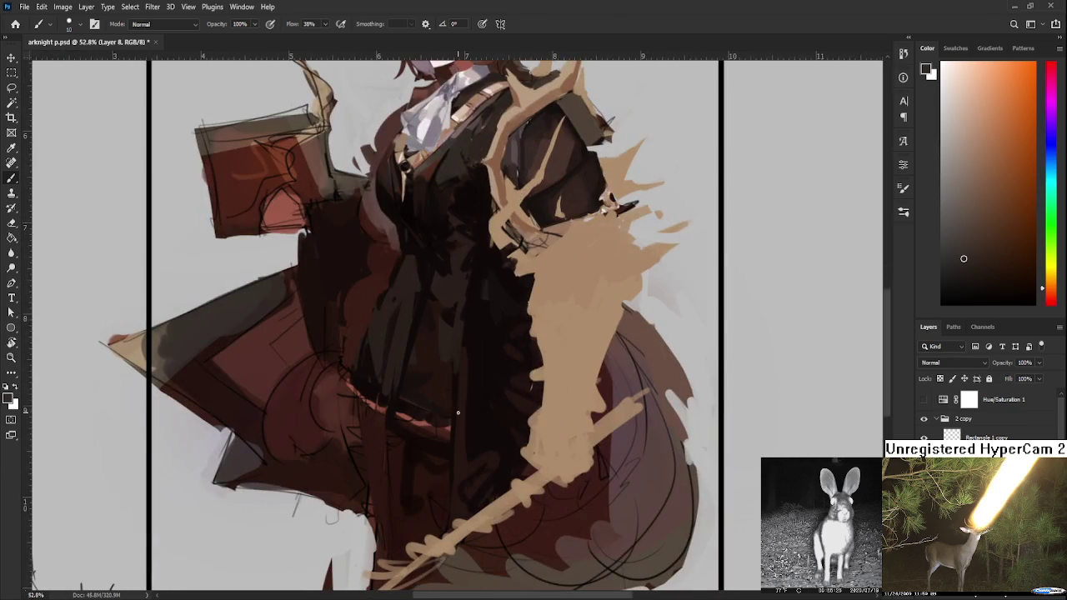
scroll(475, 336, "down", 2)
scroll(500, 484, "up", 2)
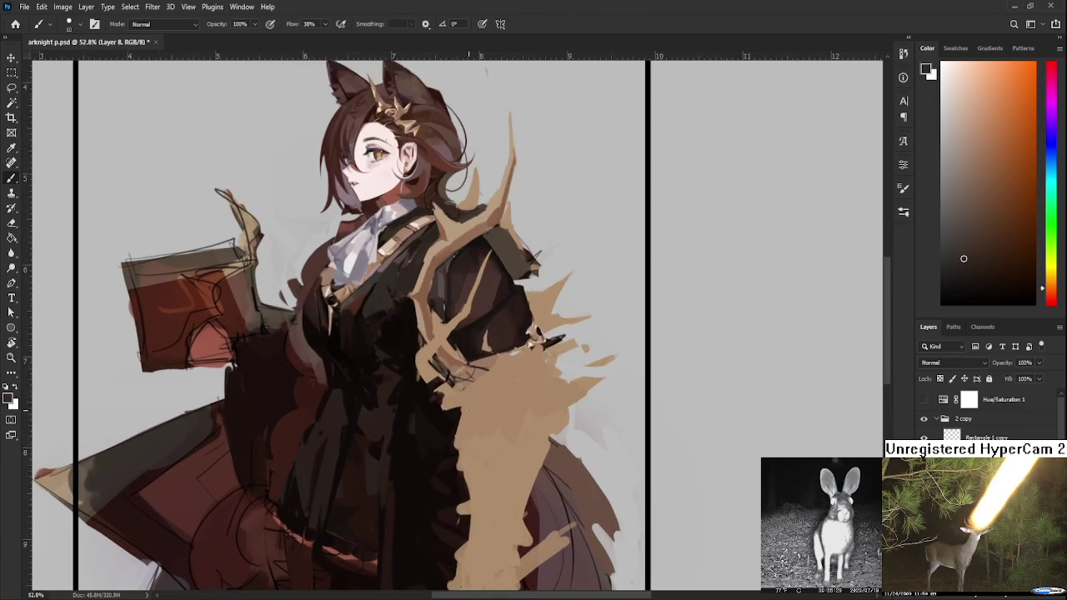
left_click_drag(500, 483, 465, 366)
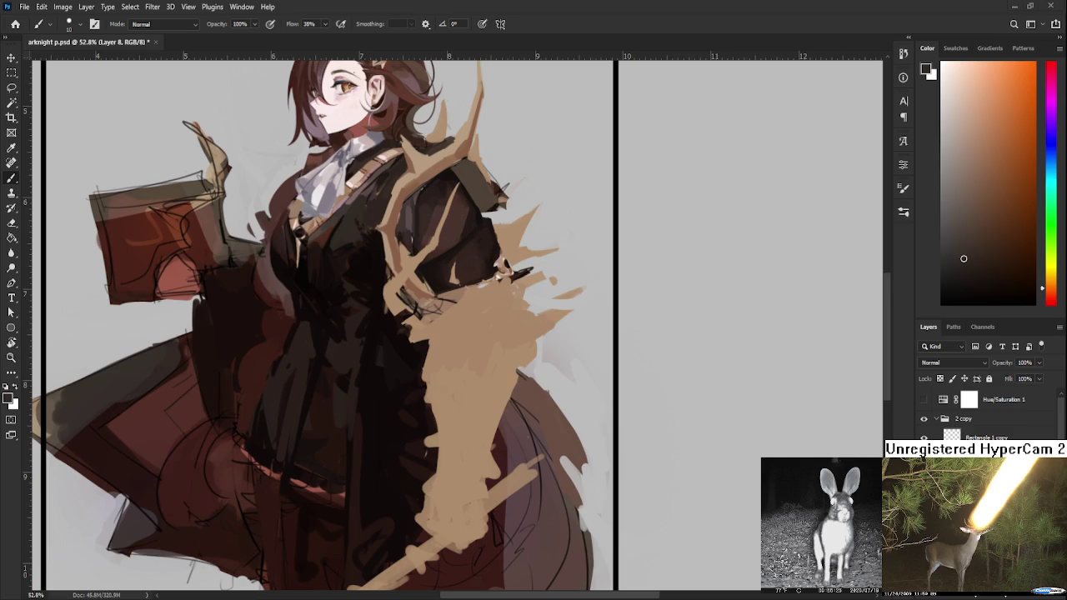
- With a larger brush, paint a dark brown stroke across the coat and dab in tan accents
left_click(394, 230, "alt")
key("bracketright")
key("bracketright")
key("bracketright")
key("bracketright")
mouse_move(435, 309)
left_mouse_down()
mouse_move(513, 283)
mouse_move(455, 317)
mouse_move(496, 313)
left_mouse_up()
left_click(453, 309, "alt")
left_click(470, 293, "alt")
left_click(503, 298, "alt")
- Sample tan from the cape and brush it over part of the dark coat
left_click(476, 286, "alt")
left_click(454, 317, "alt")
left_click(453, 333, "alt")
left_click(475, 321, "alt")
left_click(392, 358, "alt")
left_click_drag(396, 354, 500, 321)
left_click(400, 333, "alt")
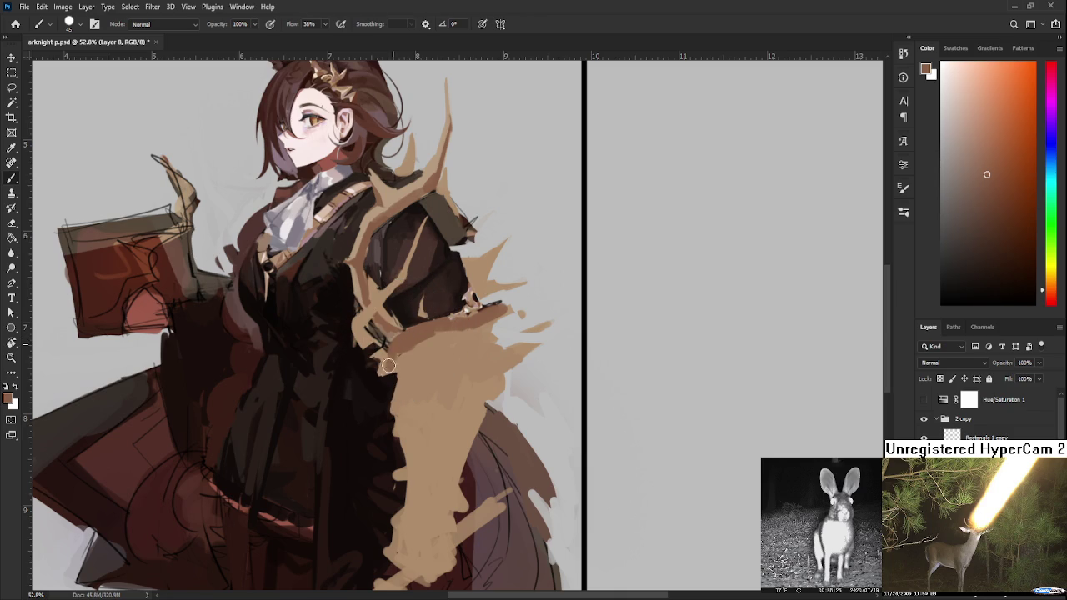
left_click(401, 360, "alt")
left_click(401, 345, "alt")
left_click_drag(390, 367, 355, 322)
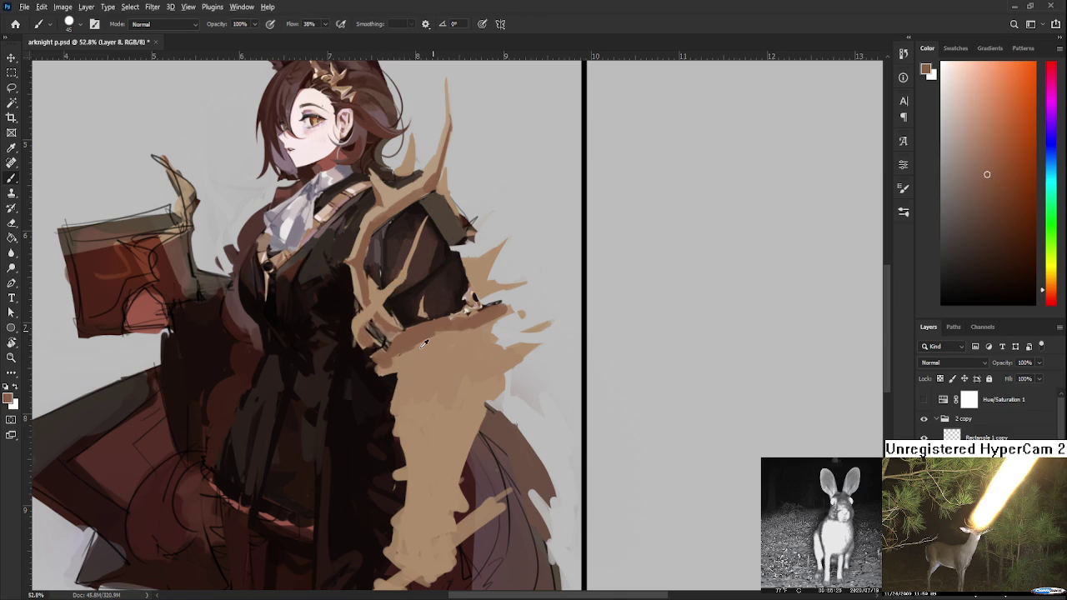
- Paint a dark brown patch onto the tan cape and edge its bottom with tan
left_click(442, 340, "alt")
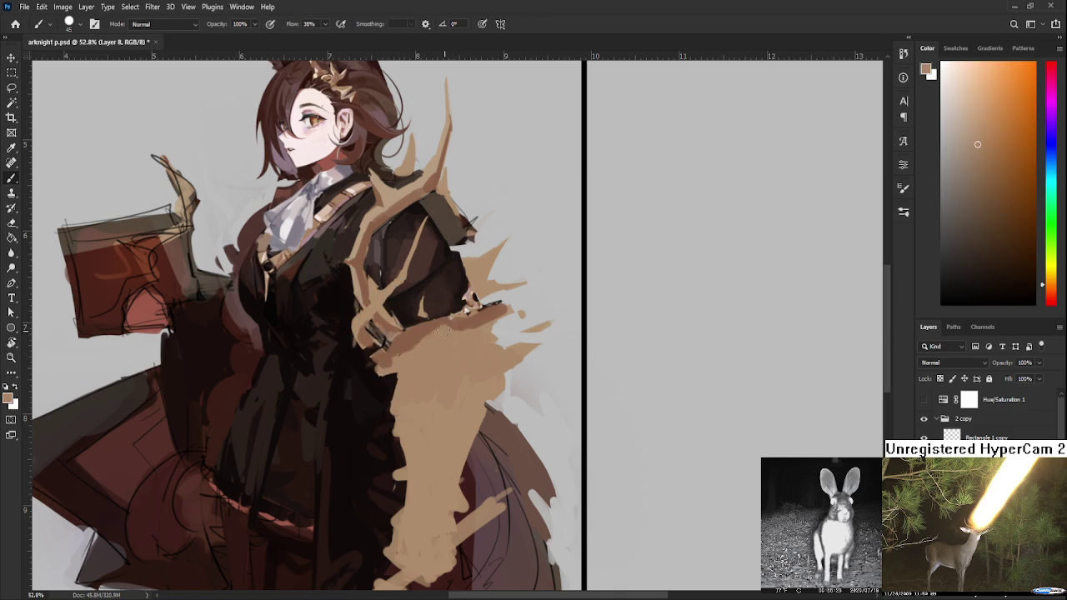
left_click(440, 335, "alt")
left_click(439, 302, "alt")
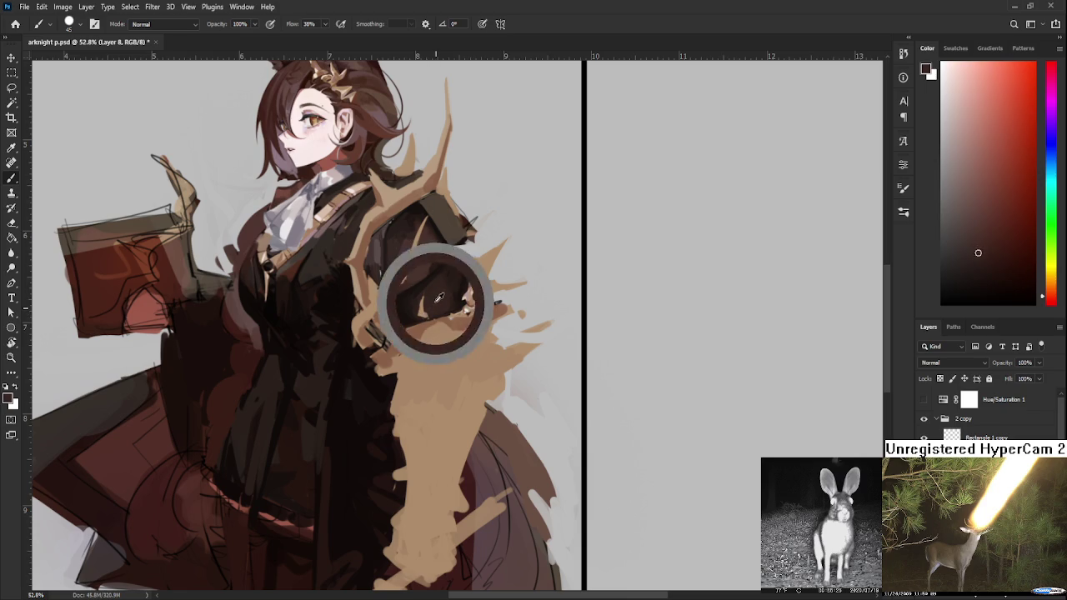
left_click(440, 297, "alt")
mouse_move(422, 350)
left_mouse_down()
mouse_move(442, 350)
mouse_move(429, 357)
mouse_move(457, 373)
mouse_move(540, 335)
mouse_move(523, 378)
mouse_move(532, 406)
left_mouse_up()
left_click(451, 341, "alt")
left_click(389, 334, "alt")
key("e")
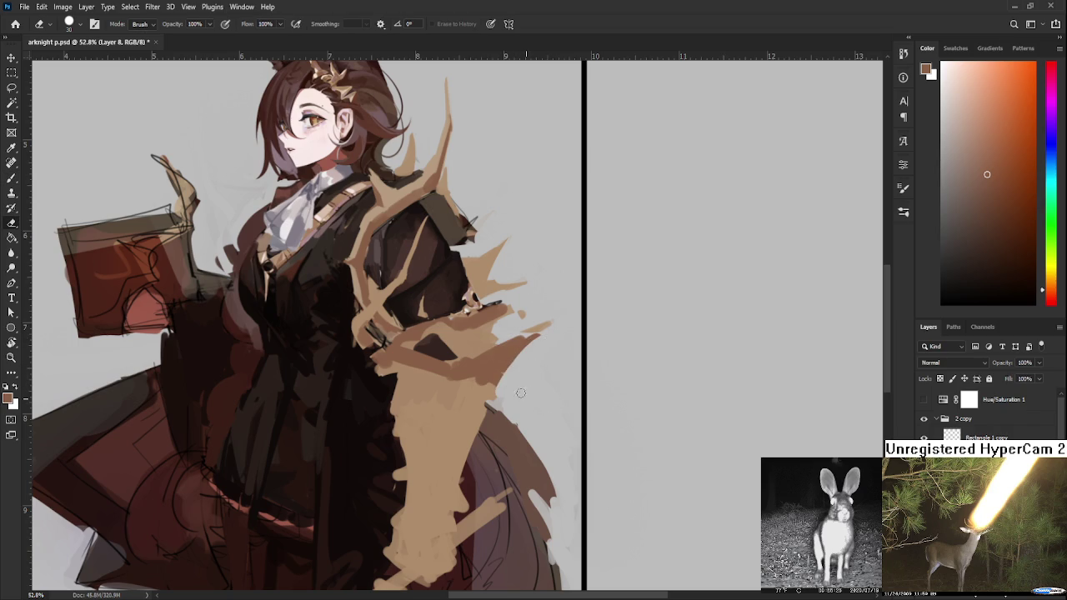
- Darken the cape edge with brown, extend it into a point, and erase its light tip
left_click_drag(501, 390, 546, 325)
key("b")
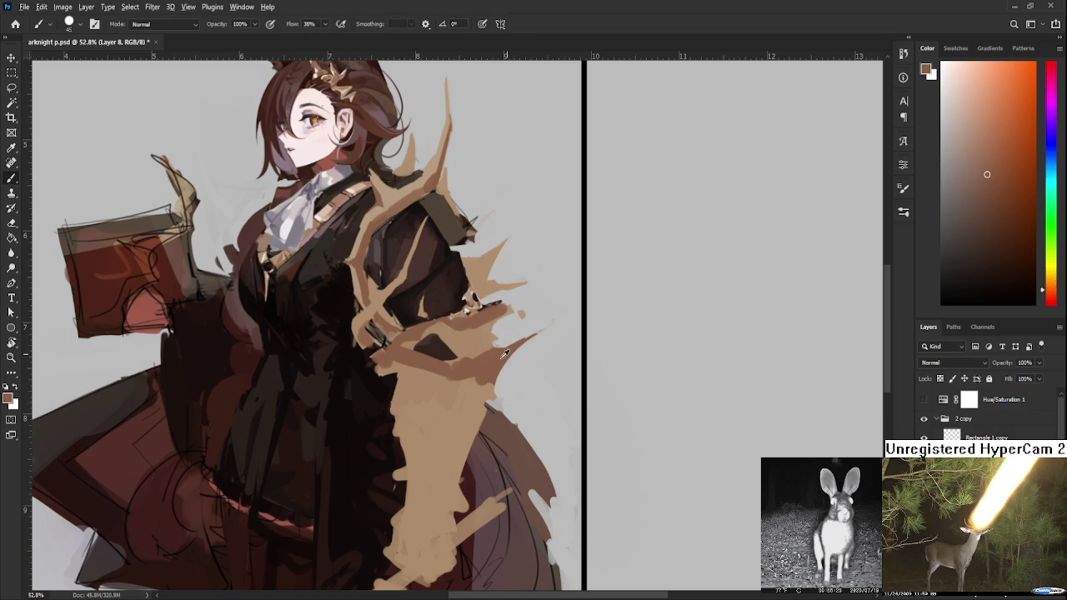
left_click(488, 352, "alt")
mouse_move(472, 354)
left_mouse_down()
mouse_move(547, 331)
mouse_move(520, 338)
left_mouse_up()
left_click(502, 356, "alt")
key("e")
mouse_move(552, 338)
left_mouse_down()
mouse_move(523, 348)
mouse_move(540, 317)
mouse_move(511, 360)
mouse_move(542, 310)
mouse_move(512, 351)
left_mouse_up()
- Refine the cape's pointed tip by alternating brush and eraser, then sample the cape tan
key("b")
key("e")
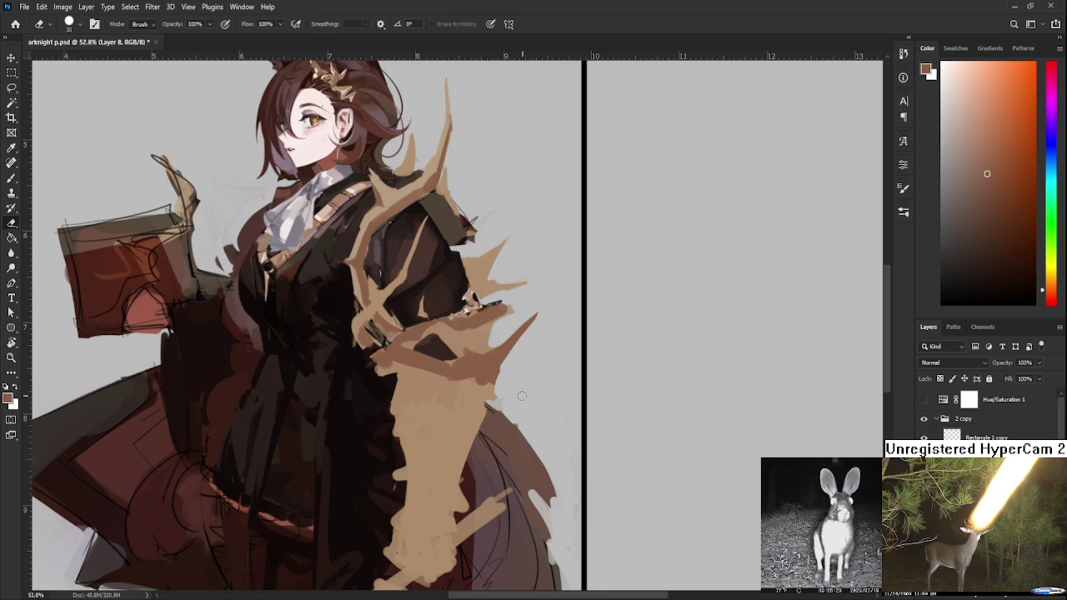
key("b")
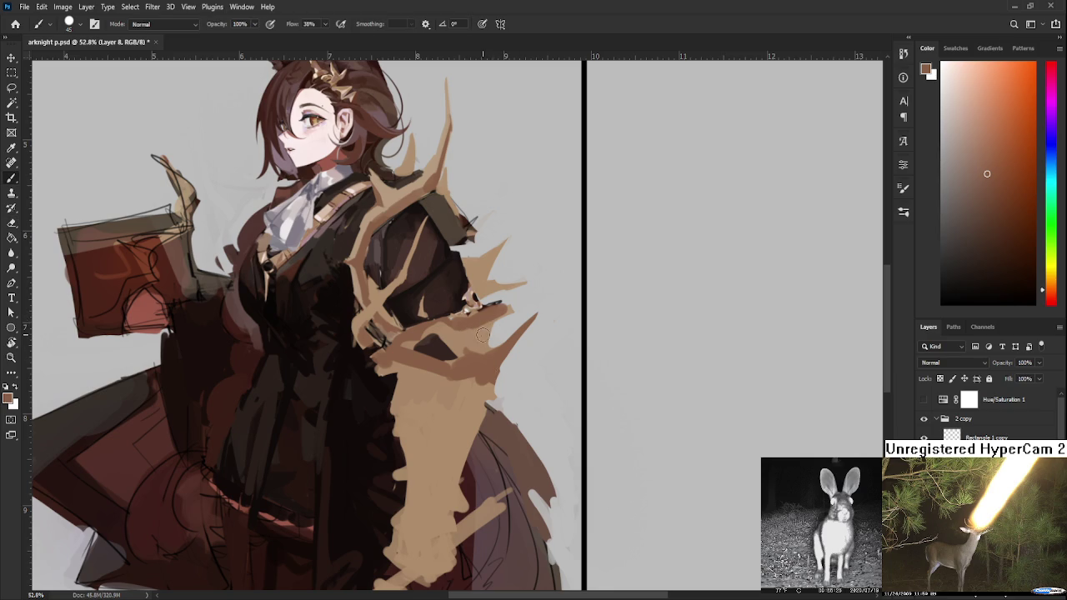
key("e")
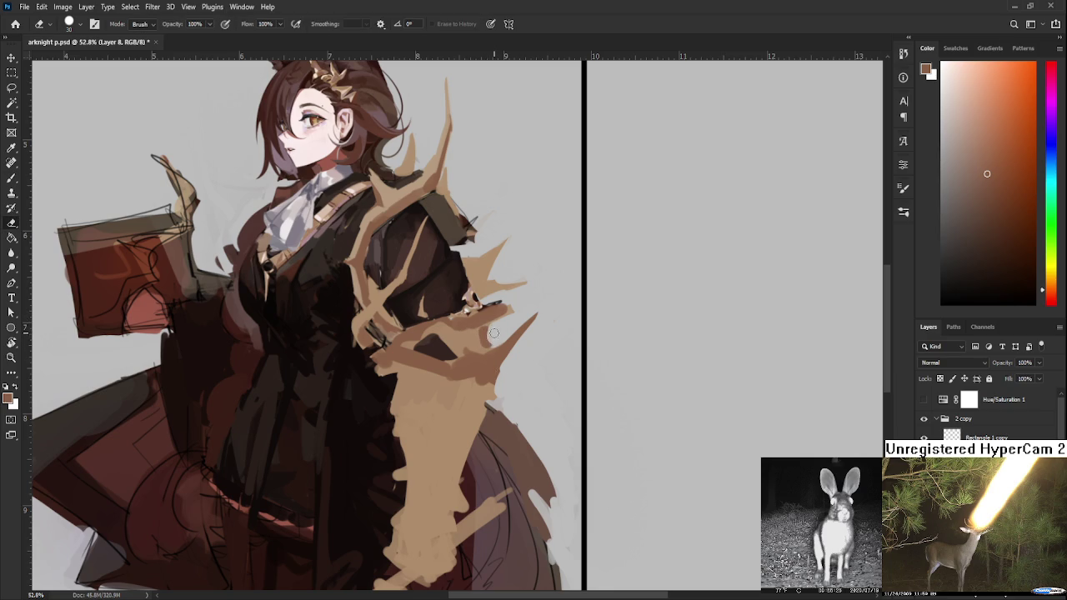
key("b")
key("e")
key("b")
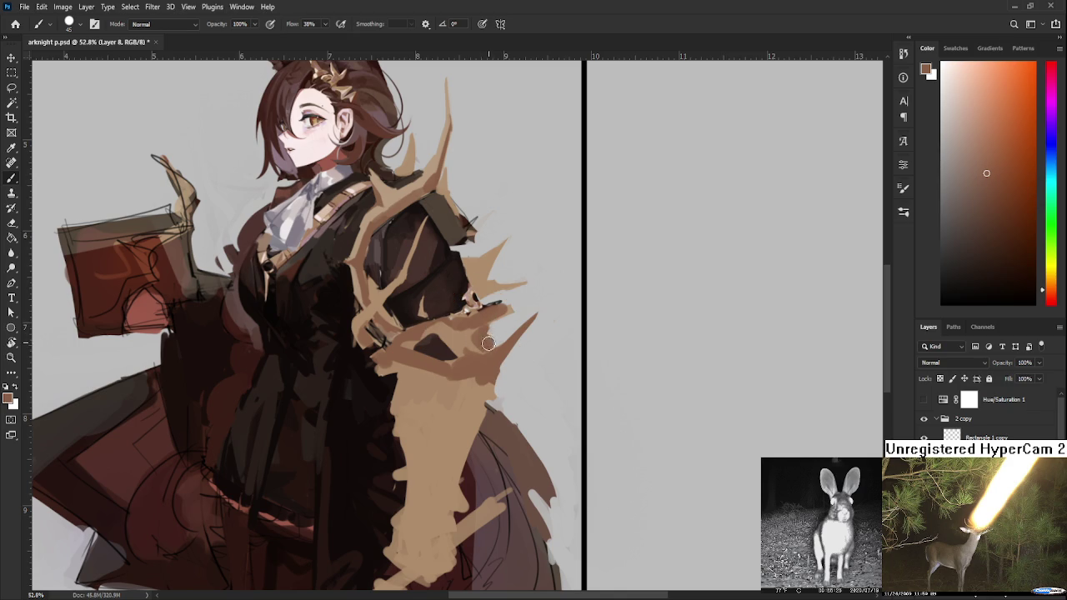
key("e")
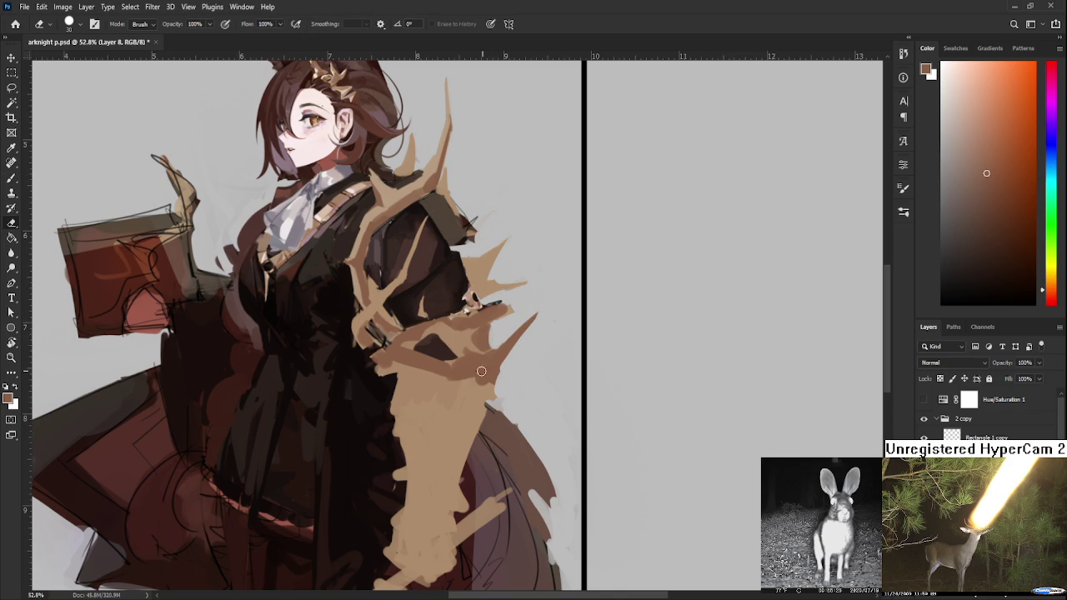
scroll(486, 370, "down", 1)
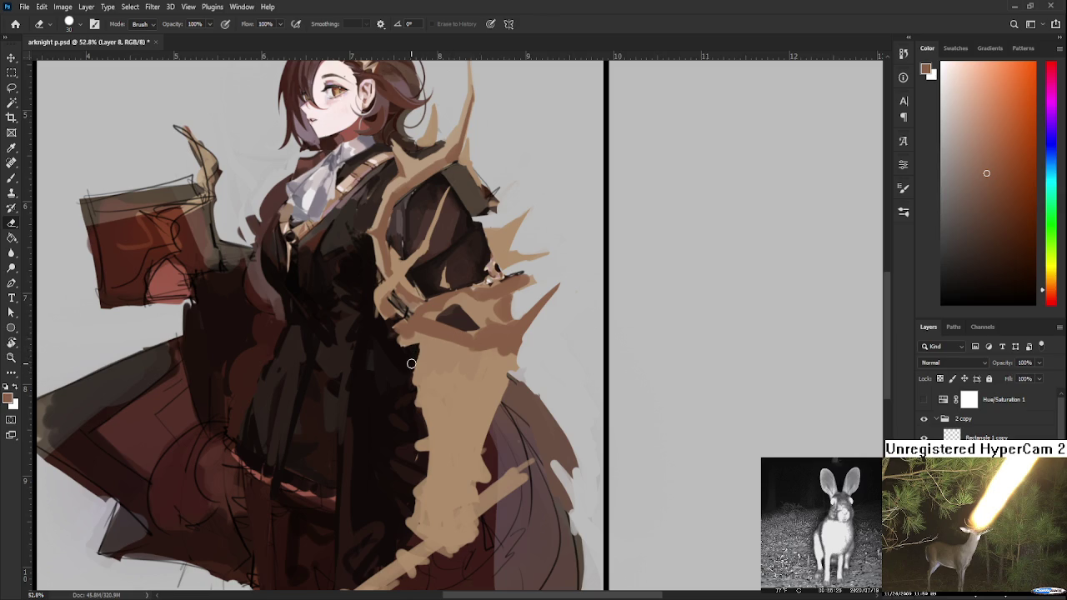
key("b")
key("d")
left_click(419, 381, "alt")
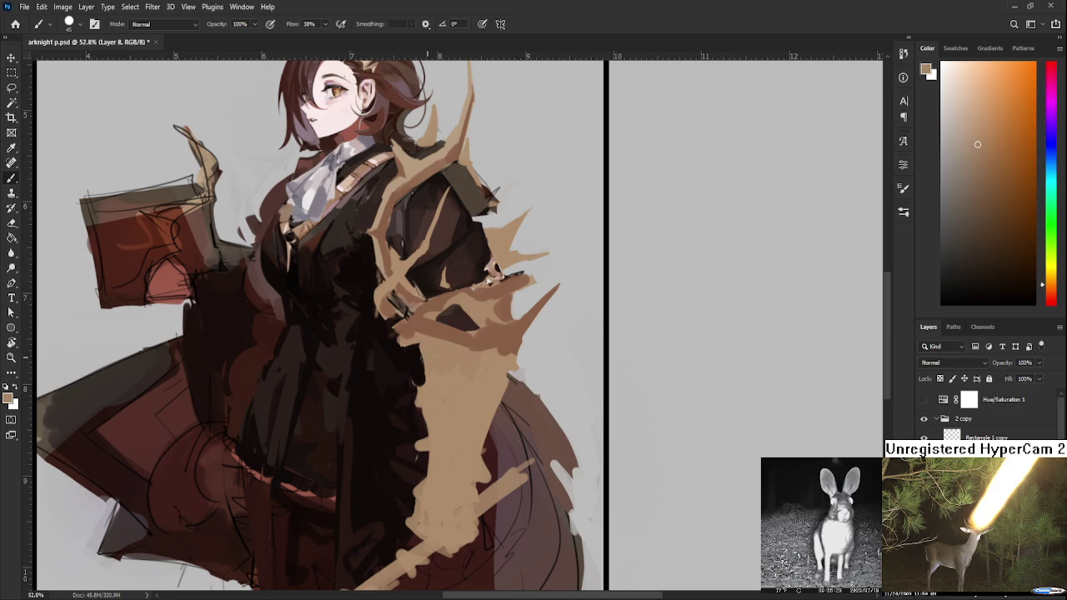
key("e")
key("b")
- Sample a very dark brown and paint it along the cape's left edge
left_click(404, 381, "alt")
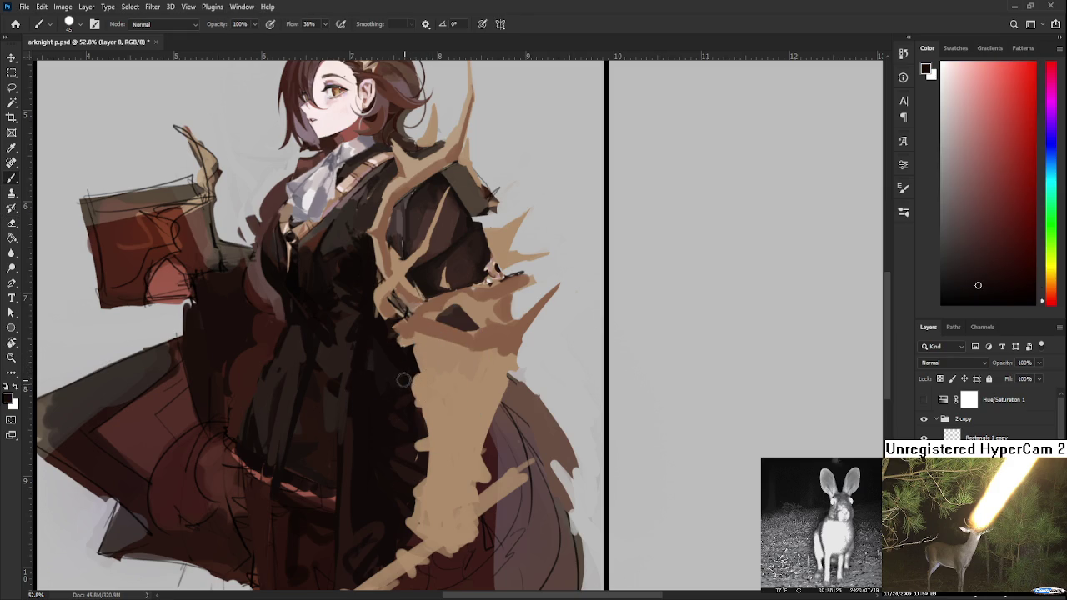
left_click(417, 379, "alt")
left_click(431, 381, "alt")
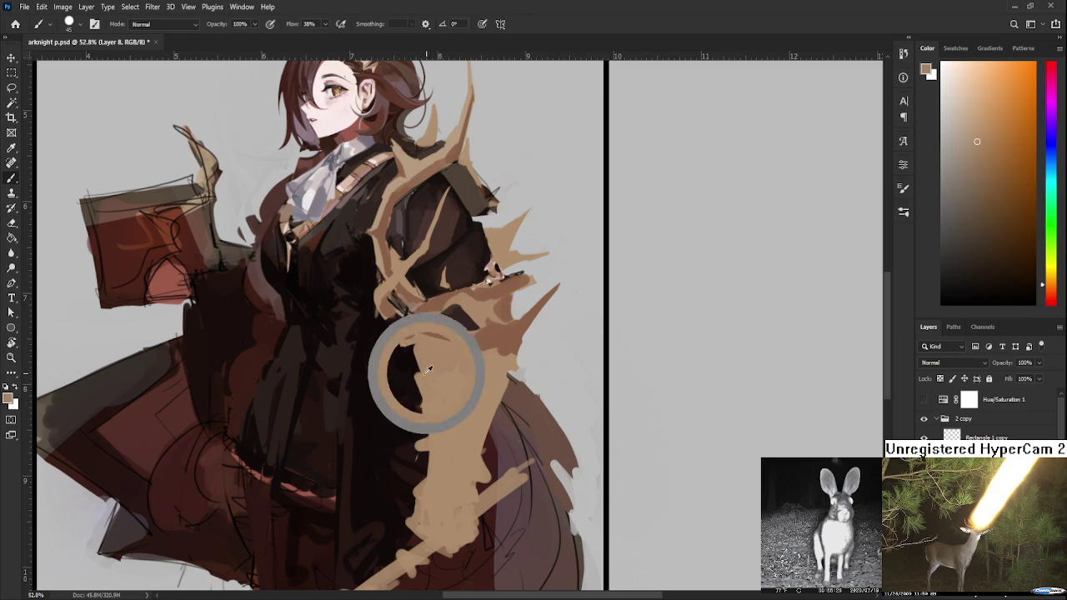
left_click(409, 370, "alt")
left_click(431, 368, "alt")
left_click(434, 364, "alt")
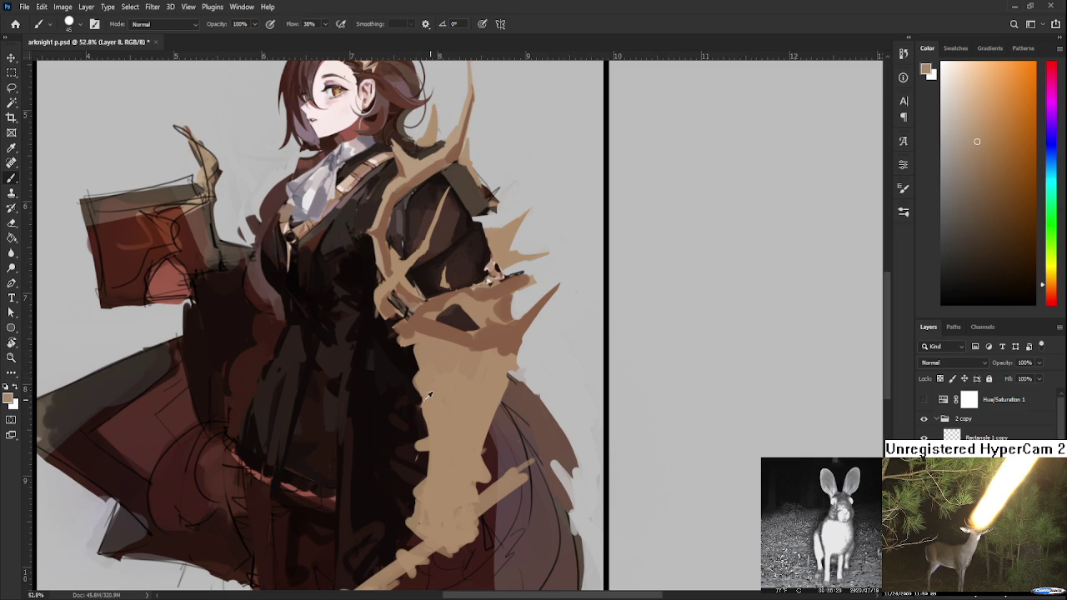
left_click(418, 390, "alt")
left_click(435, 412, "alt")
left_click(417, 414, "alt")
left_click_drag(426, 421, 435, 432)
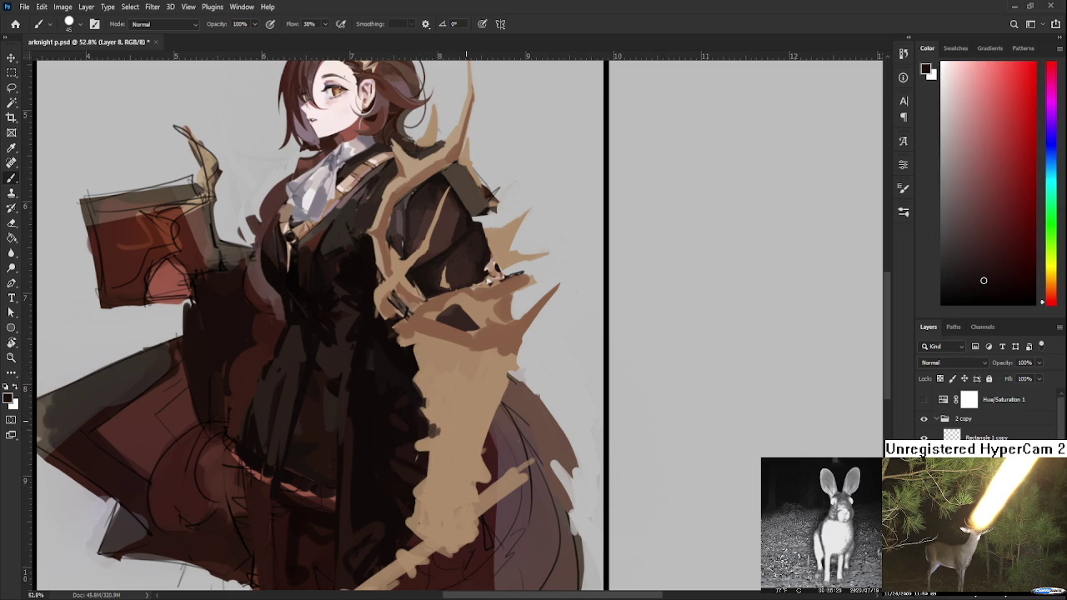
scroll(462, 384, "down", 2)
scroll(463, 384, "down", 2)
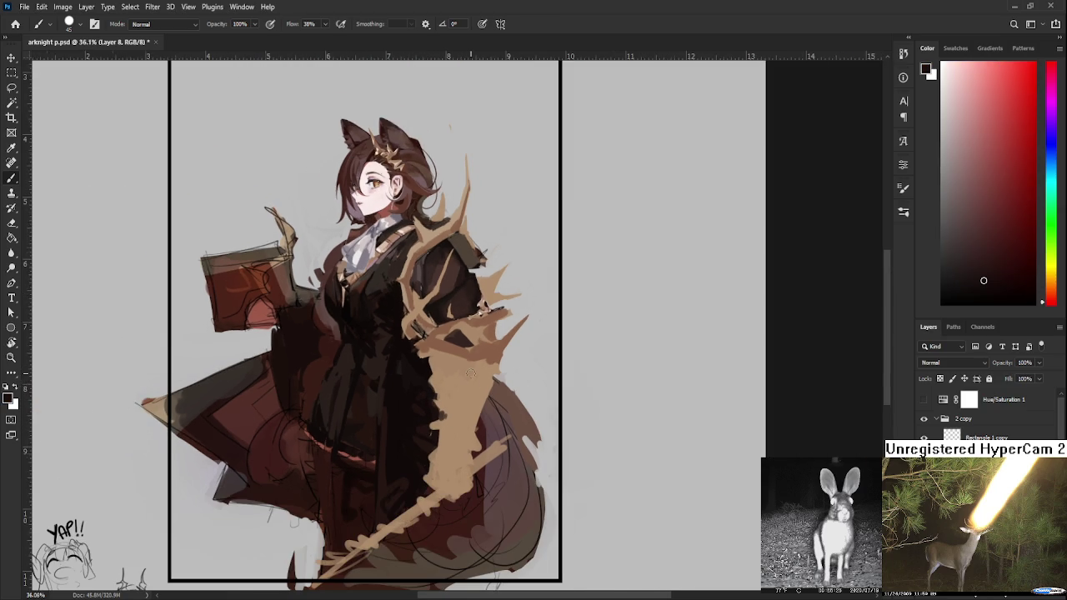
- Darken the tan arm area with several brown strokes and dabs
scroll(471, 375, "up", 1)
left_click(478, 341, "alt")
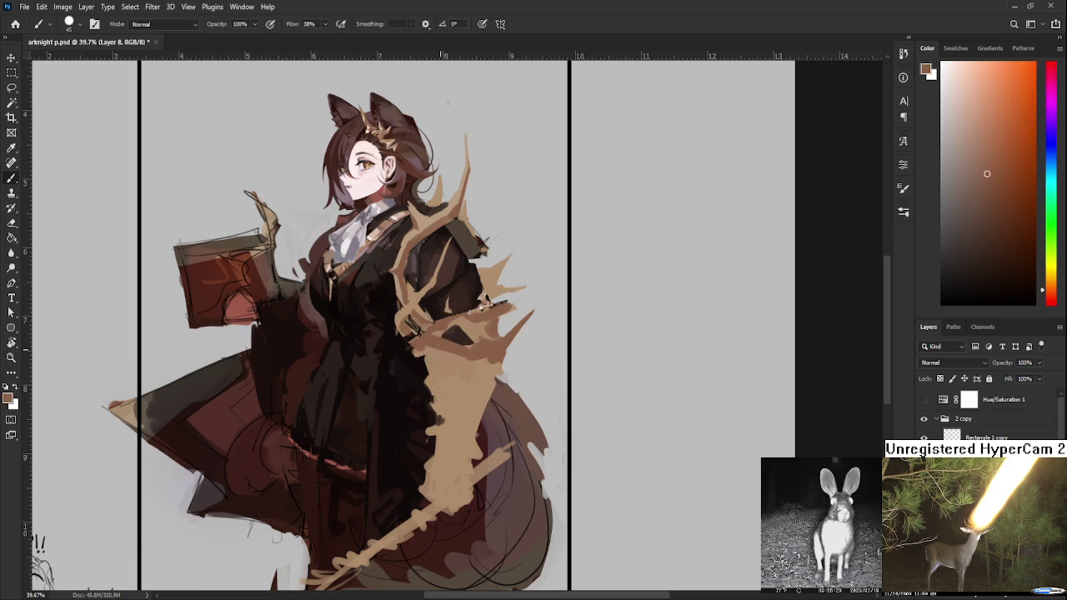
left_click_drag(431, 346, 480, 362)
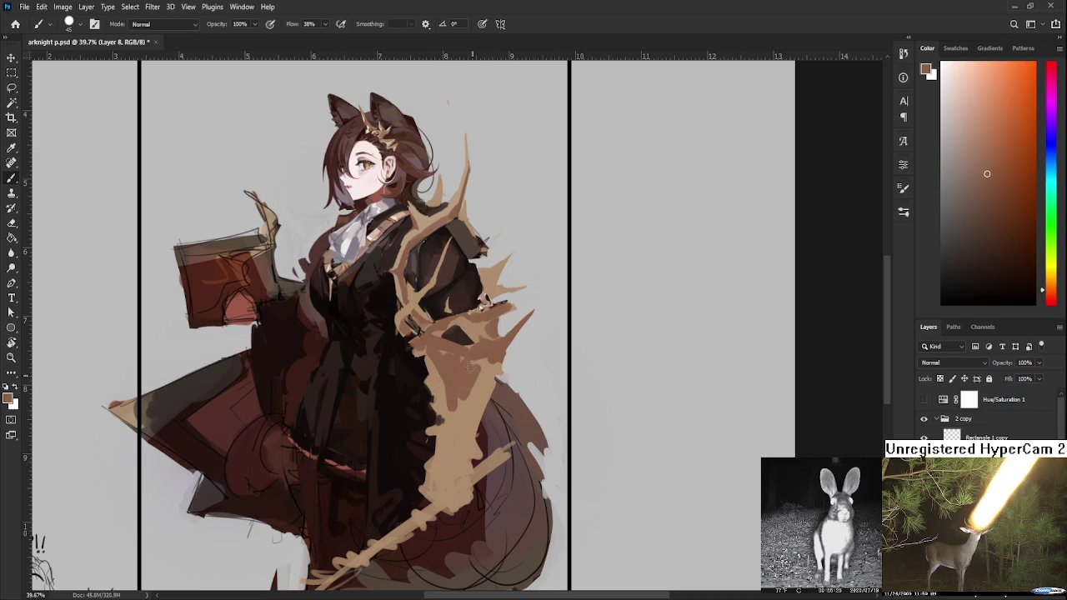
left_click(467, 405, "alt")
left_click_drag(471, 399, 497, 376)
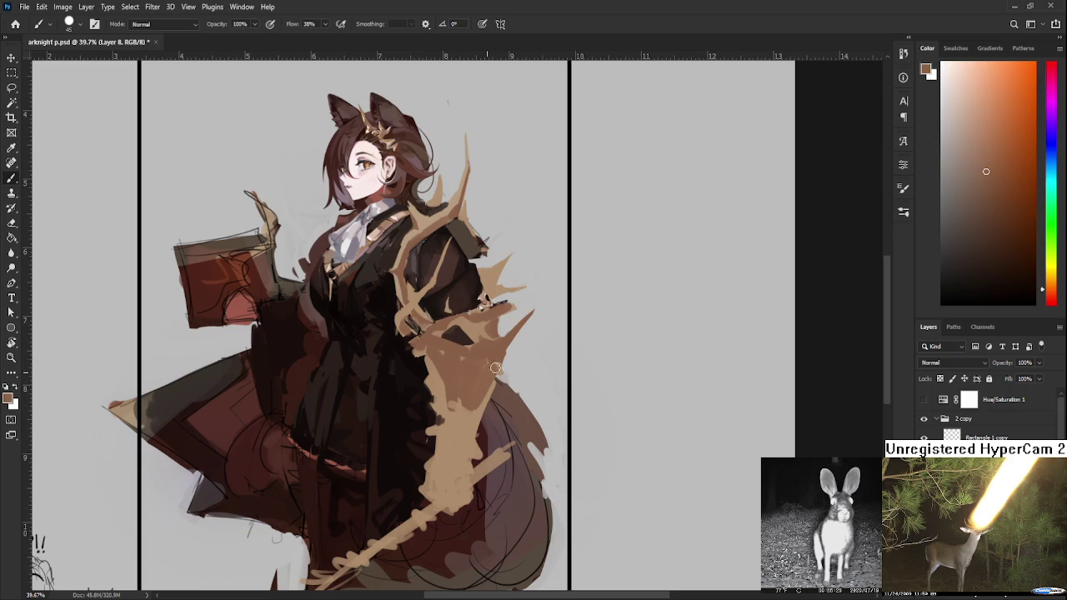
left_click(478, 408, "alt")
mouse_move(473, 414)
left_mouse_down()
mouse_move(450, 408)
mouse_move(455, 432)
mouse_move(475, 417)
left_mouse_up()
left_click(461, 395, "alt")
- Sample shades across the tan arm to find a darker brown
left_click(485, 374, "alt")
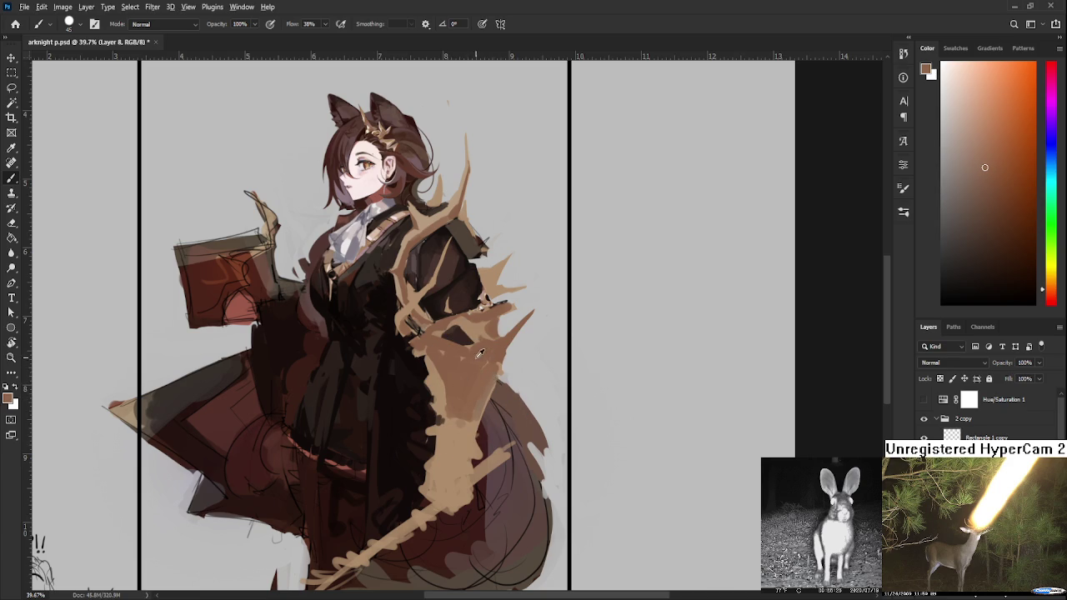
left_click(469, 372, "alt")
left_click(455, 405, "alt")
left_click(441, 383, "alt")
left_click(461, 407, "alt")
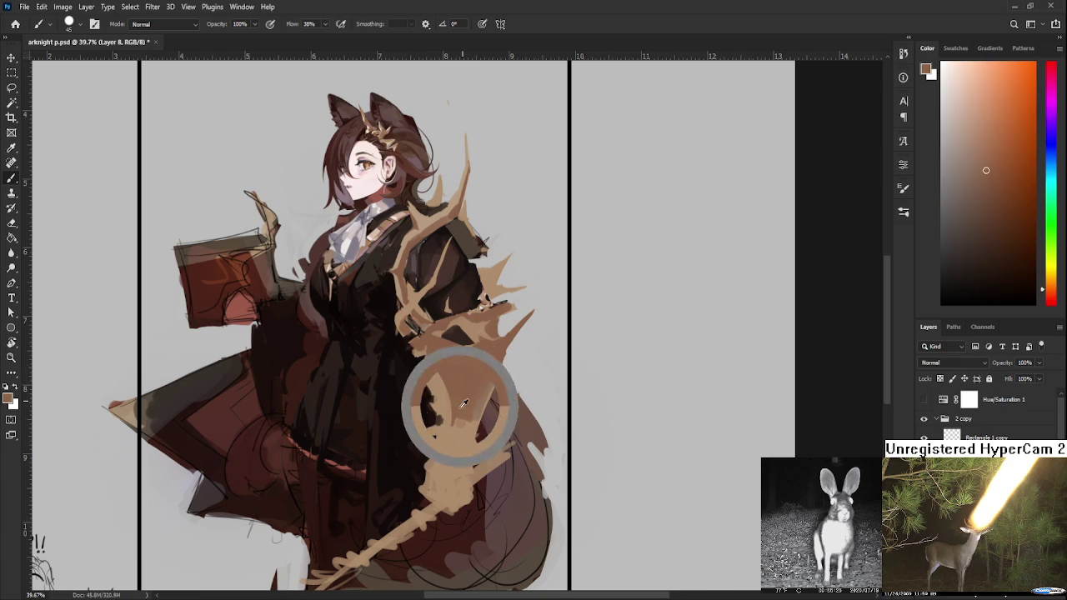
left_click(454, 444, "alt")
left_click(467, 415, "alt")
left_click(459, 432, "alt")
left_click(470, 438, "alt")
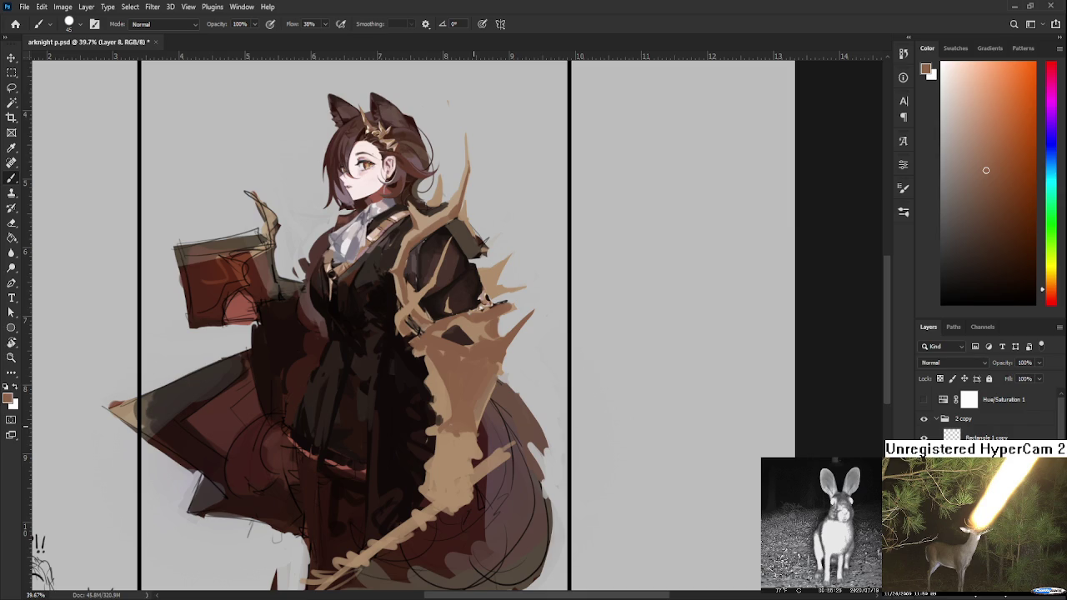
- Paint a brown stroke down the lower tan shape and add small dabs
left_click(459, 418, "alt")
mouse_move(459, 418)
left_mouse_down()
mouse_move(447, 463)
mouse_move(442, 433)
mouse_move(456, 451)
left_mouse_up()
left_click(459, 418, "alt")
left_click(460, 417, "alt")
left_click(461, 416, "alt")
scroll(462, 415, "down", 2)
- Add small brown and darker brown strokes to the lower tan shape
left_click(473, 385, "alt")
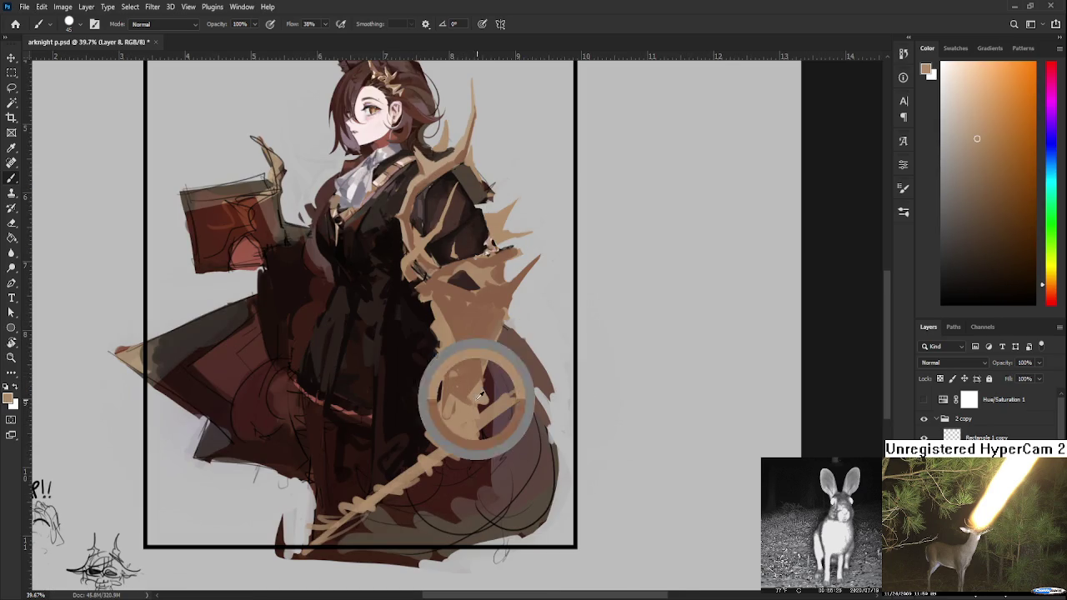
mouse_move(464, 379)
left_mouse_down()
mouse_move(449, 404)
mouse_move(452, 439)
mouse_move(442, 439)
left_mouse_up()
left_click(465, 426, "alt")
left_click(457, 427, "alt")
left_click(455, 397, "alt")
mouse_move(455, 402)
left_mouse_down()
mouse_move(442, 424)
mouse_move(475, 427)
mouse_move(466, 434)
mouse_move(496, 408)
mouse_move(467, 394)
mouse_move(475, 407)
mouse_move(443, 430)
mouse_move(457, 442)
left_mouse_up()
left_click(457, 425, "alt")
left_click(460, 417, "alt")
- Dab small dark textured marks on the tan shape
left_click(468, 394, "alt")
left_click(465, 415)
left_click(450, 426, "alt")
left_click(457, 425, "alt")
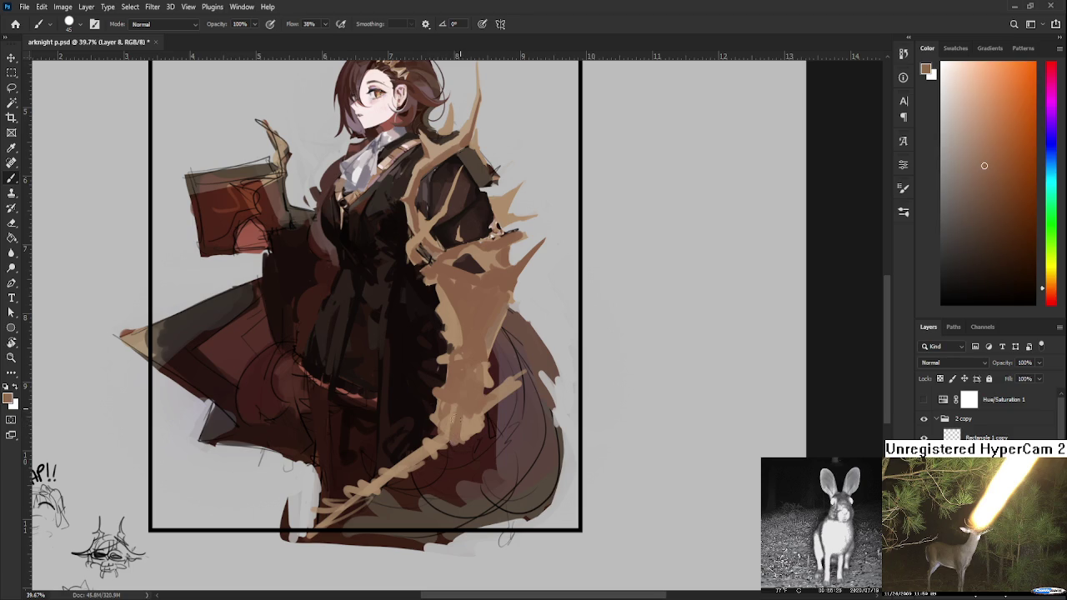
left_click(464, 424, "alt")
left_click(466, 424, "alt")
left_click(471, 421, "alt")
left_click(473, 420, "alt")
- Sample the cape's tan and paint it over the dark patch on the cape
scroll(479, 429, "up", 1)
scroll(471, 417, "up", 1)
left_click(444, 408, "alt")
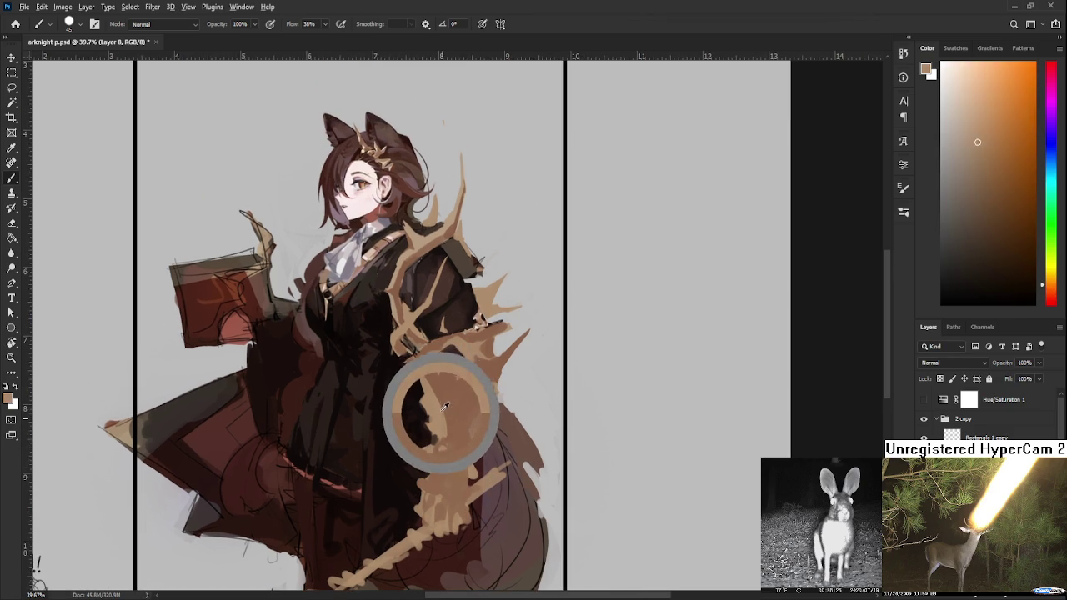
left_click_drag(440, 405, 441, 367)
- Sample dark browns from the coat and tan-brown shades from the cape
left_click(413, 396, "alt")
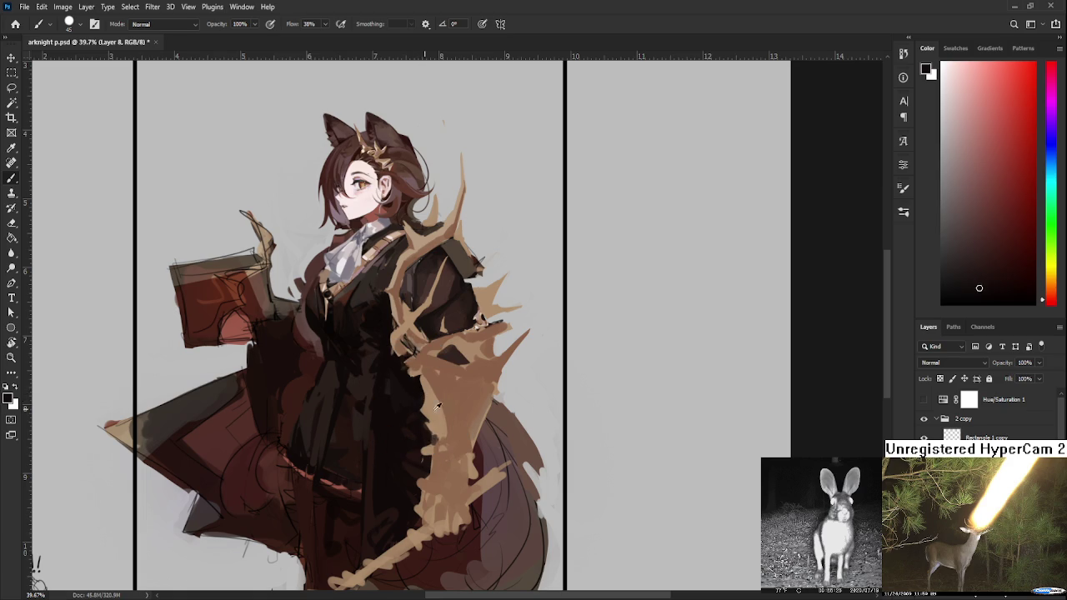
left_click(436, 404, "alt")
left_click(438, 416, "alt")
left_click(462, 425, "alt")
left_click(463, 420, "alt")
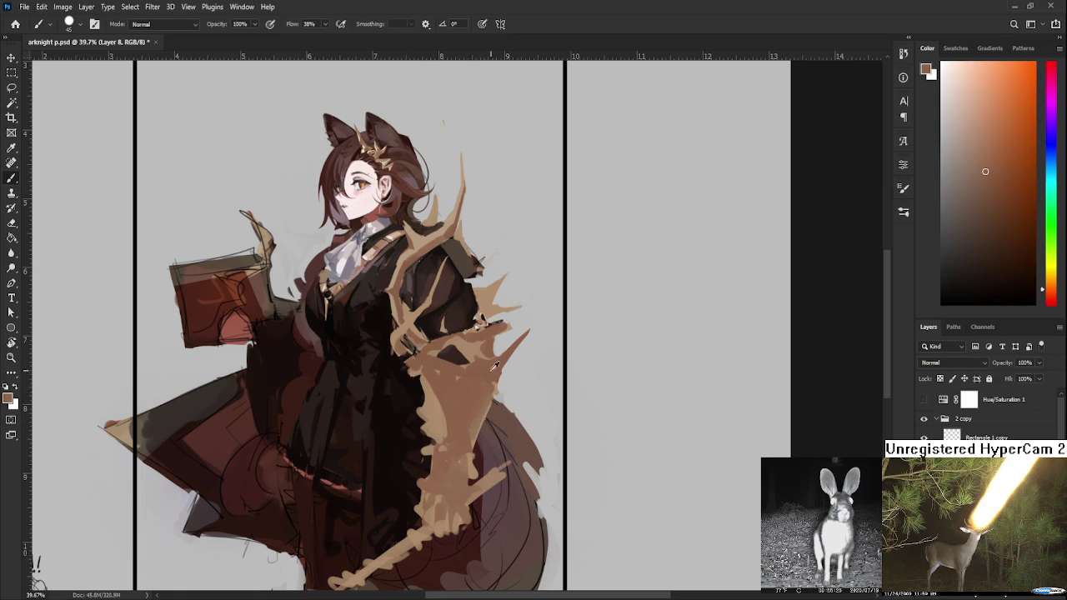
left_click(458, 424, "alt")
left_click(472, 419, "alt")
left_click(475, 431, "alt")
left_click(471, 424, "alt")
left_click(484, 433, "alt")
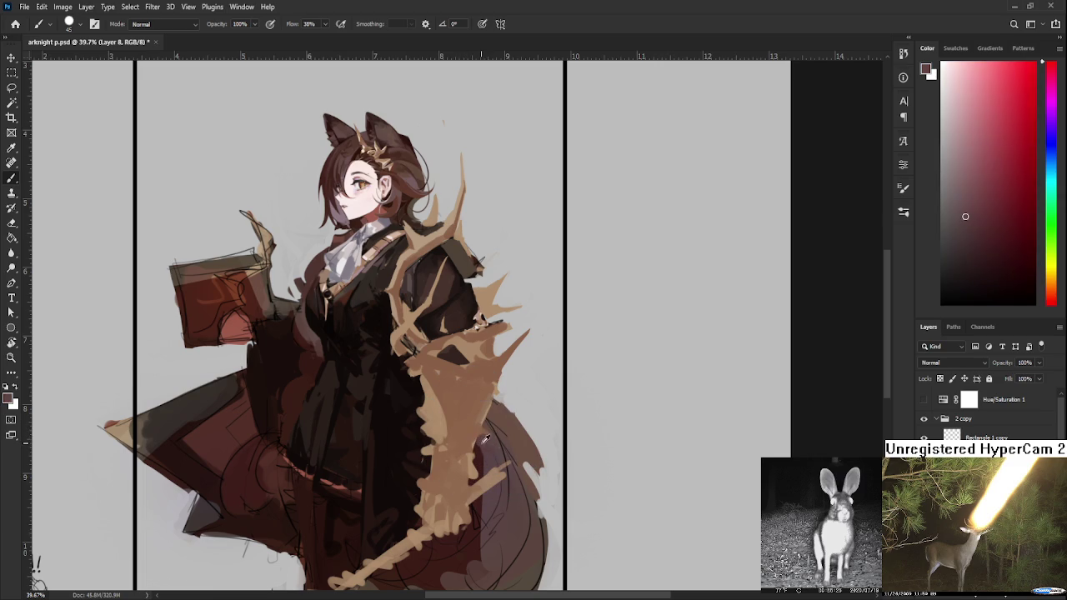
left_click(466, 422, "alt")
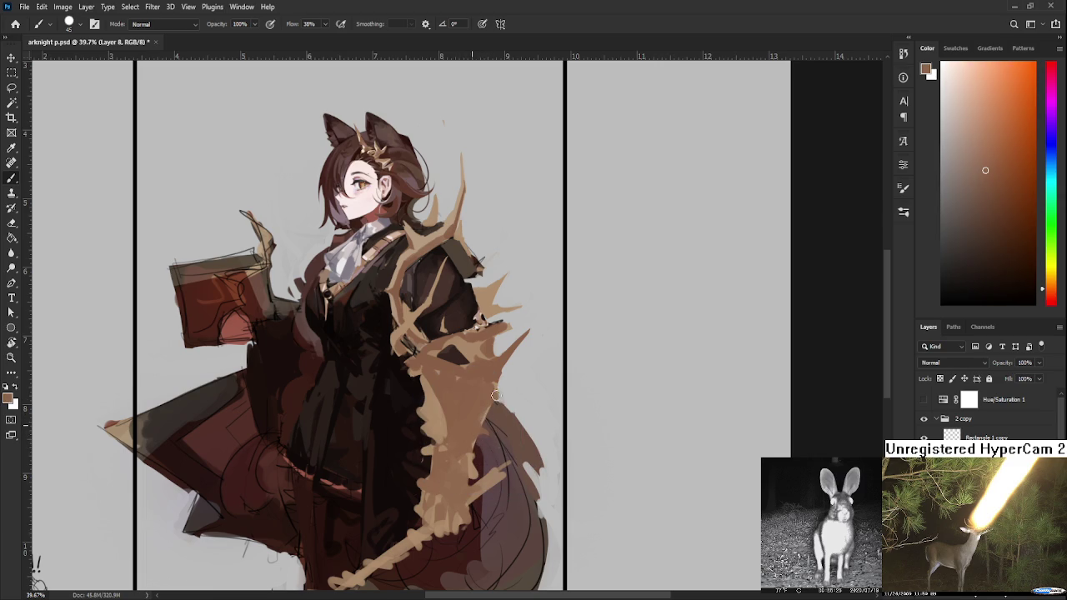
- Touch up the cape's gaps by alternating between brush and eraser
key("e")
key("b")
key("e")
key("b")
key("e")
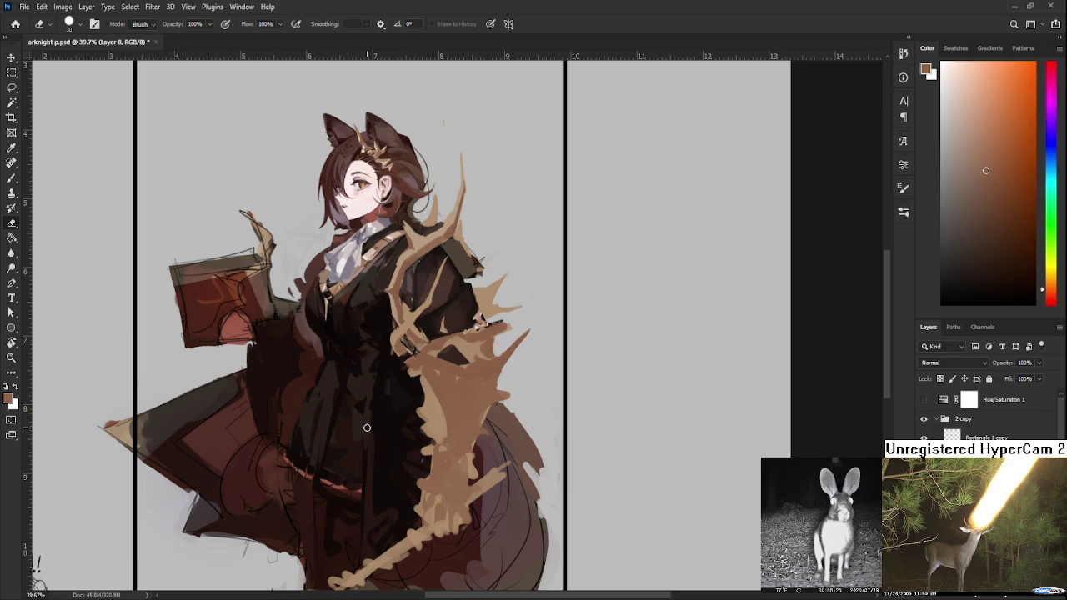
- Paint tan over the dark area in the cape's middle, adding dark brown shading
key("b")
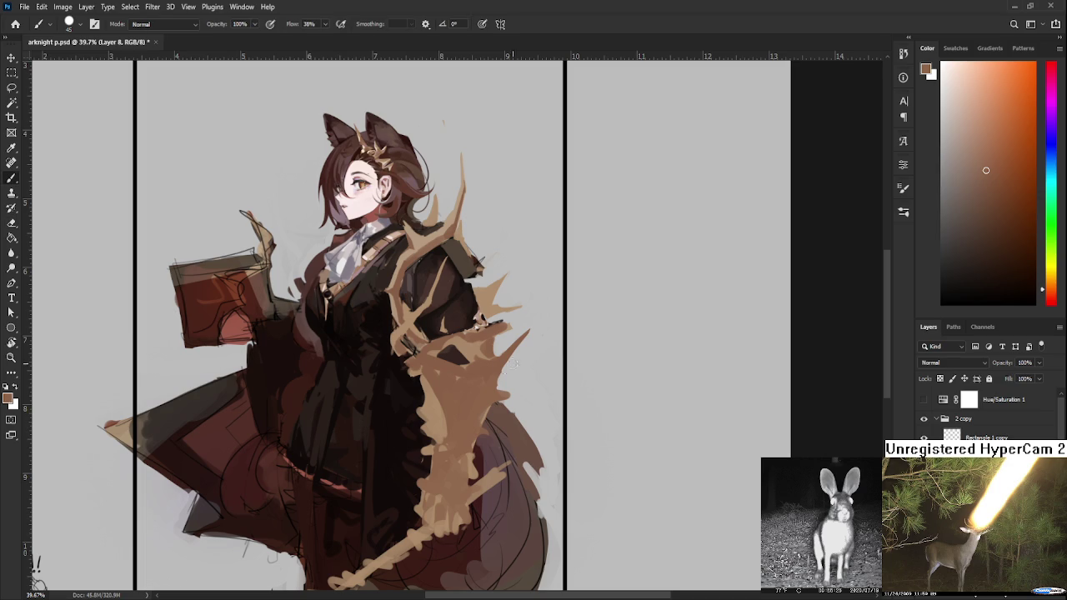
left_click(416, 409, "alt")
left_click(435, 415, "alt")
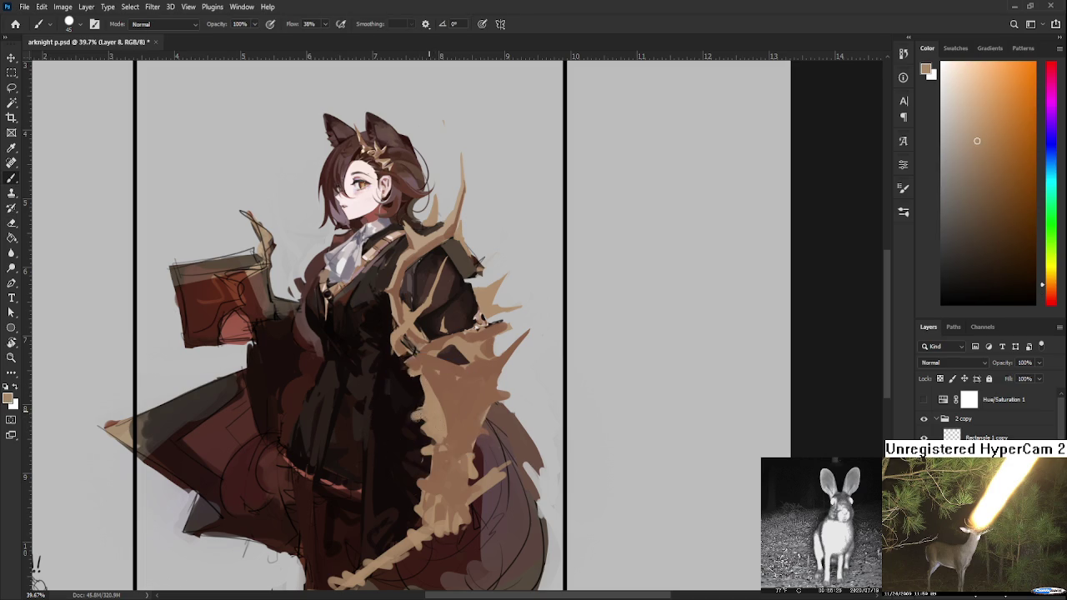
left_click(417, 410, "alt")
left_click(435, 412, "alt")
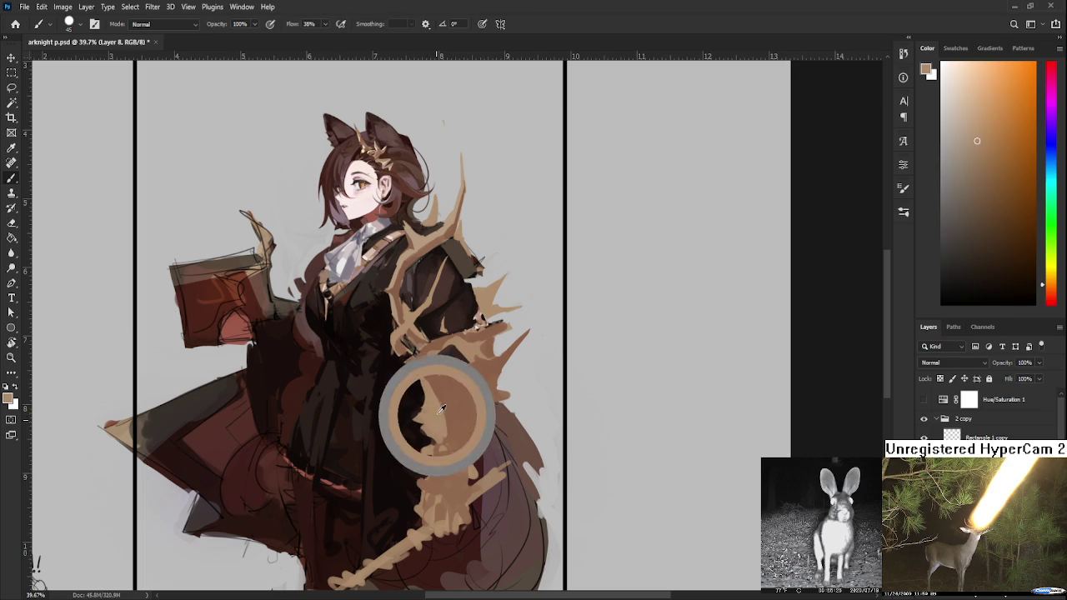
left_click(440, 414, "alt")
mouse_move(434, 455)
left_mouse_down()
mouse_move(450, 380)
mouse_move(467, 392)
left_mouse_up()
left_click(446, 403, "alt")
left_click(435, 415, "alt")
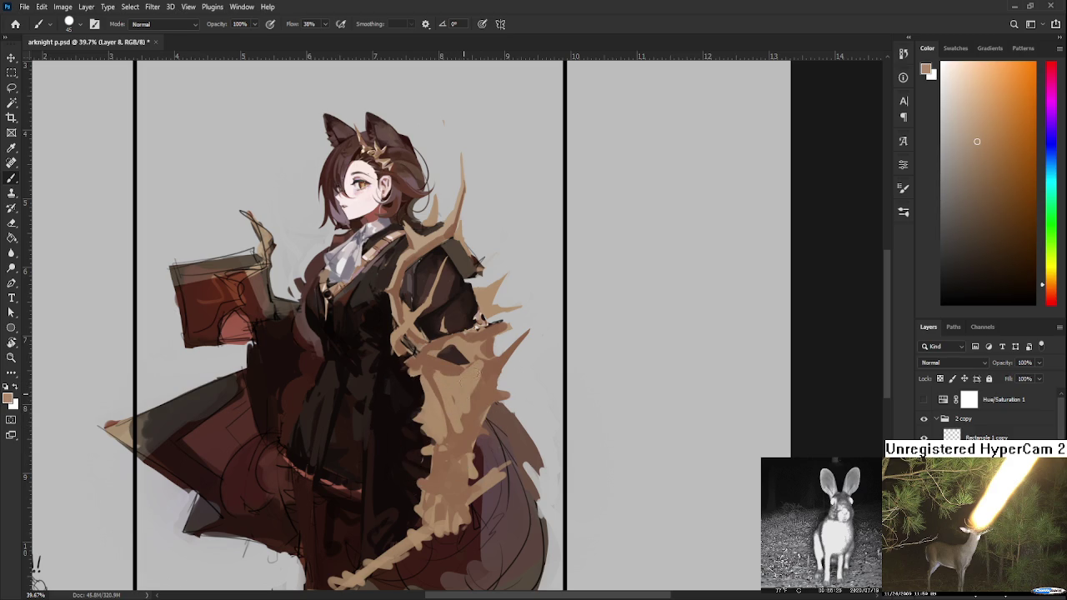
- Cover the dark patches on the cape's right side and lower area with lighter tan
left_click(485, 374, "alt")
mouse_move(484, 371)
left_mouse_down()
mouse_move(495, 345)
mouse_move(465, 381)
left_mouse_up()
left_click_drag(513, 338, 474, 418)
left_click(459, 434, "alt")
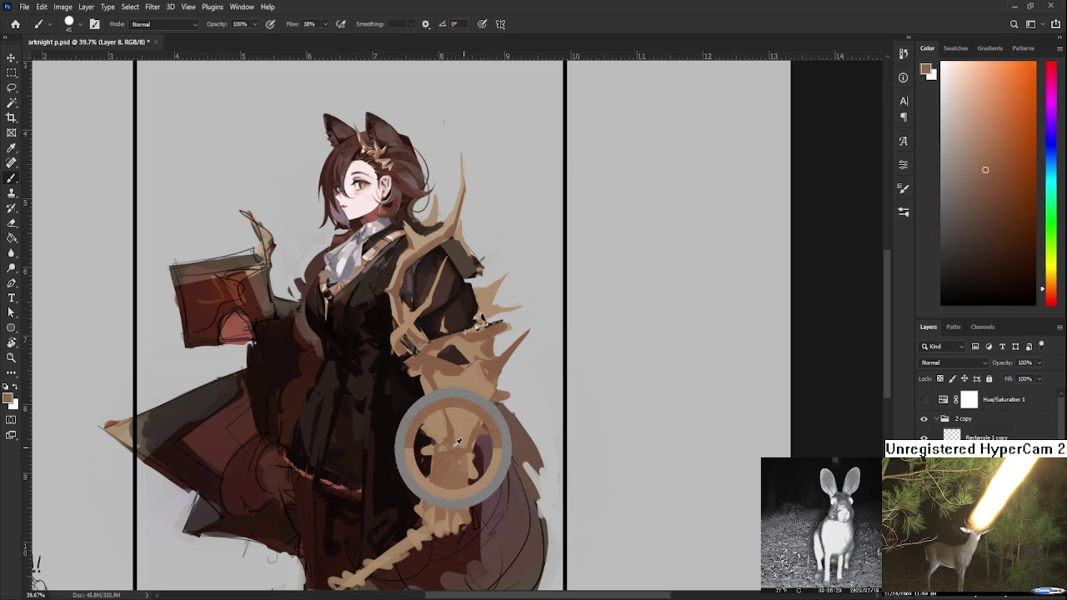
left_click(455, 435, "alt")
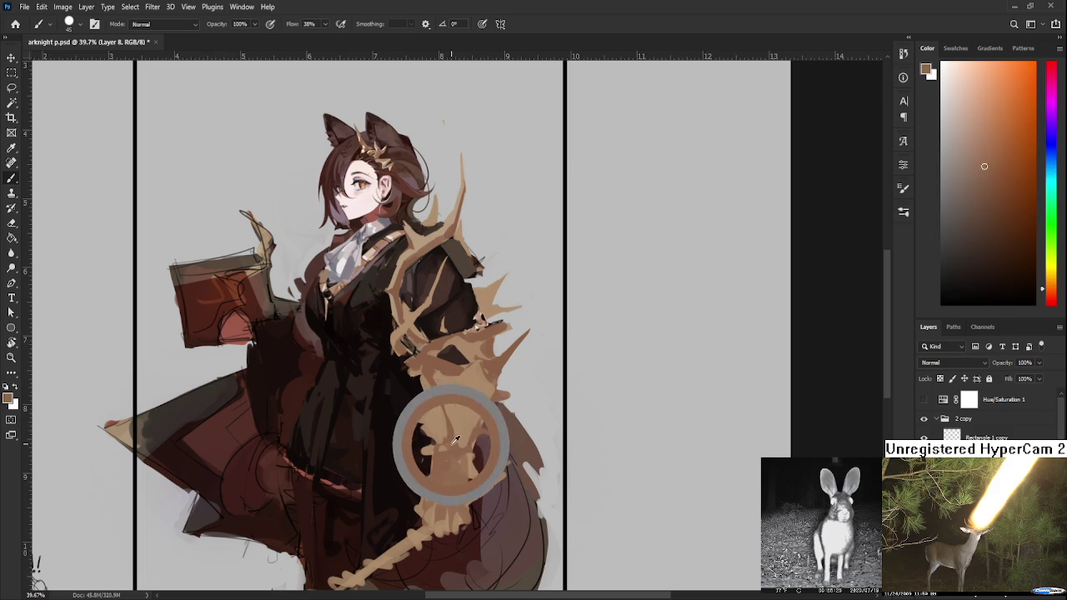
left_click(452, 441, "alt")
left_click_drag(434, 384, 458, 440)
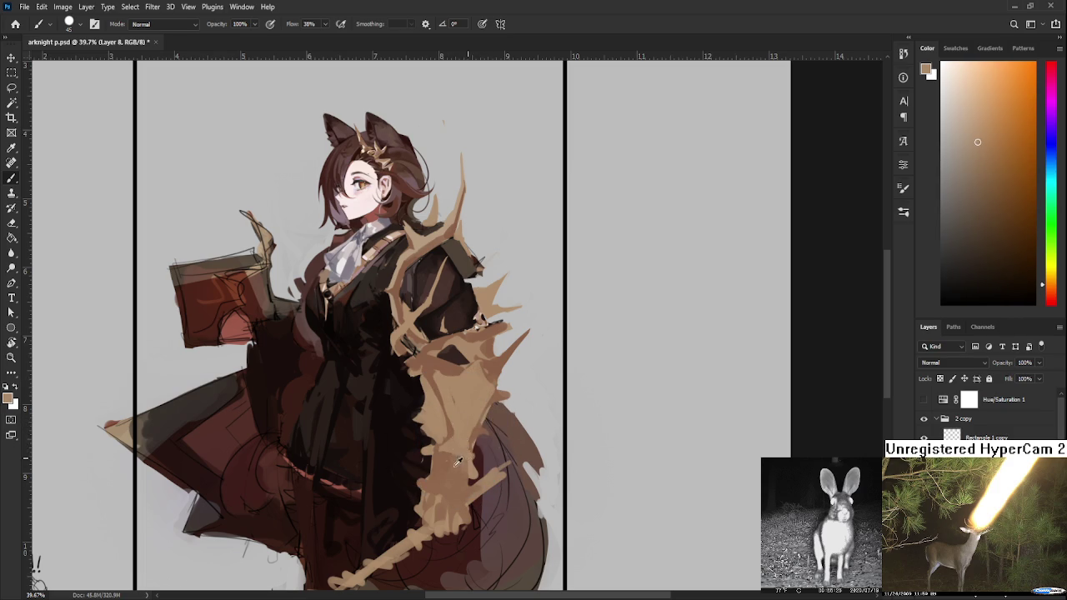
- Dab resampled and darker tans over the lower cape's remaining dark spots
left_click(461, 460, "alt")
left_click(450, 448, "alt")
left_click(459, 452, "alt")
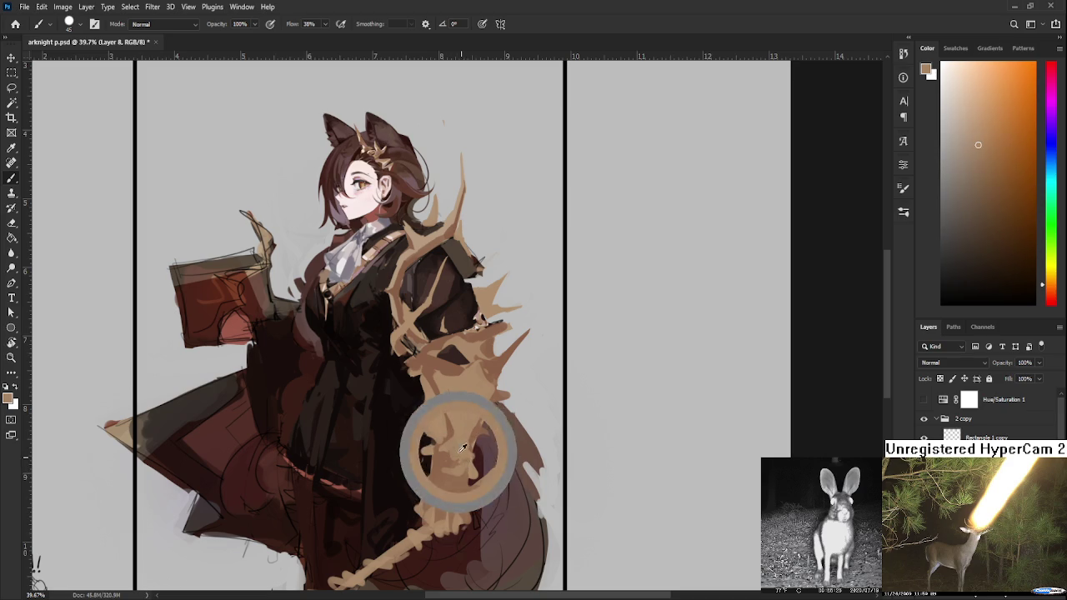
left_click(466, 471, "alt")
left_click(444, 472, "alt")
left_click(445, 466, "alt")
left_click(457, 469, "alt")
- Refine the lower cape's shading with alternating lighter and darker tan touches
left_click(451, 473, "alt")
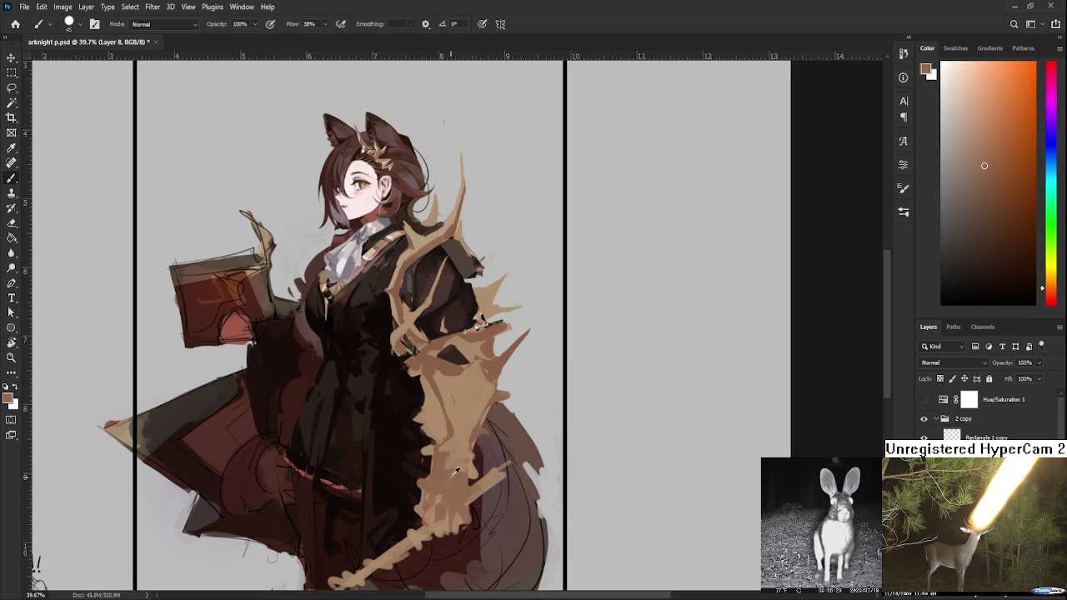
left_click(459, 452, "alt")
left_click(458, 457, "alt")
left_click(453, 443, "alt")
left_click(442, 471, "alt")
left_click(455, 475, "alt")
left_click(445, 481, "alt")
left_click(445, 459, "alt")
left_click(456, 450, "alt")
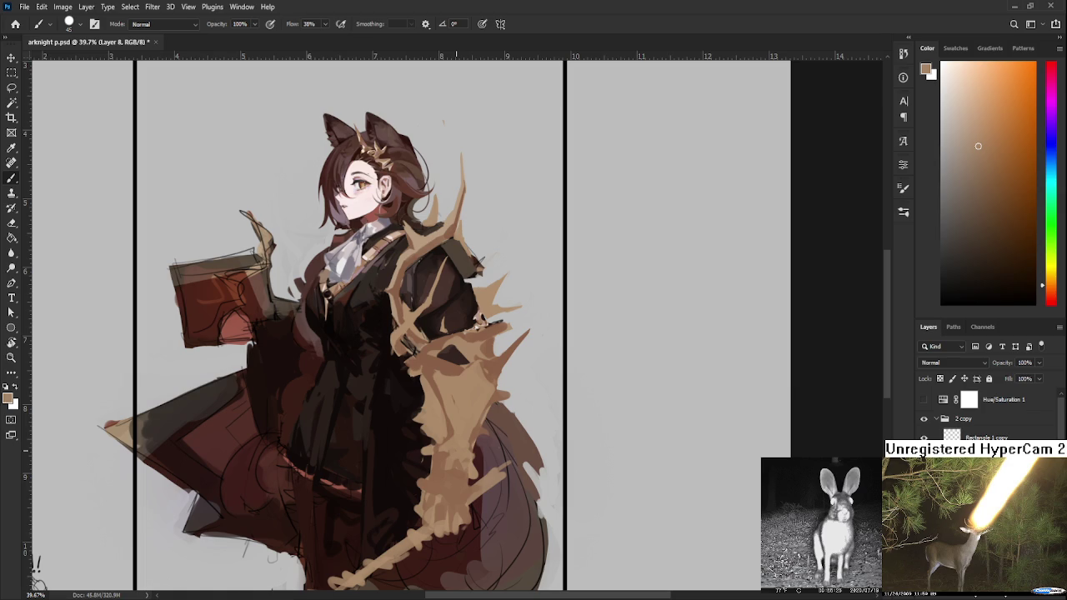
- Fill the cape's middle section solid tan with reddish-brown and light tan accents
left_click(455, 405, "alt")
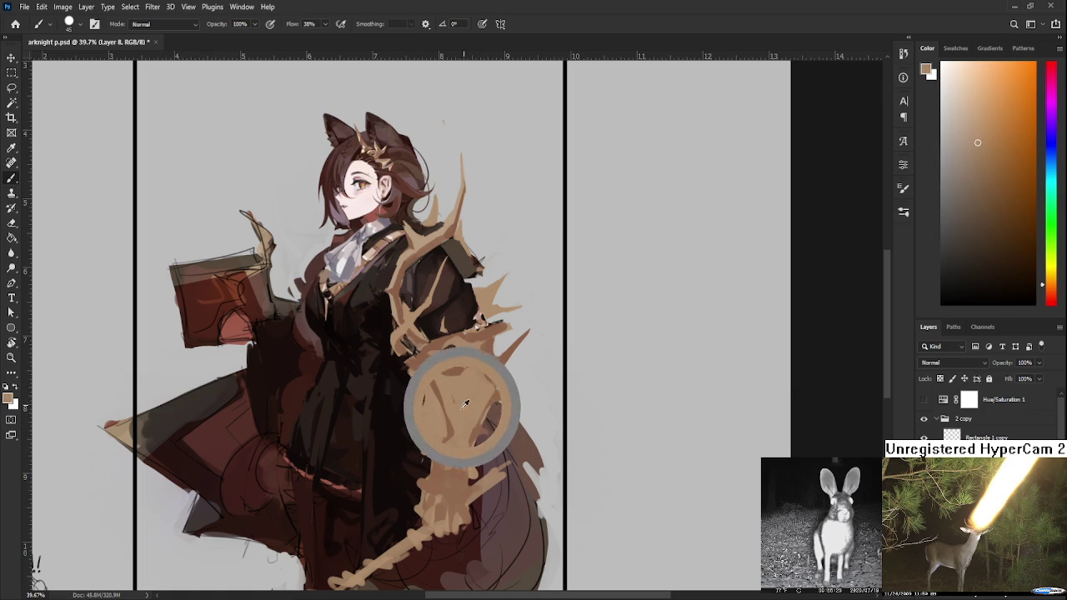
left_click(447, 390, "alt")
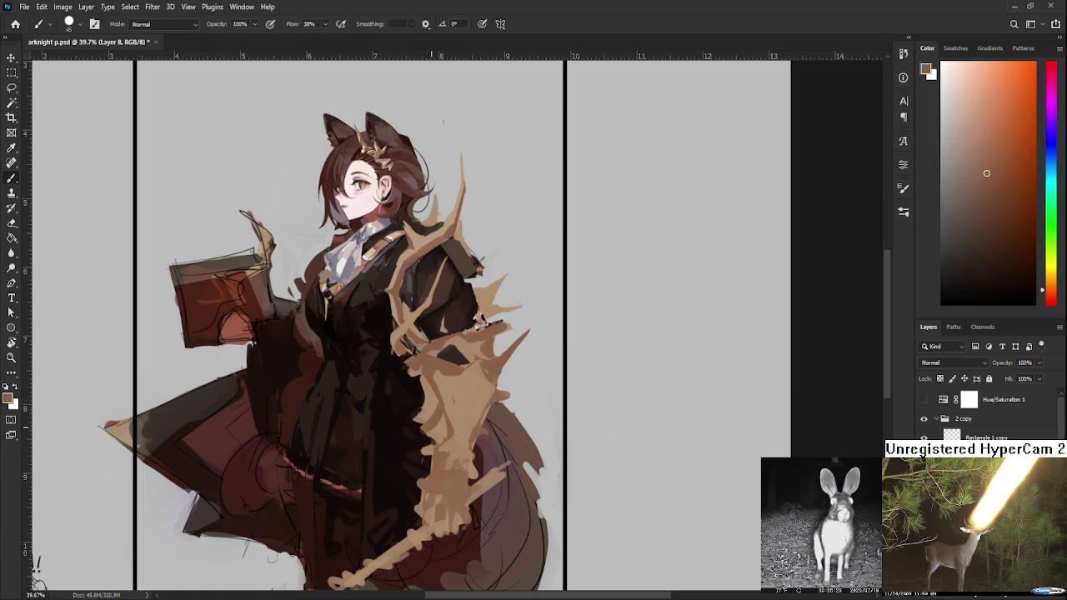
left_click(444, 421, "alt")
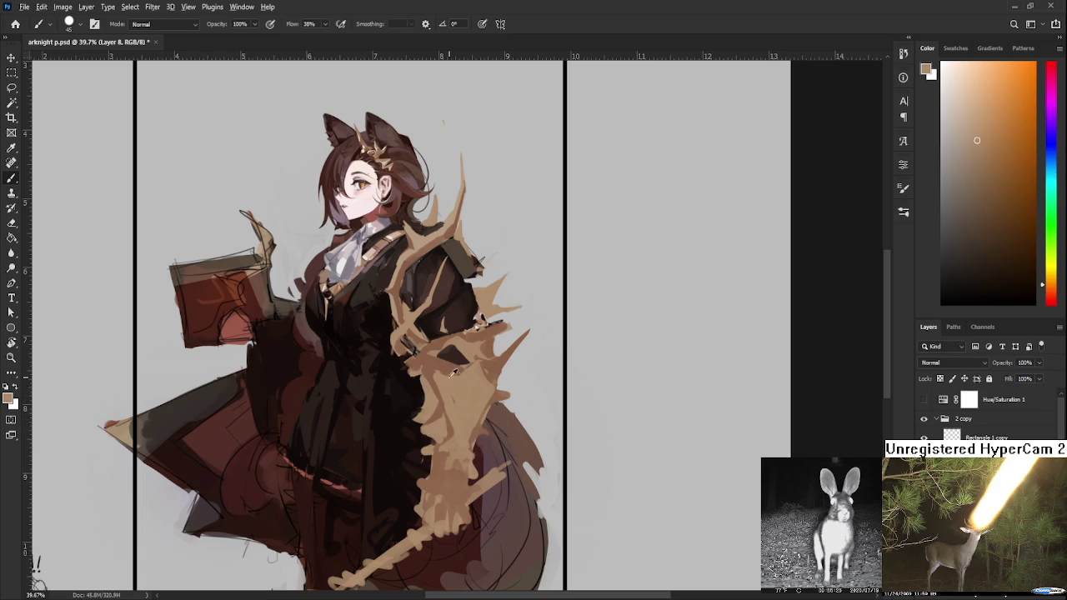
left_click(451, 374, "alt")
left_click(460, 382, "alt")
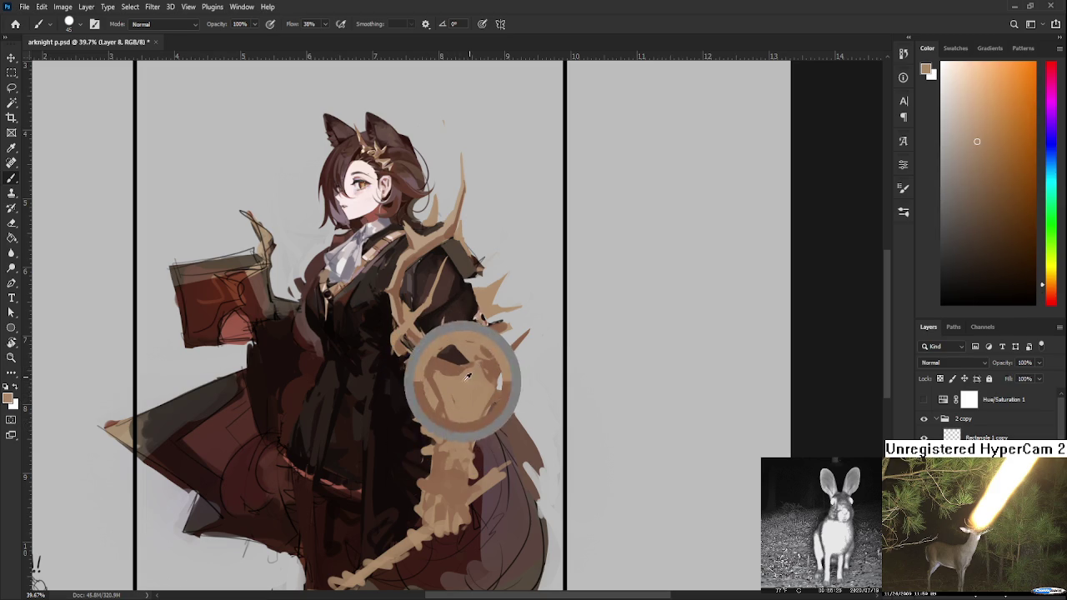
left_click(451, 368, "alt")
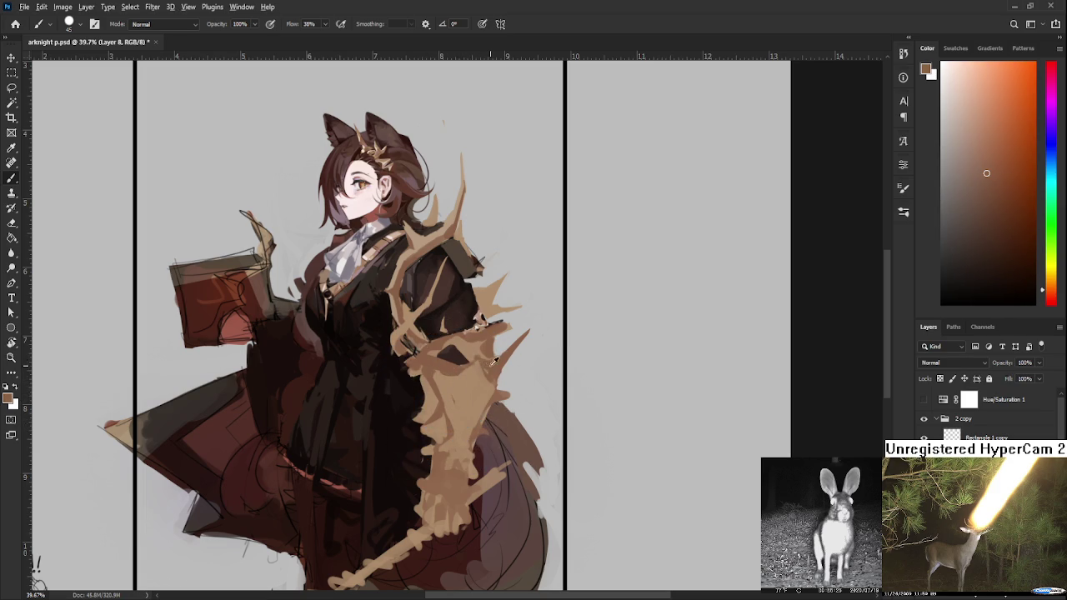
left_click(479, 369, "alt")
left_click(484, 375, "alt")
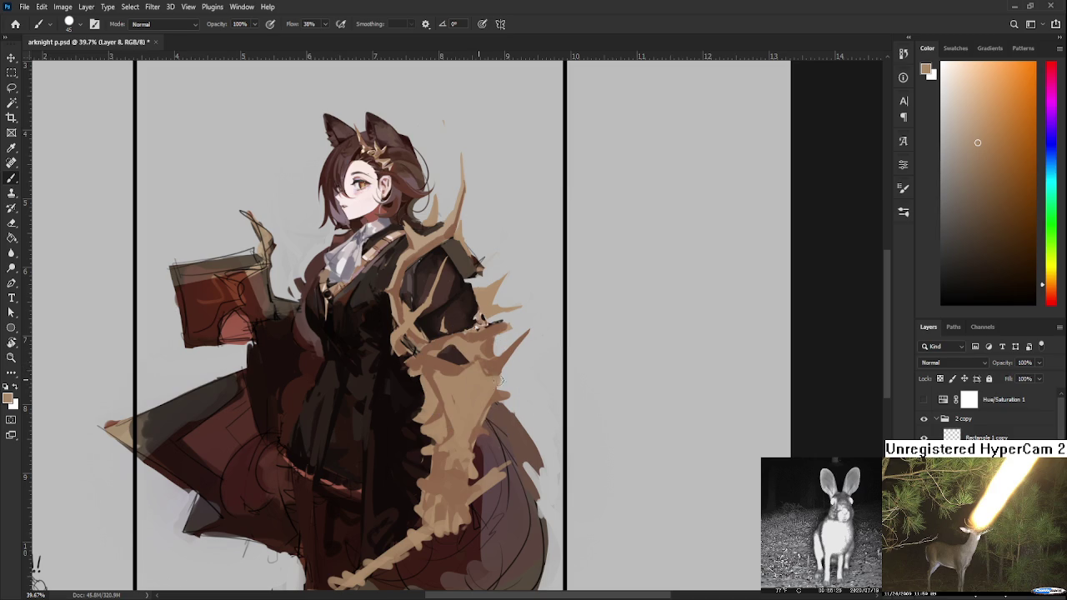
- Shape the pointed spikes on the cape's right side with darker brown and tan
left_click(498, 377, "alt")
left_click(500, 368, "alt")
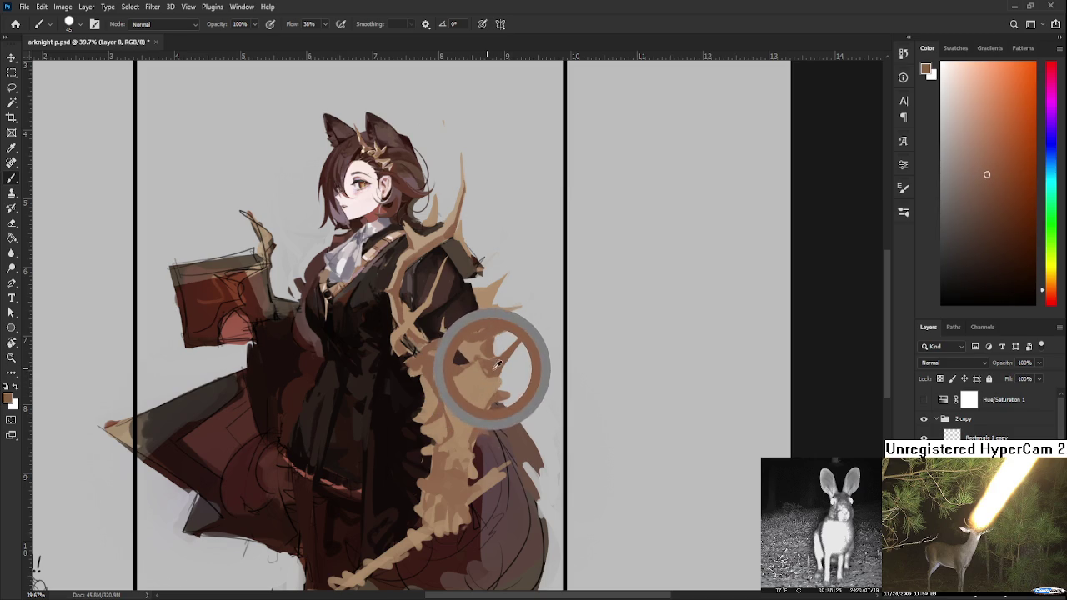
left_click(487, 360, "alt")
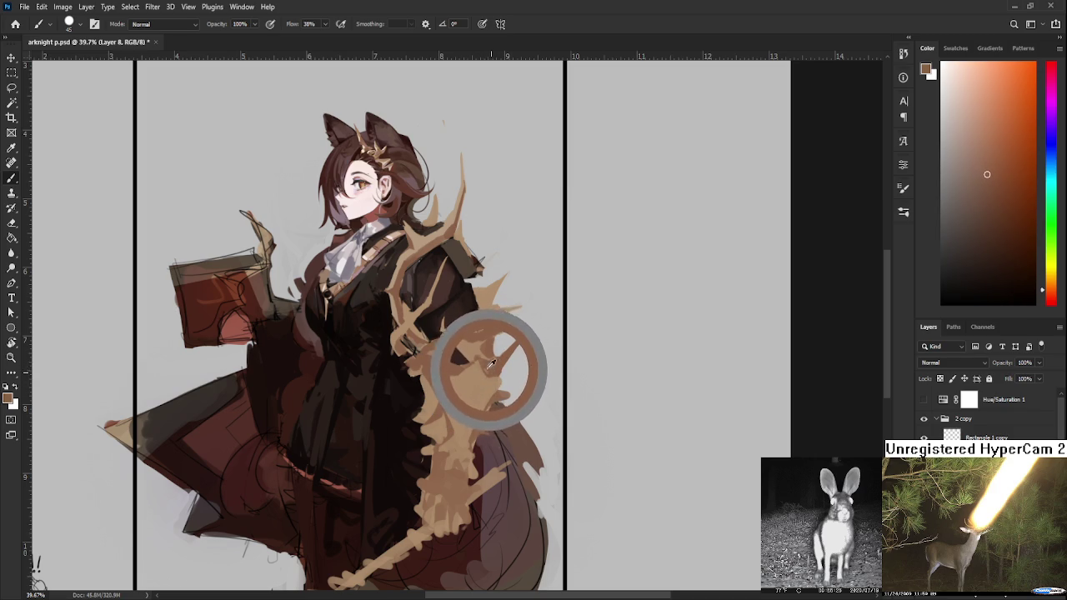
left_click(492, 367, "alt")
left_click(499, 369, "alt")
left_click(503, 371, "alt")
left_click(501, 384, "alt")
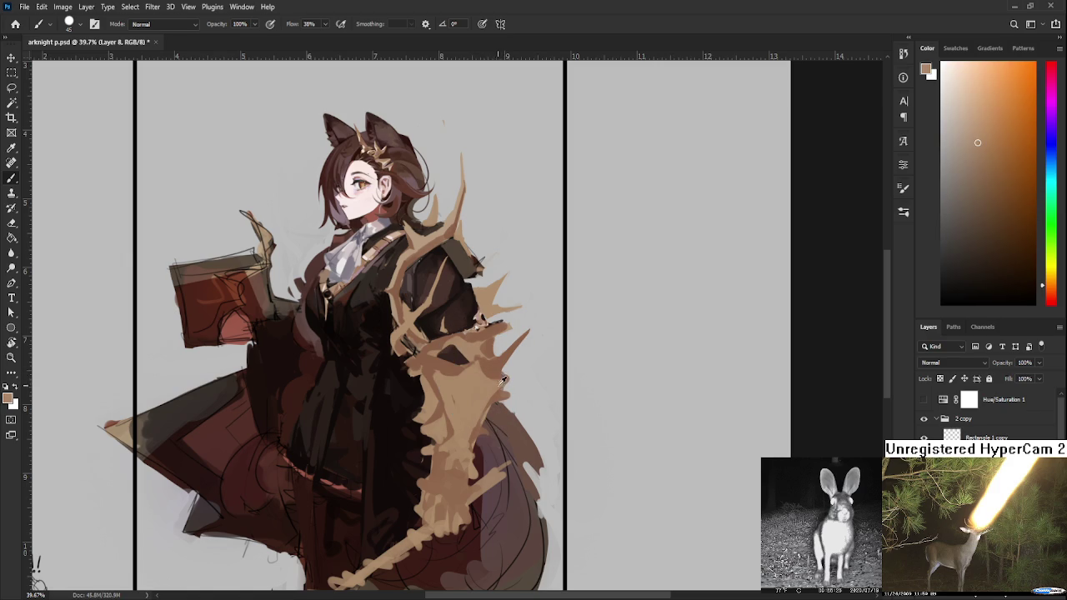
left_click(500, 376, "alt")
key("e")
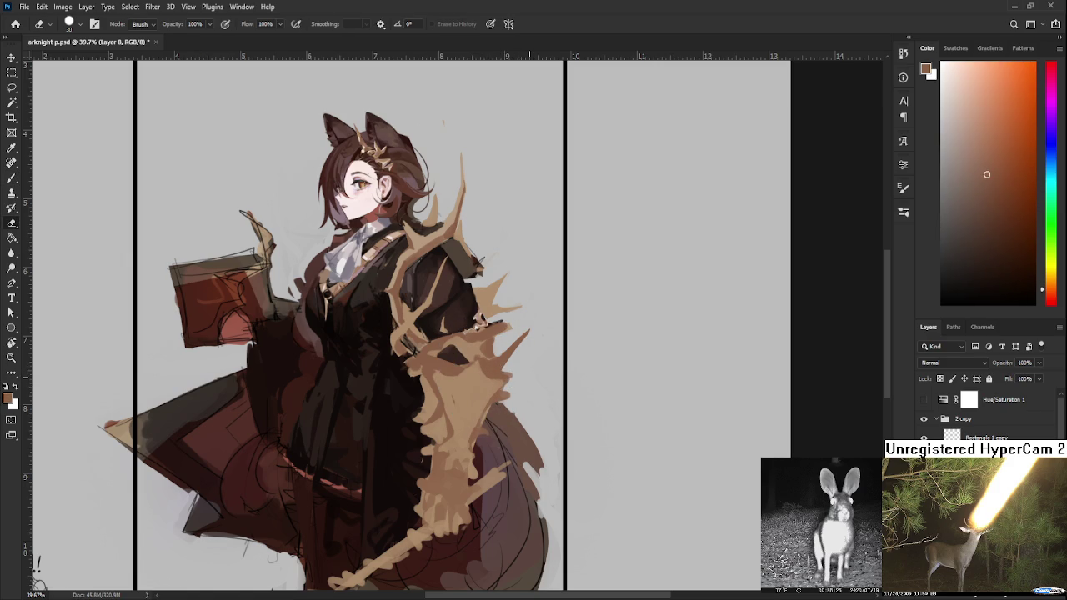
left_click_drag(502, 360, 547, 391)
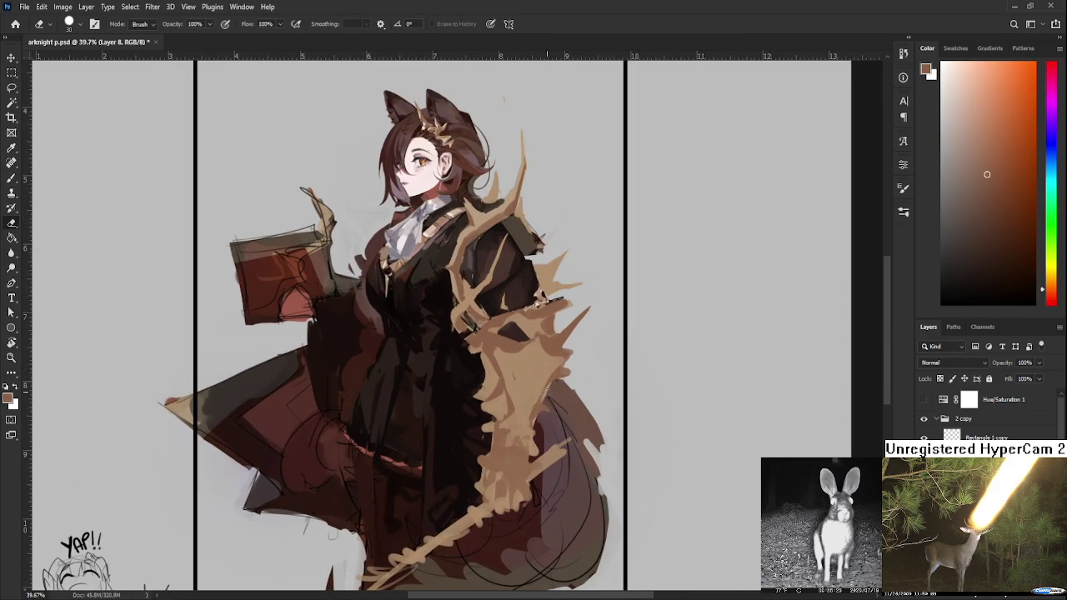
- Paint over the dark patch in the cape's middle with lighter and darker tans
key("b")
left_click(507, 413, "alt")
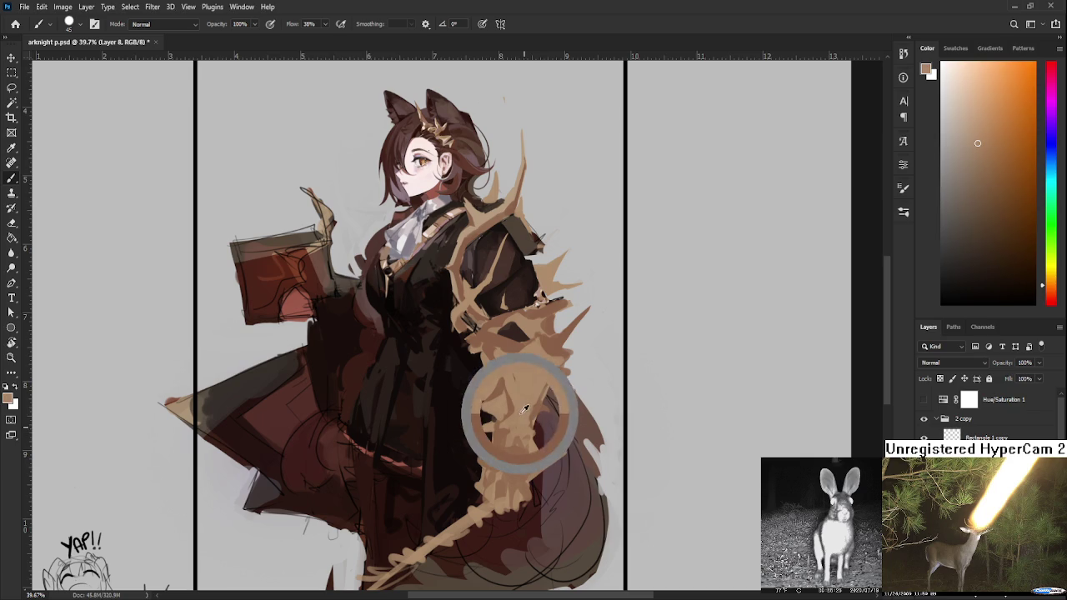
left_click(505, 447, "alt")
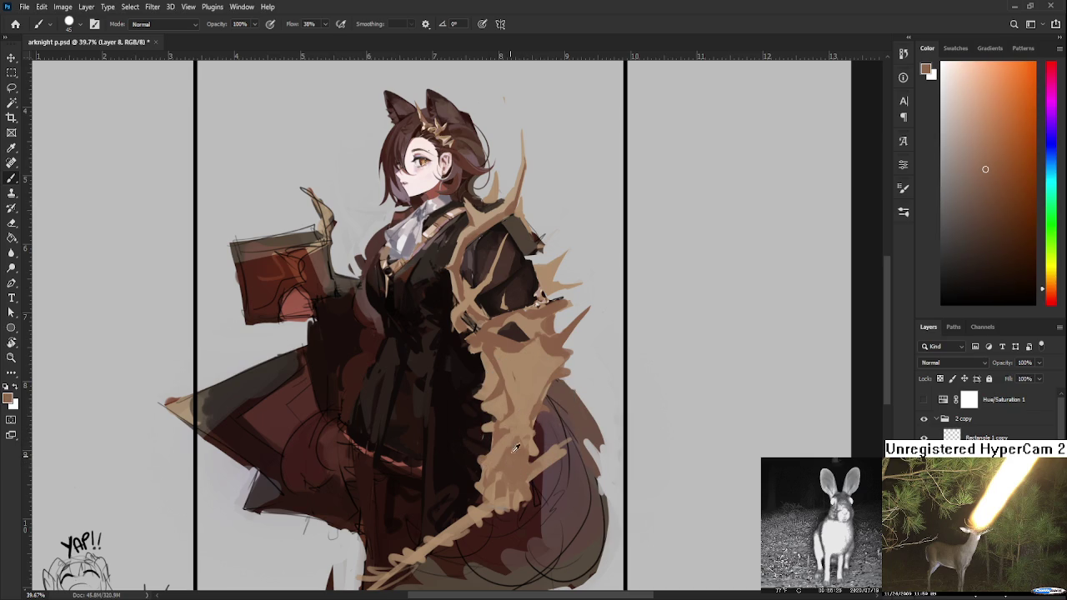
left_click(497, 441, "alt")
left_click(501, 452, "alt")
left_click(509, 447, "alt")
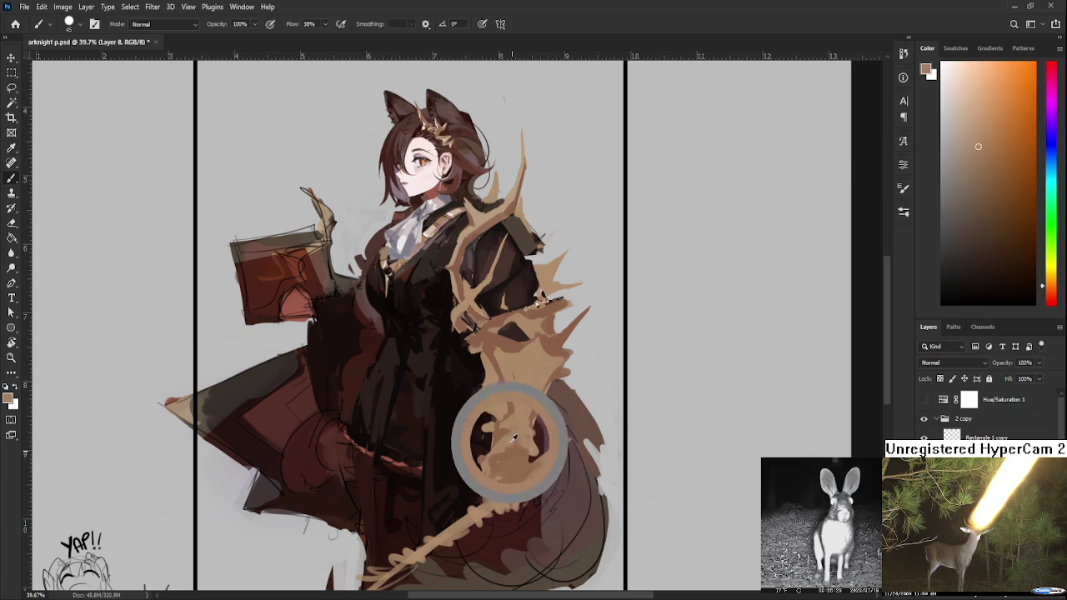
mouse_move(510, 451)
left_mouse_down()
mouse_move(517, 457)
mouse_move(506, 437)
mouse_move(496, 460)
left_mouse_up()
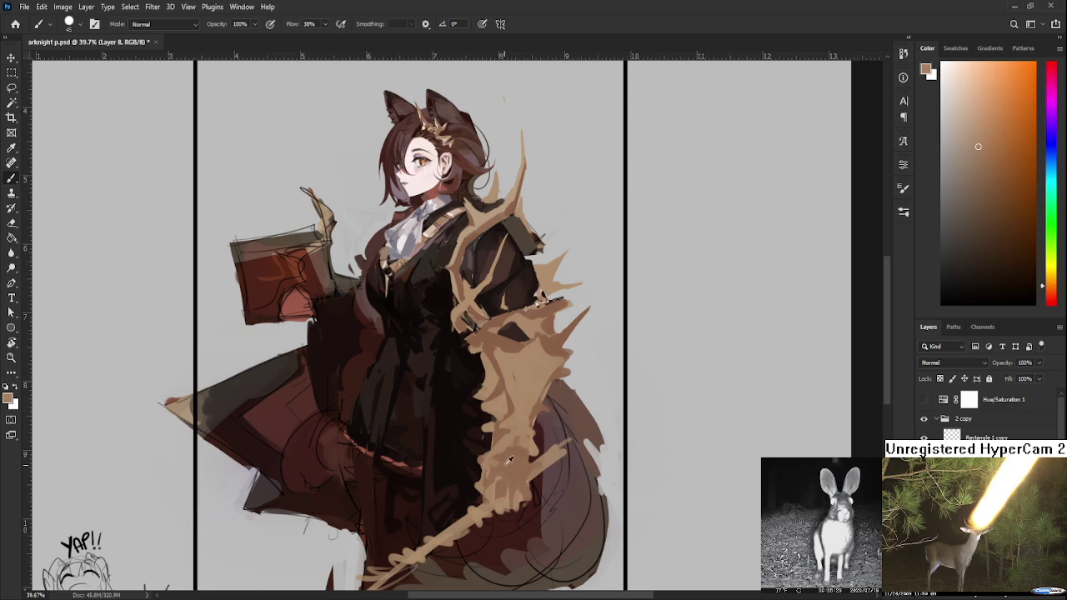
left_click(506, 445, "alt")
mouse_move(507, 455)
left_mouse_down()
mouse_move(527, 477)
mouse_move(524, 463)
left_mouse_up()
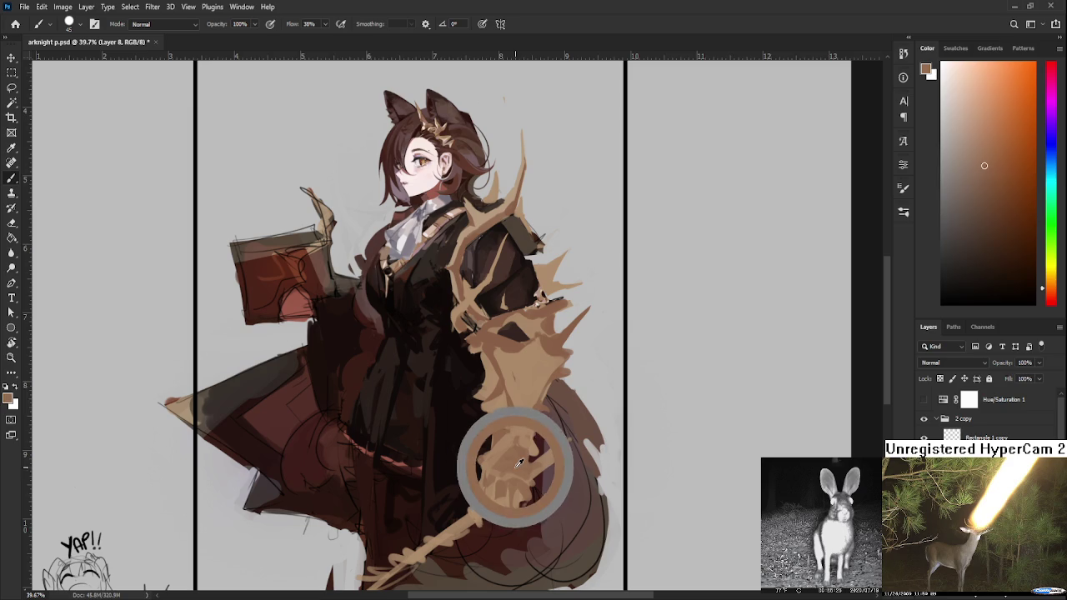
- Add a tan spike curling over the tail, edged with near-black dark red
left_click(476, 372, "alt")
left_click(488, 359, "alt")
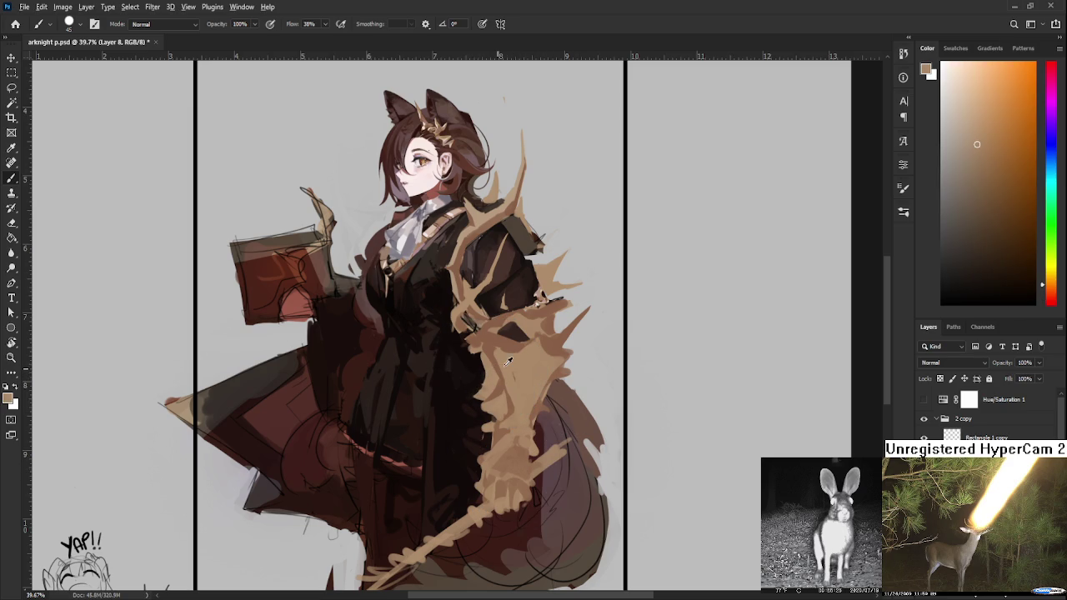
left_click(519, 375, "alt")
scroll(522, 364, "down", 2)
- Brush warm tan over the cape where it drapes across the arm
scroll(522, 364, "down", 1)
scroll(522, 363, "down", 2)
scroll(522, 363, "down", 1)
scroll(522, 364, "up", 2)
left_click(572, 327, "alt")
left_click_drag(567, 334, 527, 384)
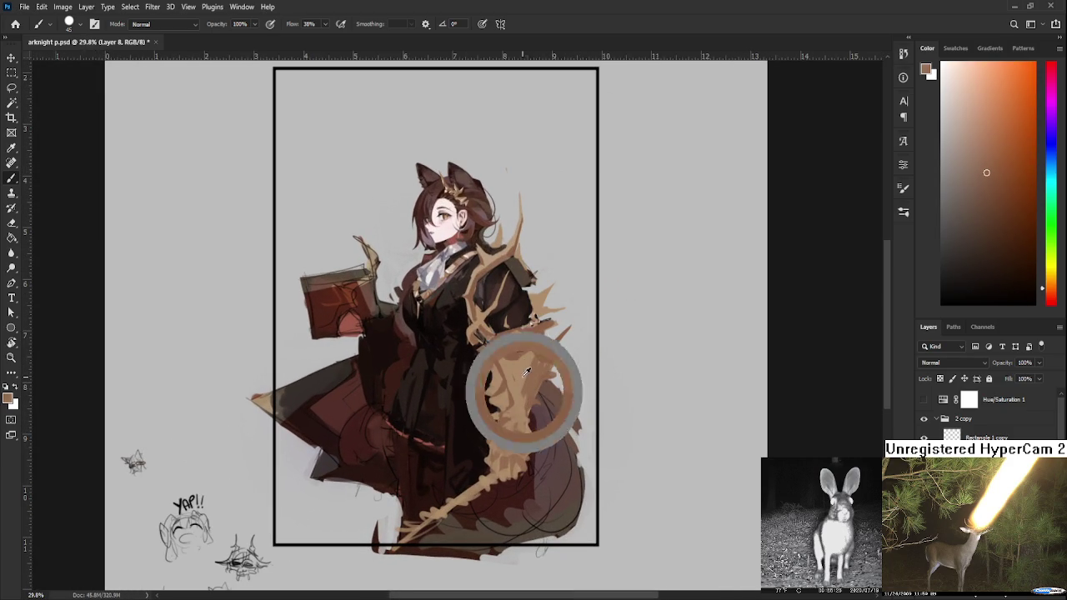
left_click(530, 381, "alt")
left_click(527, 408, "alt")
left_click(525, 410, "alt")
left_click(530, 414, "alt")
left_click(530, 414, "alt")
- Touch up the fur trim with lighter and deeper tans, bringing the lower figure into view
left_click_drag(531, 361, 525, 398)
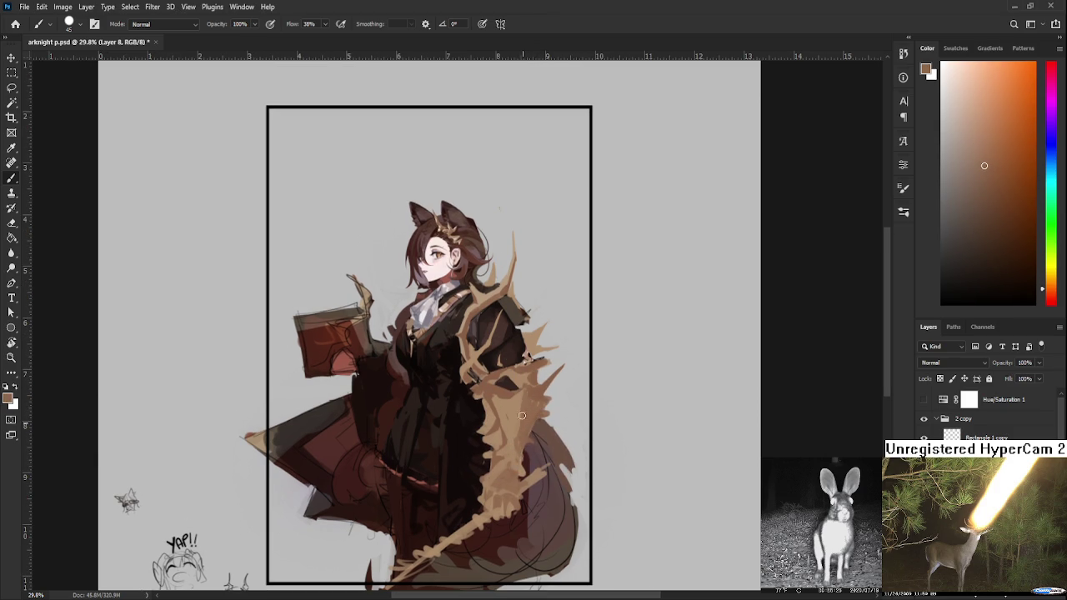
left_click(530, 375, "alt")
left_click(521, 381, "alt")
left_click(536, 392, "alt")
left_click_drag(554, 342, 556, 365)
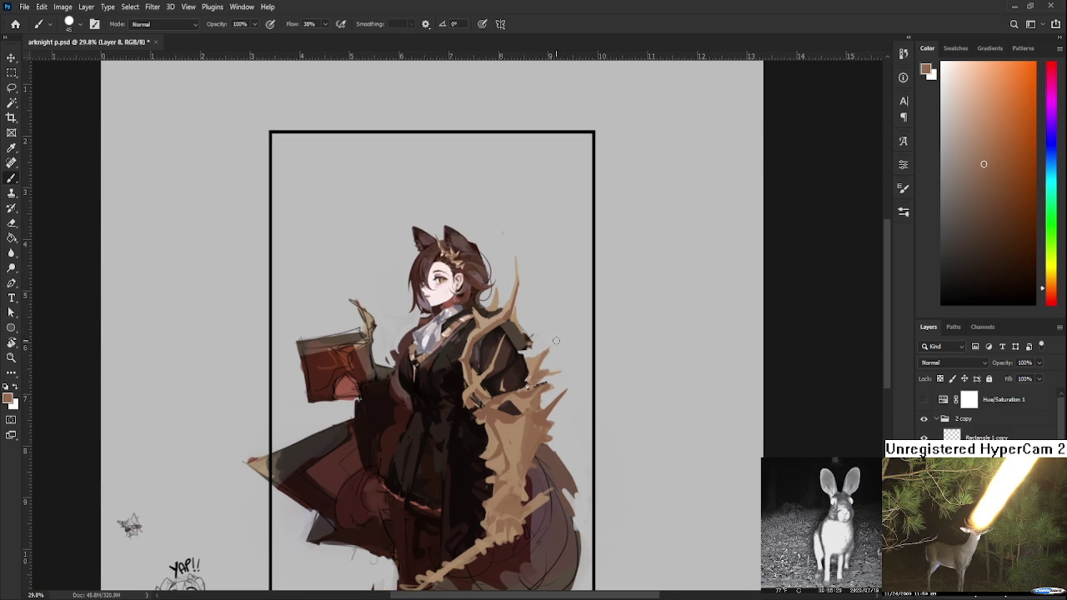
mouse_move(515, 469)
left_mouse_down()
mouse_move(540, 366)
mouse_move(539, 385)
left_mouse_up()
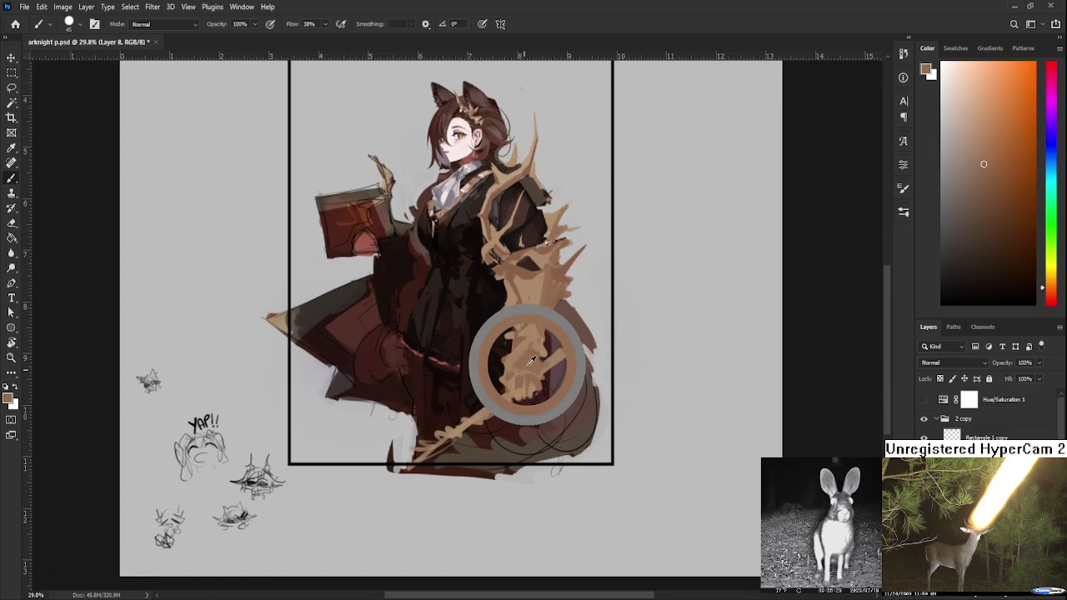
- Break the tan strip across the tail's lower end with alternating near-black and tan strokes
left_click(493, 407, "alt")
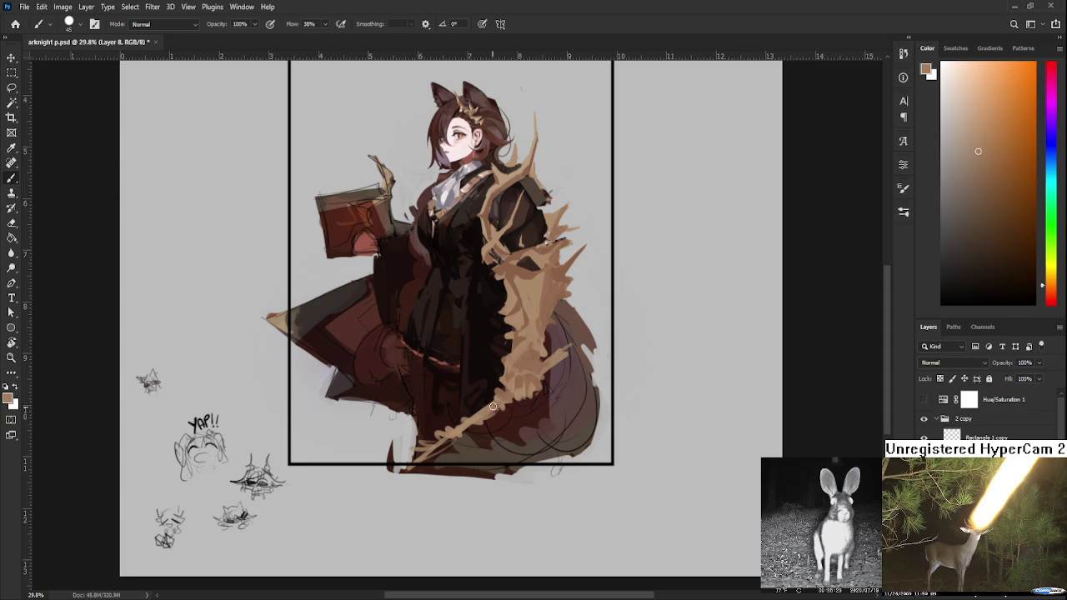
left_click(503, 400, "alt")
left_click(500, 398, "alt")
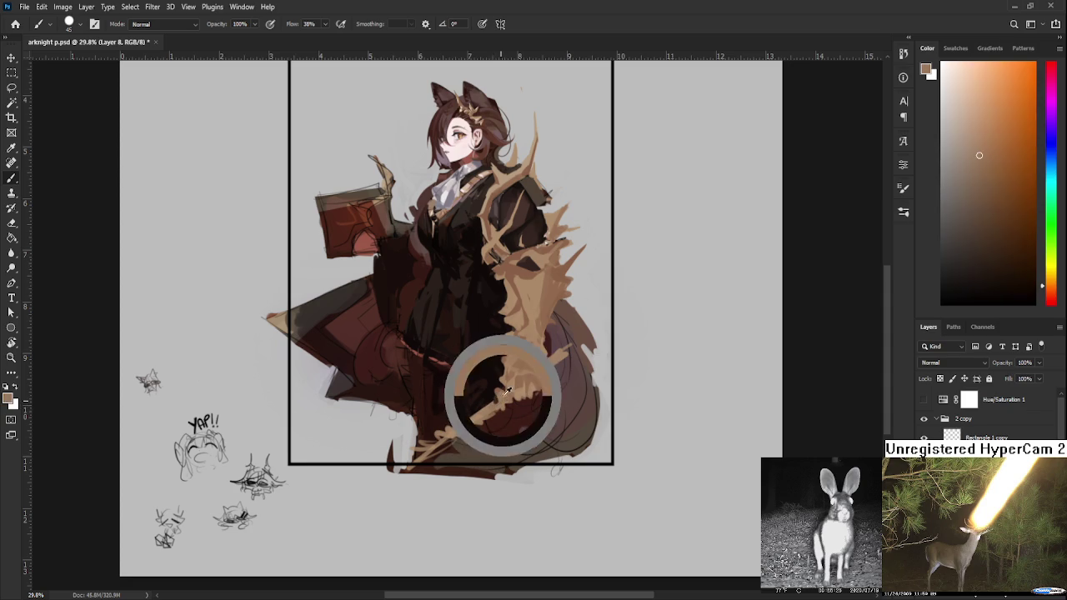
left_click(492, 413, "alt")
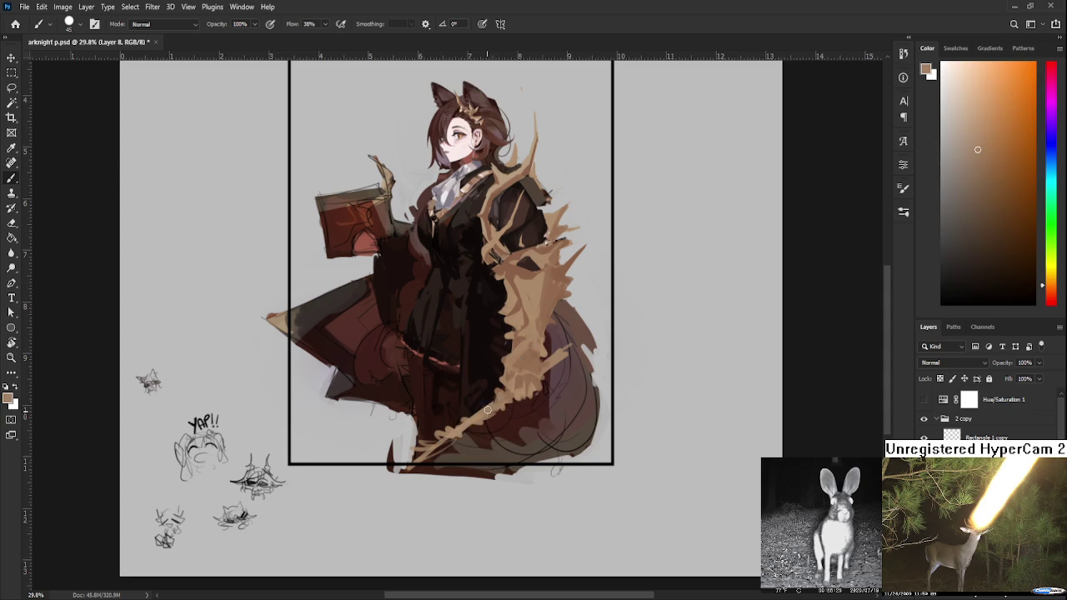
left_click(497, 381, "alt")
left_click(501, 396, "alt")
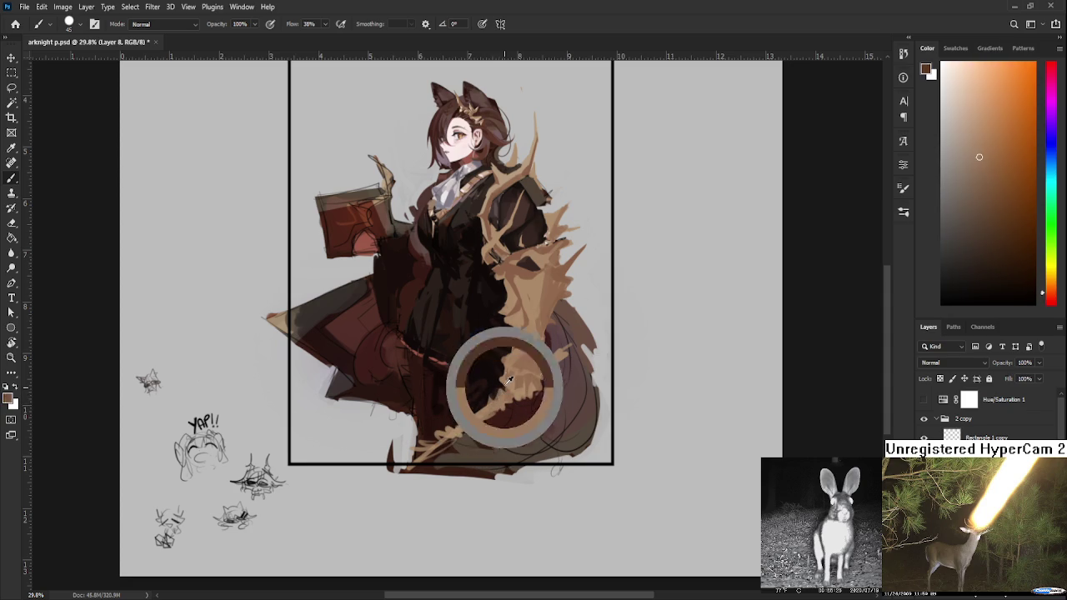
left_click(495, 395, "alt")
scroll(565, 357, "down", 2)
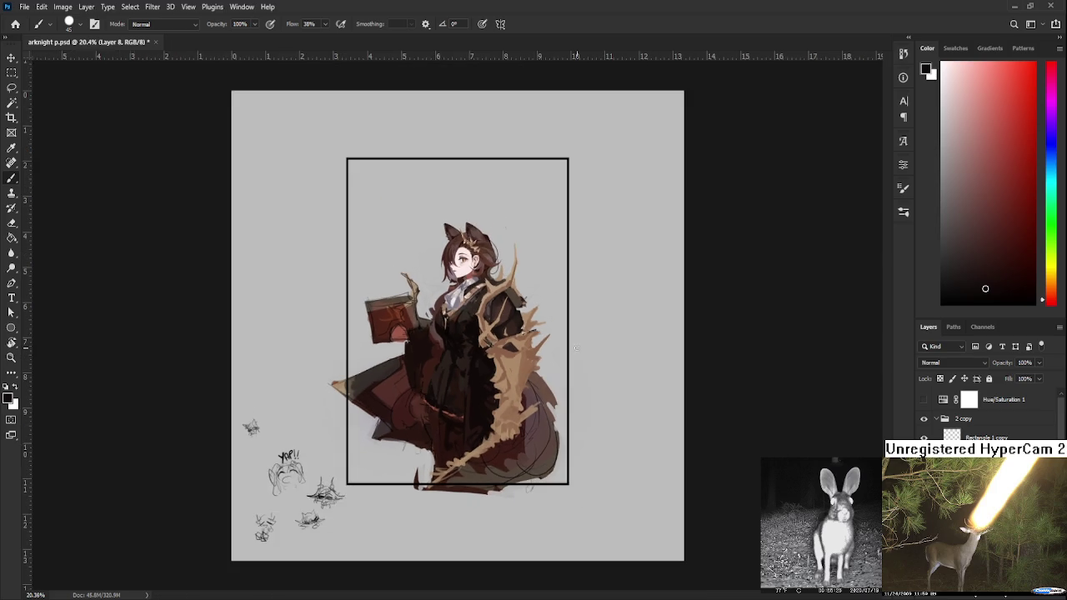
- Deepen the lower coat's shading with dark reds sampled from the coat
scroll(484, 380, "up", 3)
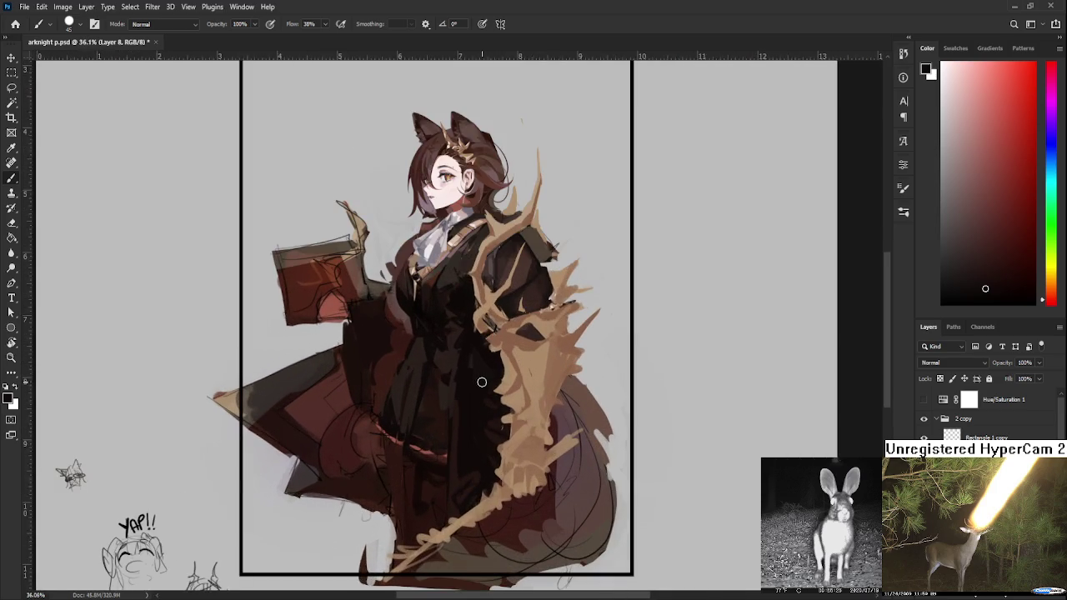
scroll(481, 380, "up", 1)
scroll(488, 433, "up", 1)
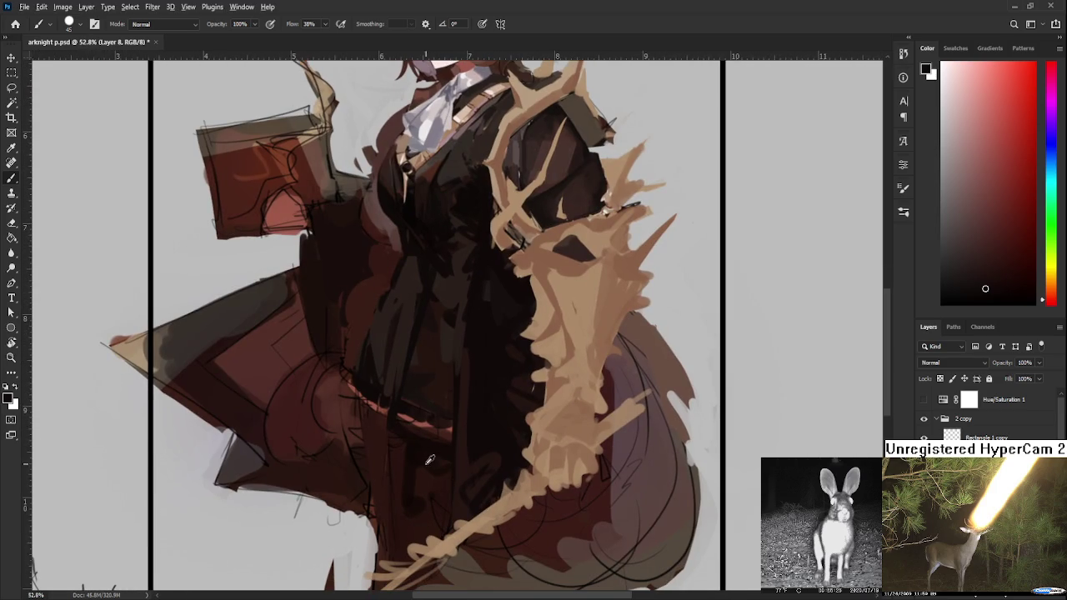
left_click(413, 469, "alt")
left_click(426, 495, "alt")
left_click(421, 452, "alt")
left_click(415, 448, "alt")
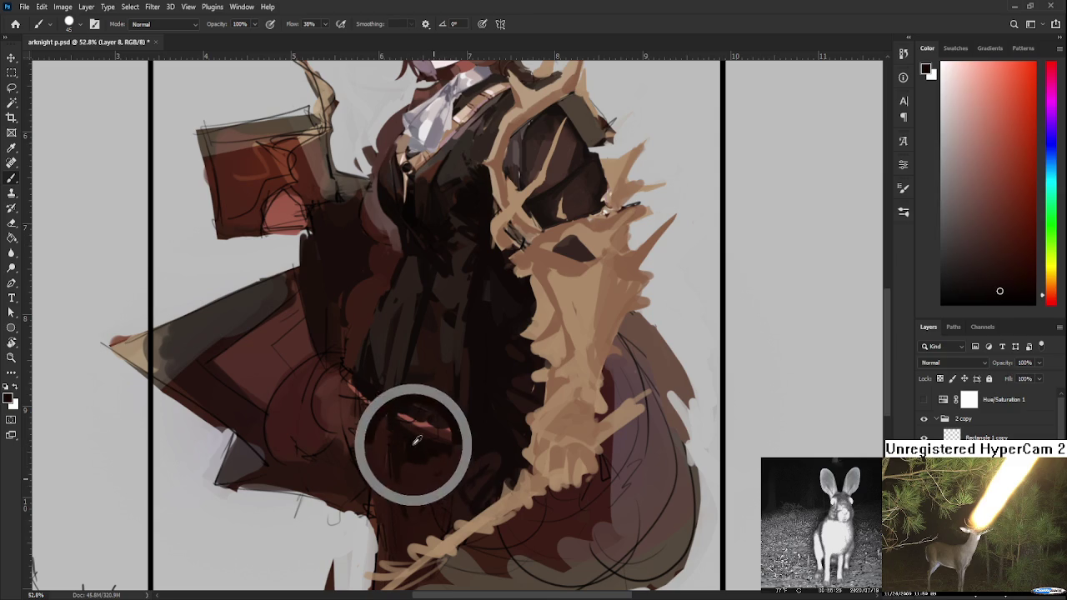
scroll(409, 410, "down", 2)
left_click(408, 429, "alt")
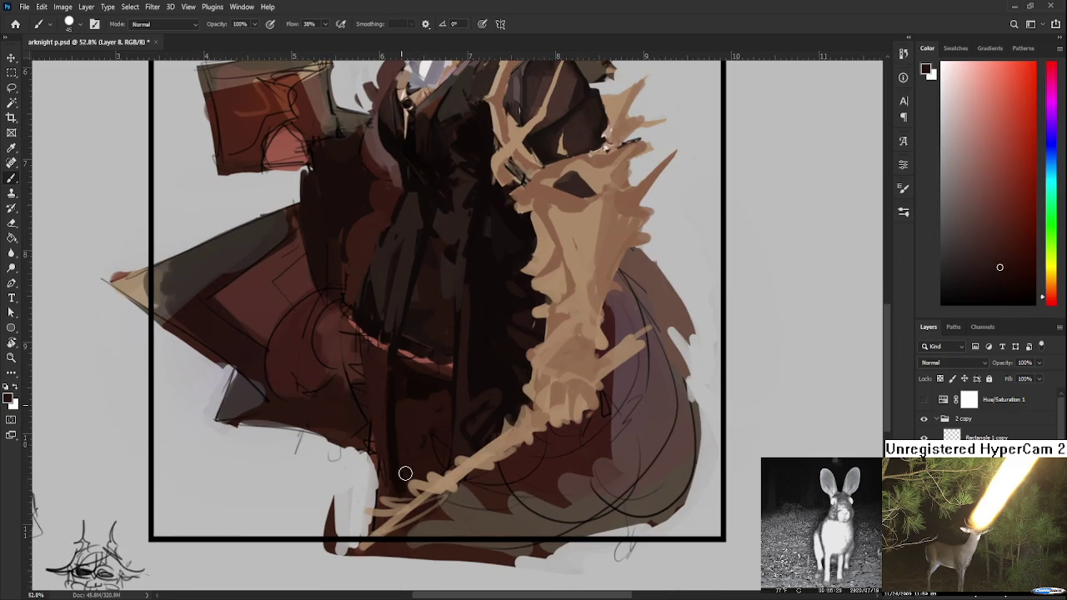
left_click(429, 387, "alt")
left_click(437, 450, "alt")
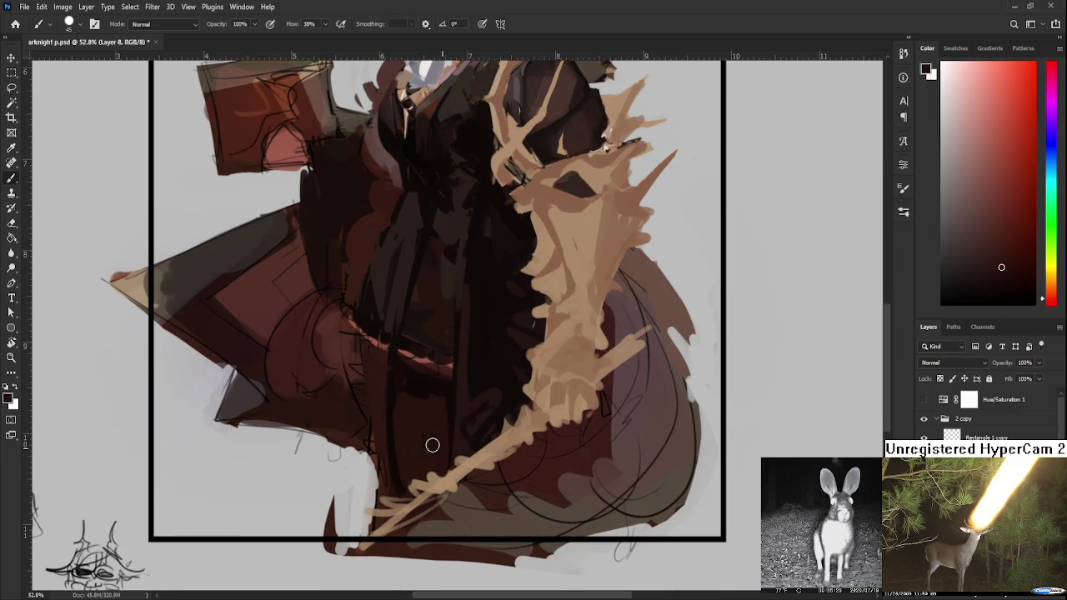
left_click(450, 404, "alt")
left_click(435, 432, "alt")
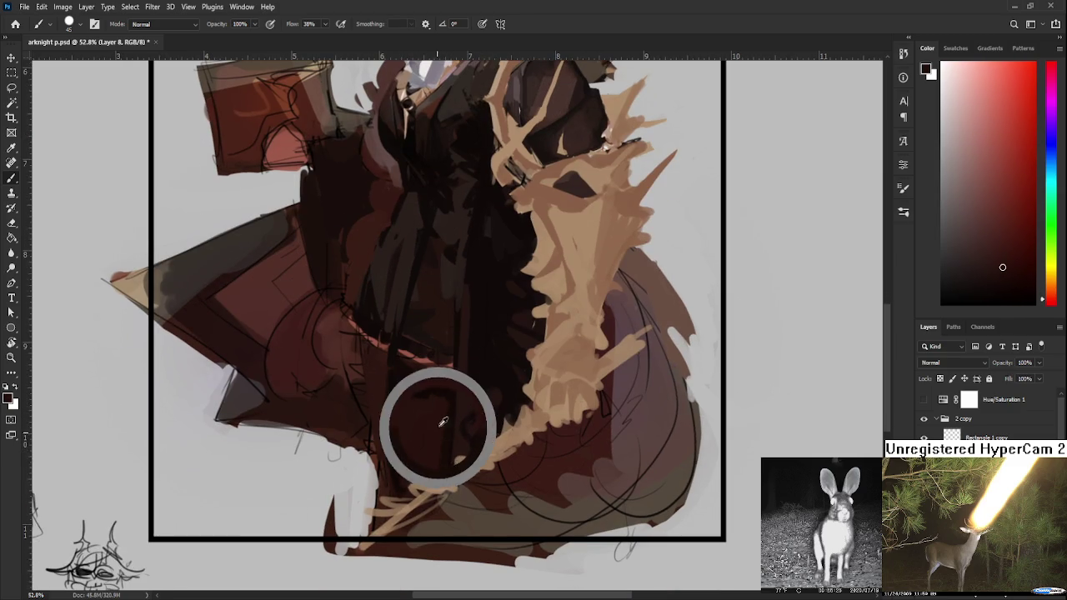
- Paint a salmon belt band across the waist, extending it up-left
left_click_drag(437, 411, 464, 517)
left_click(497, 112, "alt")
mouse_move(440, 460)
left_mouse_down()
mouse_move(471, 484)
mouse_move(425, 465)
mouse_move(480, 488)
mouse_move(465, 488)
left_mouse_up()
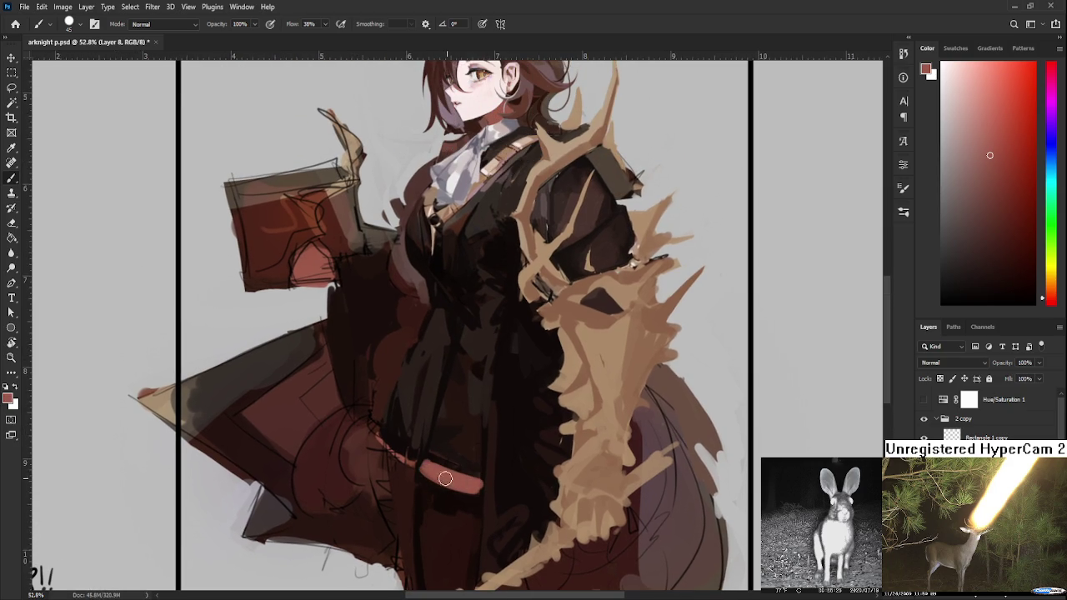
mouse_move(388, 441)
left_mouse_down()
mouse_move(421, 463)
mouse_move(435, 439)
left_mouse_up()
- Lengthen the belt band's upper-left end using coat and reddish tones
left_click(404, 445, "alt")
left_click(420, 497, "alt")
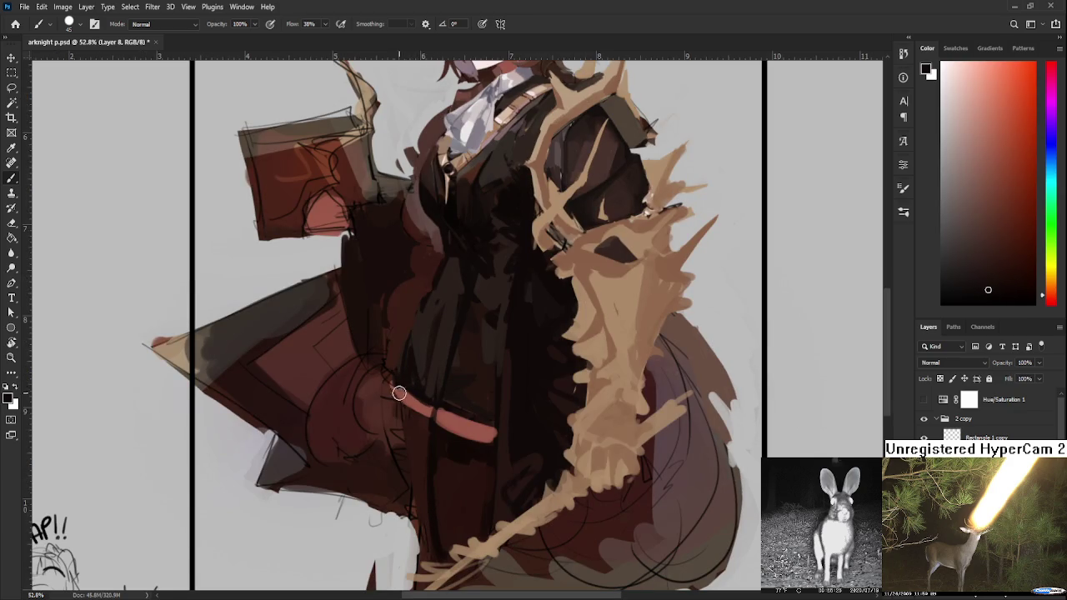
mouse_move(408, 395)
left_mouse_down()
mouse_move(388, 379)
mouse_move(424, 515)
left_mouse_up()
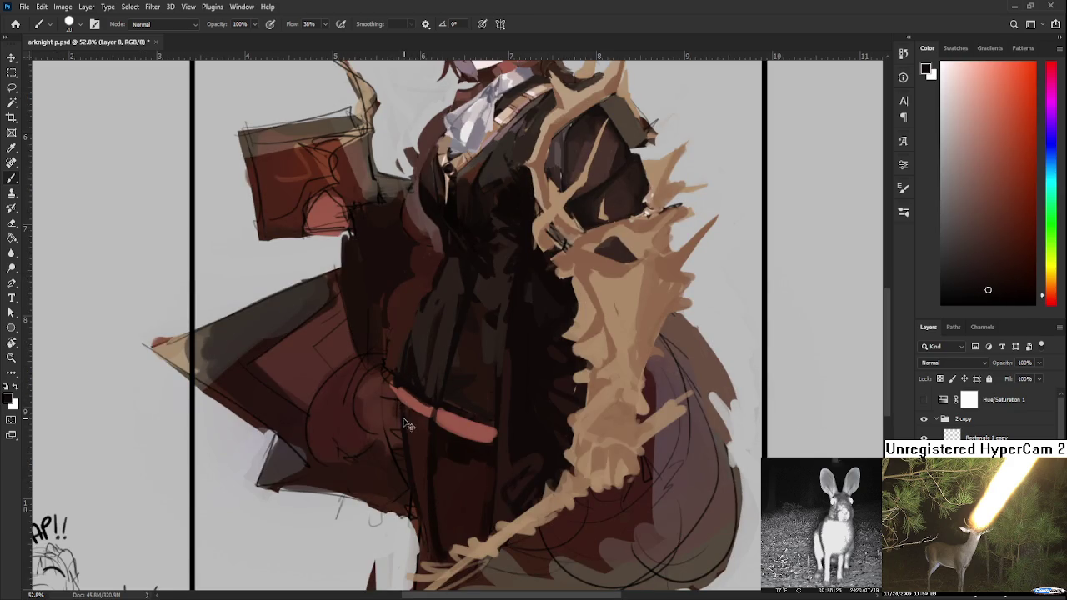
left_click(417, 477, "alt")
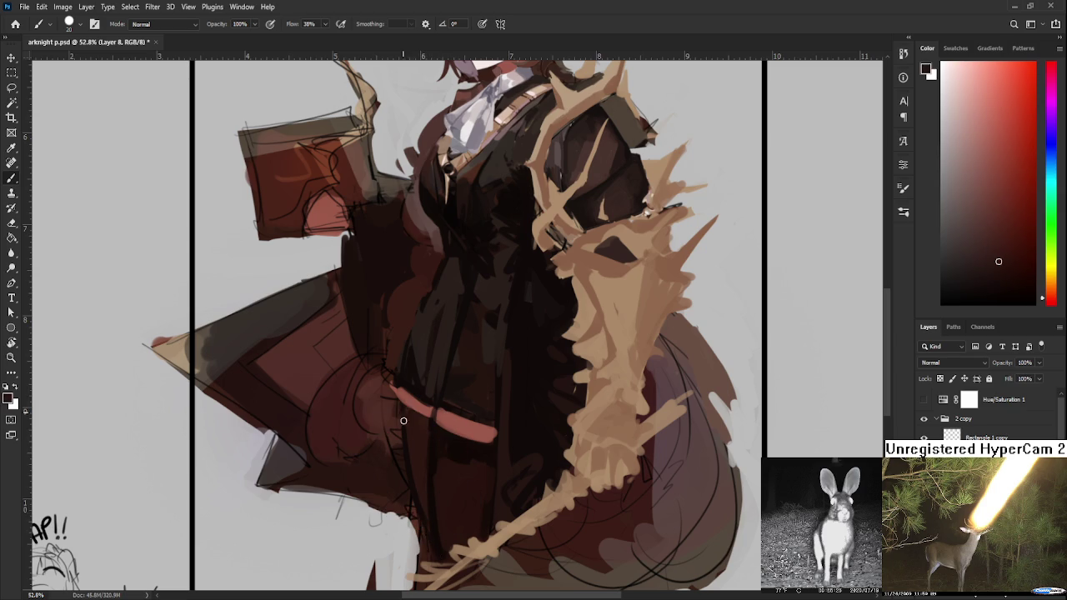
left_click_drag(413, 463, 391, 382)
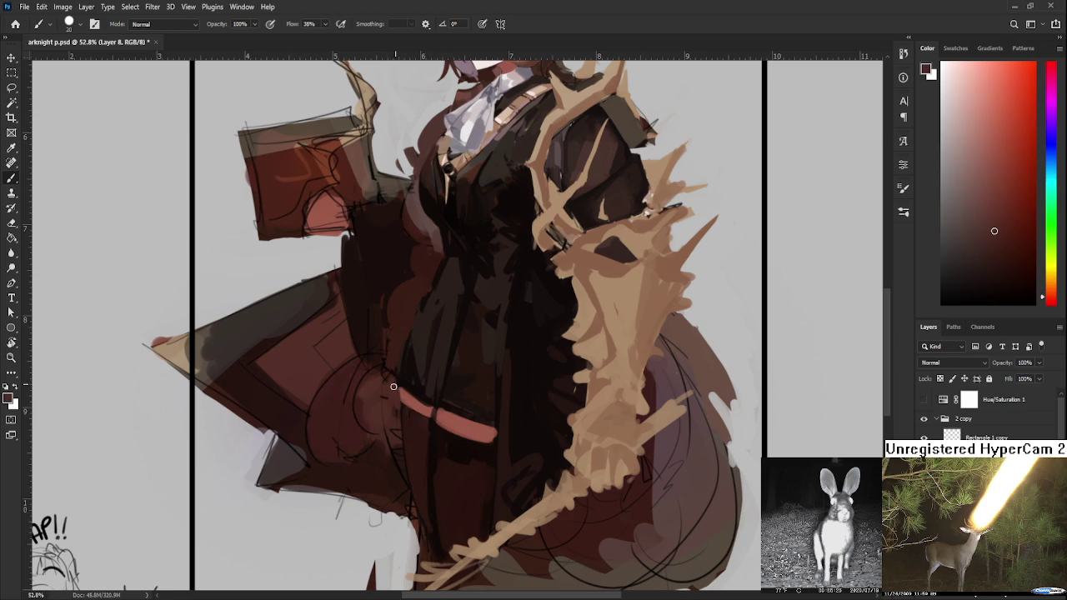
scroll(429, 410, "up", 3)
left_click(407, 411, "alt")
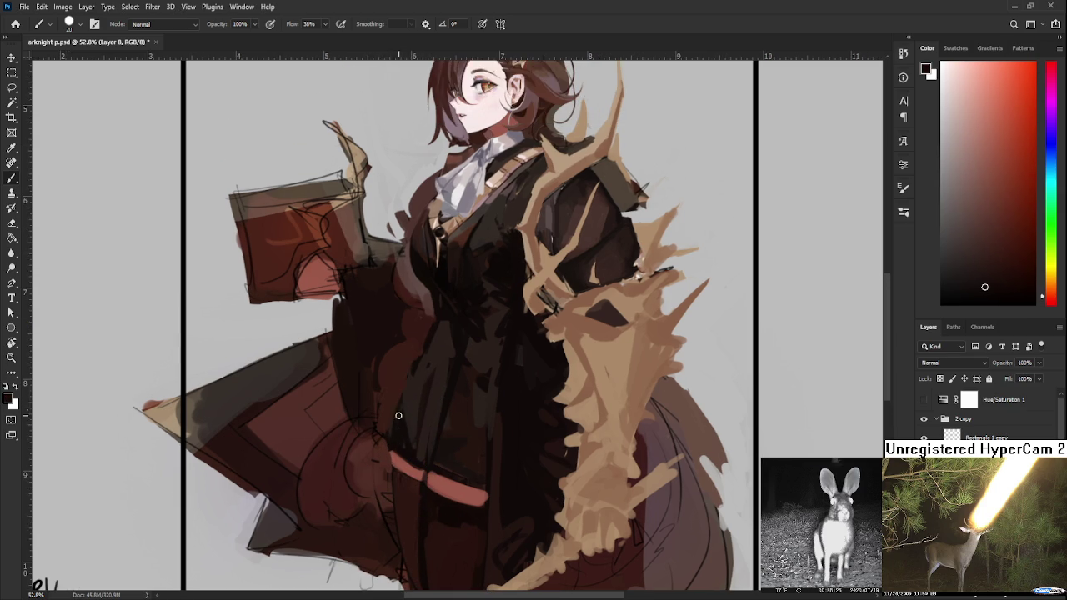
left_click_drag(398, 441, 400, 462)
- Undo the stray dark mark and cover the belt's left end with dark coat colour
key("ctrl+z")
left_click(395, 459, "alt")
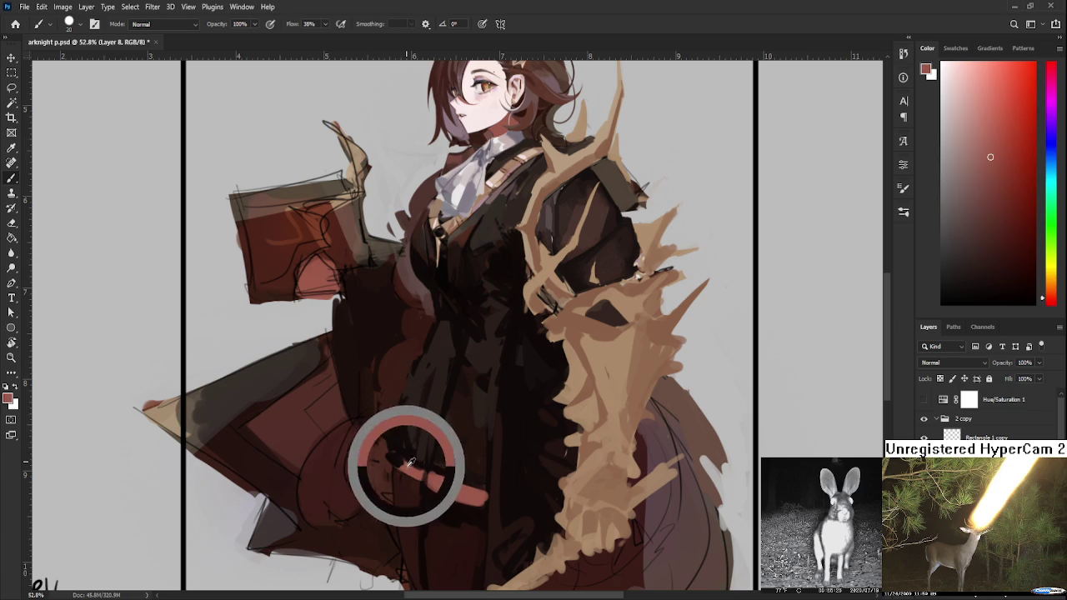
left_click(396, 456, "alt")
left_click(396, 455)
left_click(406, 454, "alt")
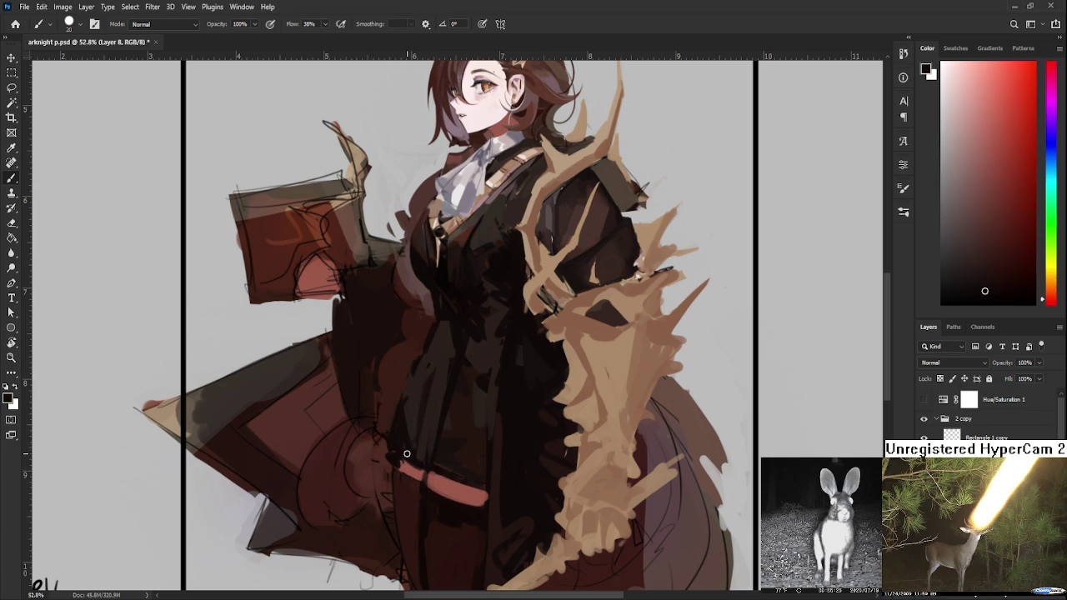
left_click(414, 428, "alt")
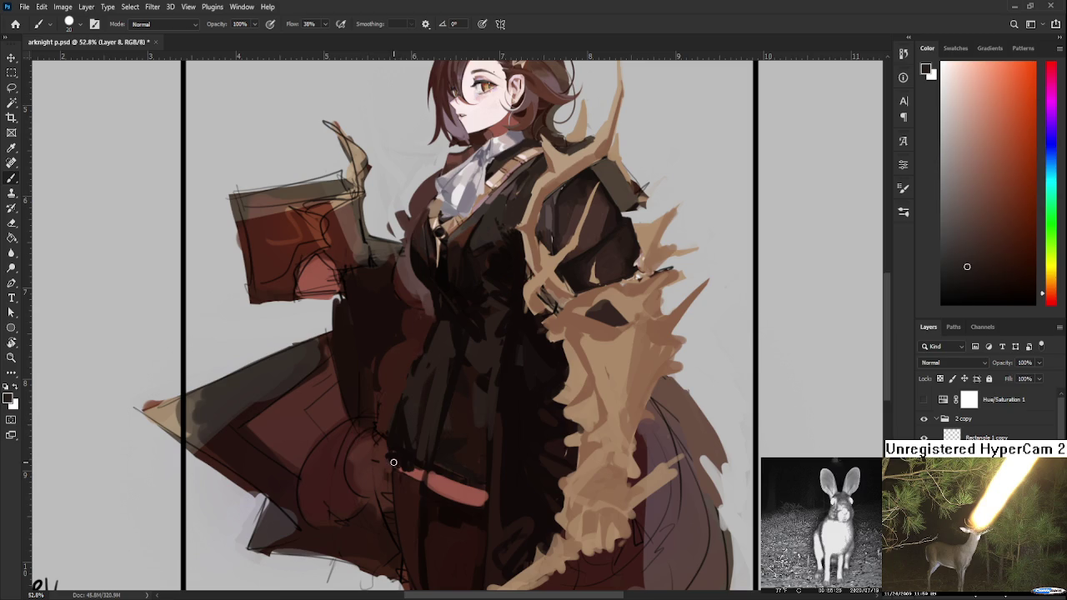
left_click(402, 457, "alt")
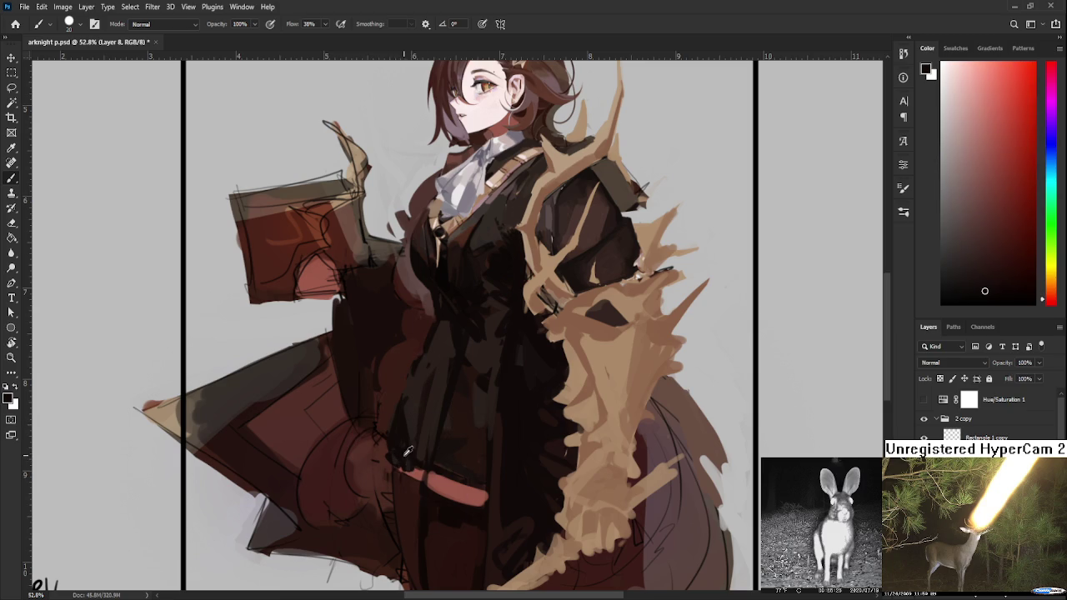
left_click(409, 462, "alt")
- Paint near-black buckle details on the belt
left_click(420, 473, "alt")
left_click(424, 469, "alt")
left_click(435, 469, "alt")
left_click(443, 477, "alt")
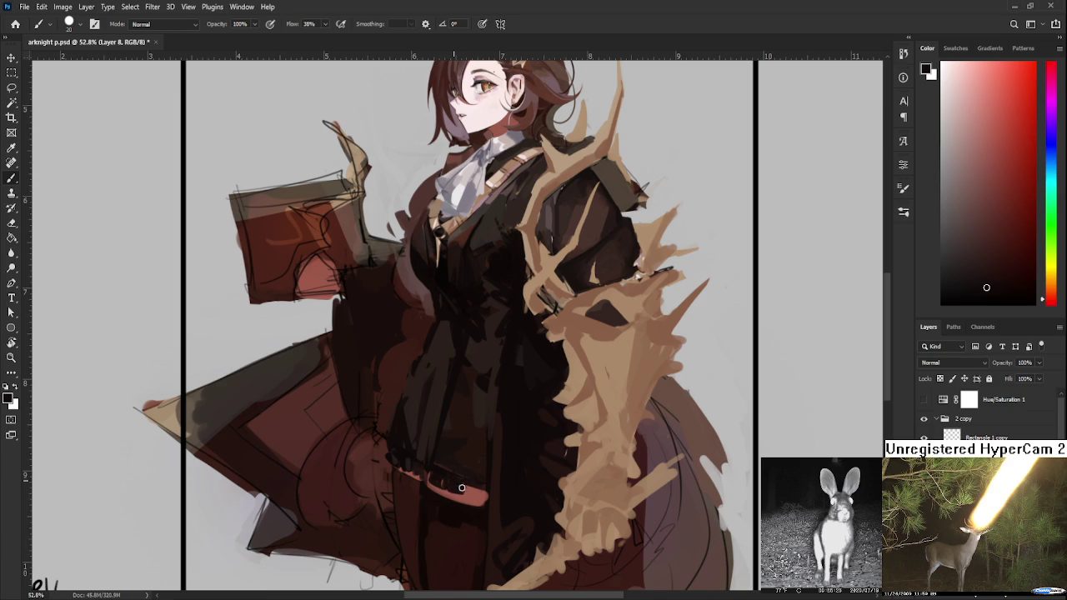
left_click(480, 496, "alt")
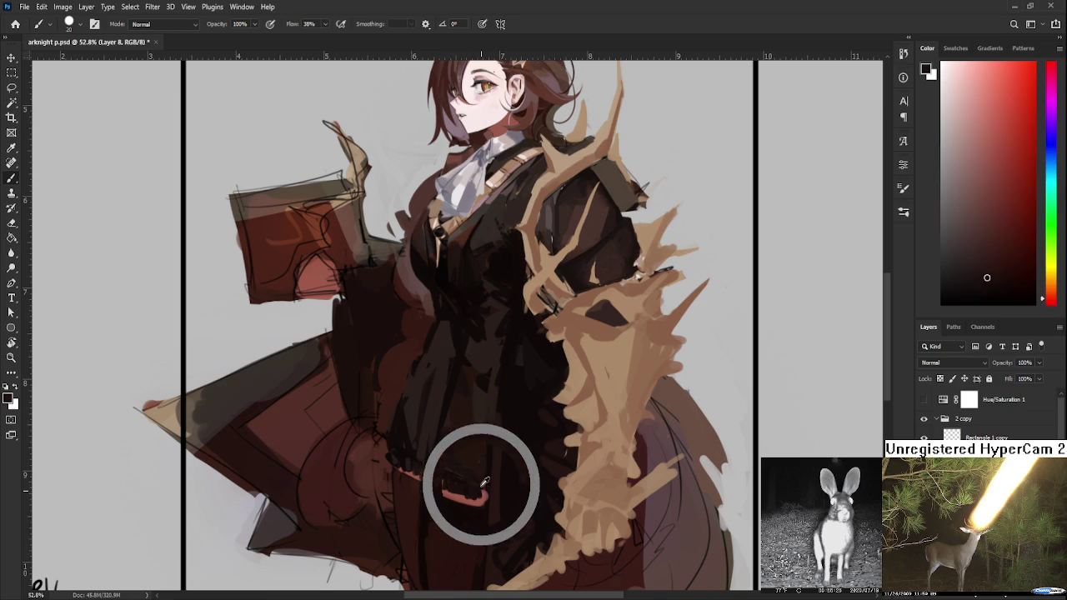
left_click(473, 500, "alt")
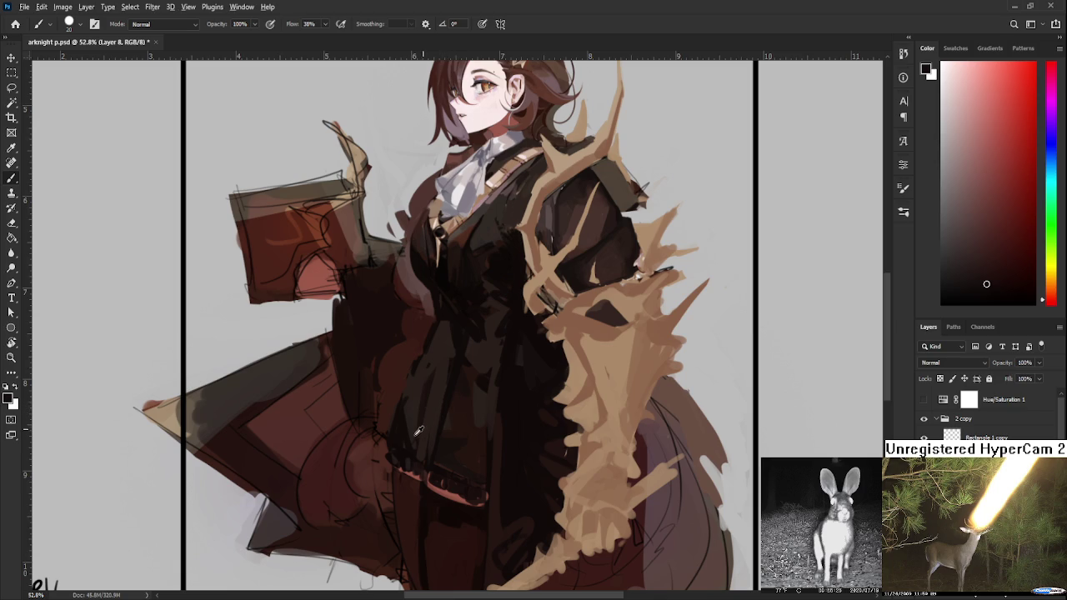
- Add a thin orange-red trim strip beneath the vest's frilled hem
left_click_drag(418, 431, 433, 476)
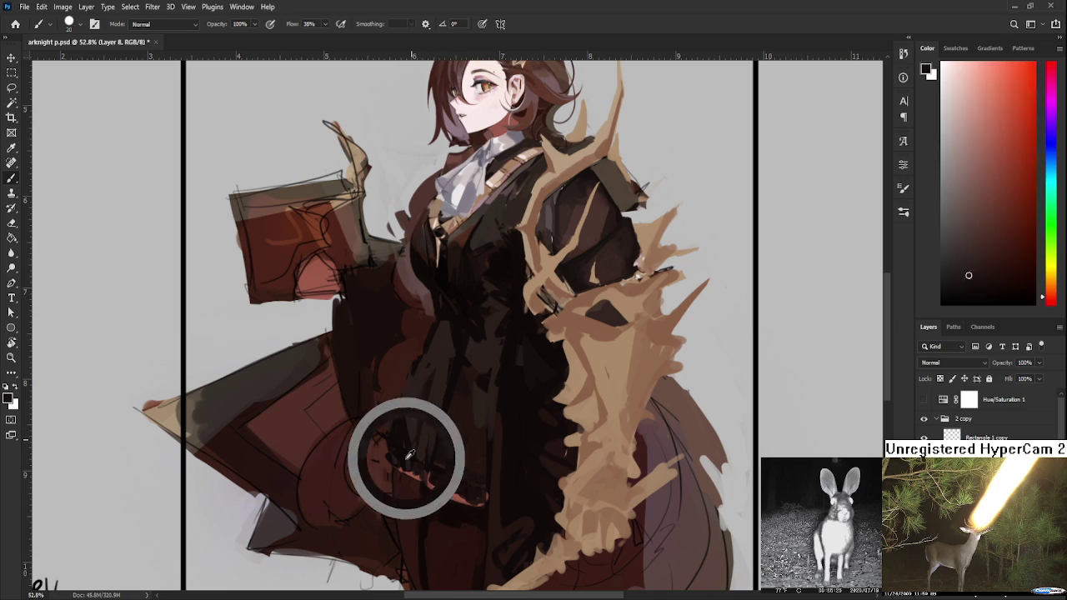
left_click(440, 479, "alt")
left_click(442, 482, "alt")
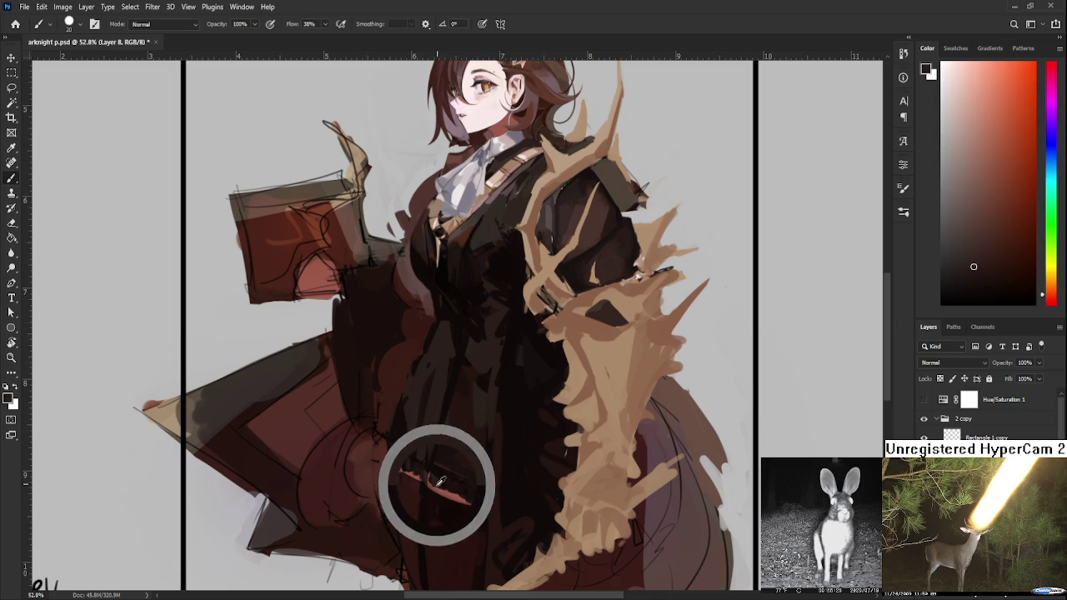
left_click(455, 483, "alt")
left_click(443, 496, "alt")
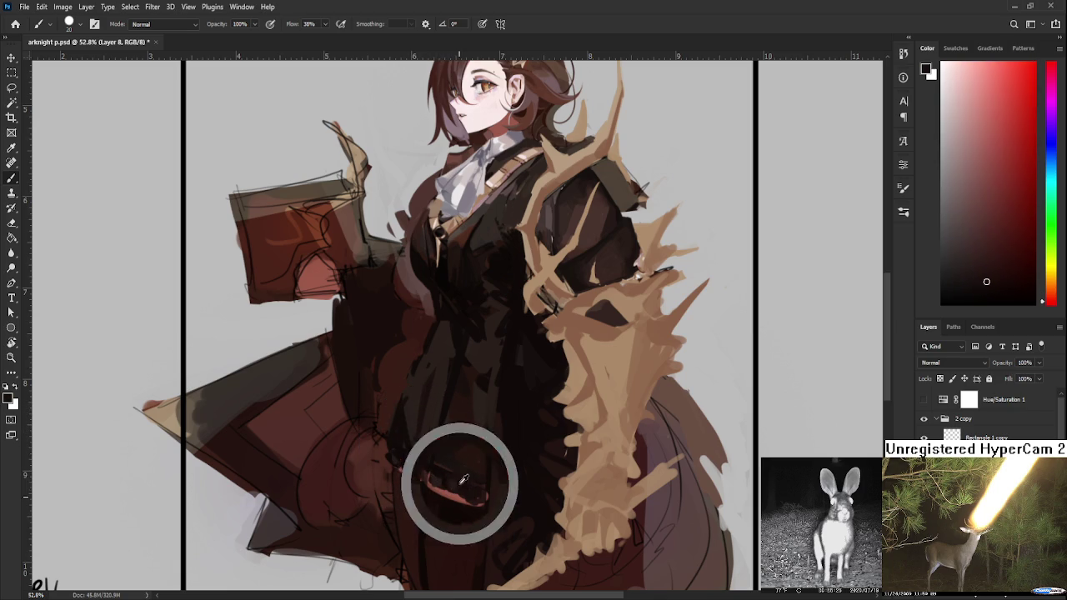
left_click(435, 484, "alt")
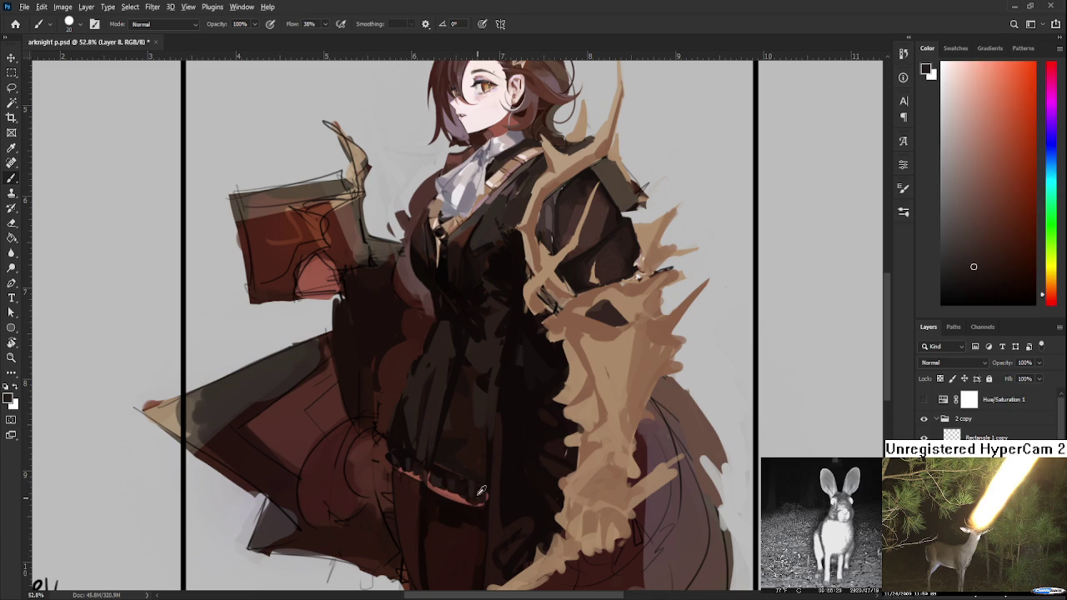
left_click(481, 492, "alt")
left_click(470, 500, "alt")
left_click(477, 495, "alt")
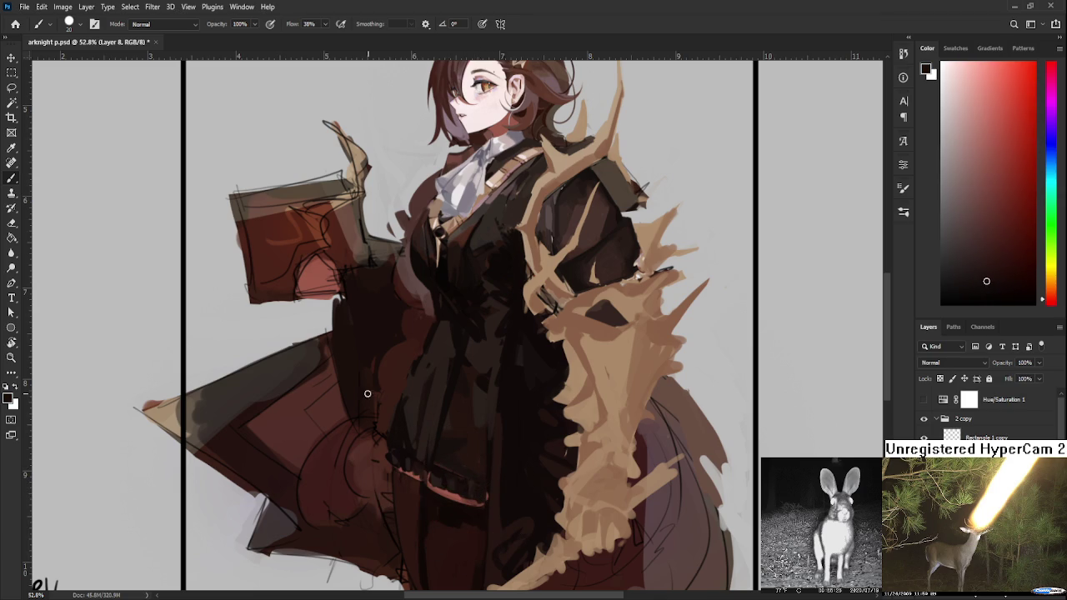
scroll(372, 394, "down", 3)
scroll(459, 417, "up", 3)
- Rotate the canvas sideways and sample the red tones of the waist trim
key("r")
mouse_move(550, 463)
left_mouse_down()
mouse_move(381, 409)
mouse_move(428, 400)
left_mouse_up()
left_click(416, 403, "alt")
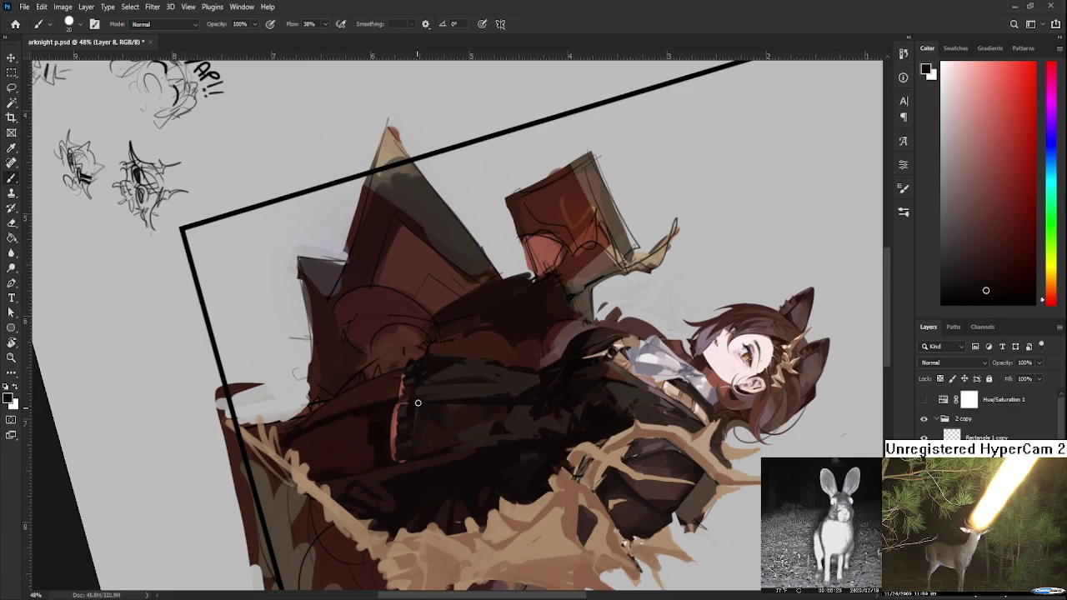
left_click(400, 454, "alt")
left_click(396, 442, "alt")
left_click(391, 428, "alt")
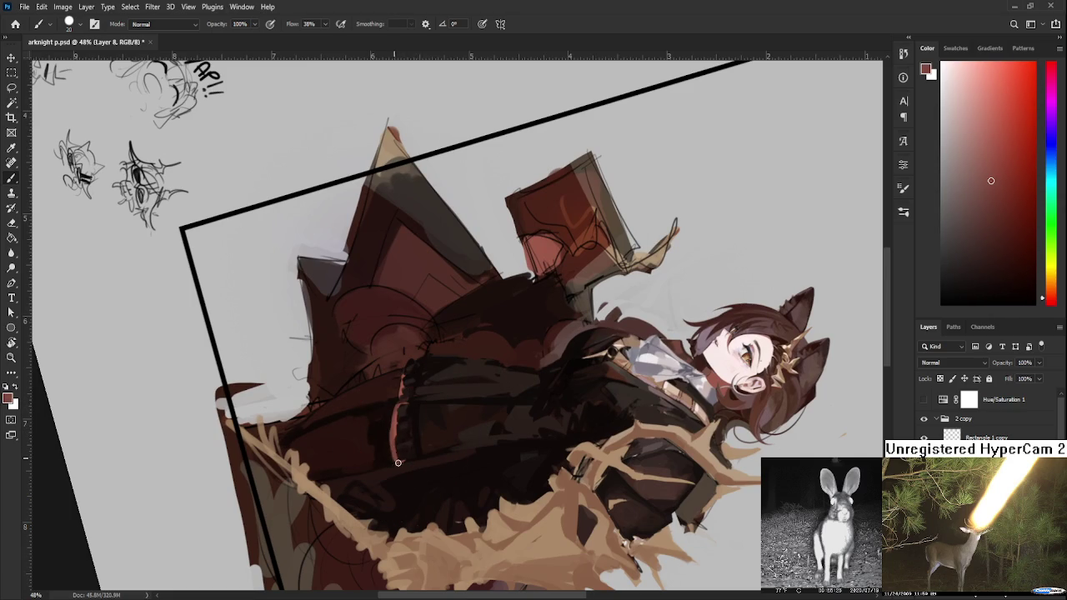
- Thicken the red waist trim, edge it with near-black coat tones, and restore the upright view
left_click(393, 444, "alt")
left_click(405, 446, "alt")
left_click_drag(401, 442, 397, 457)
left_click(406, 451, "alt")
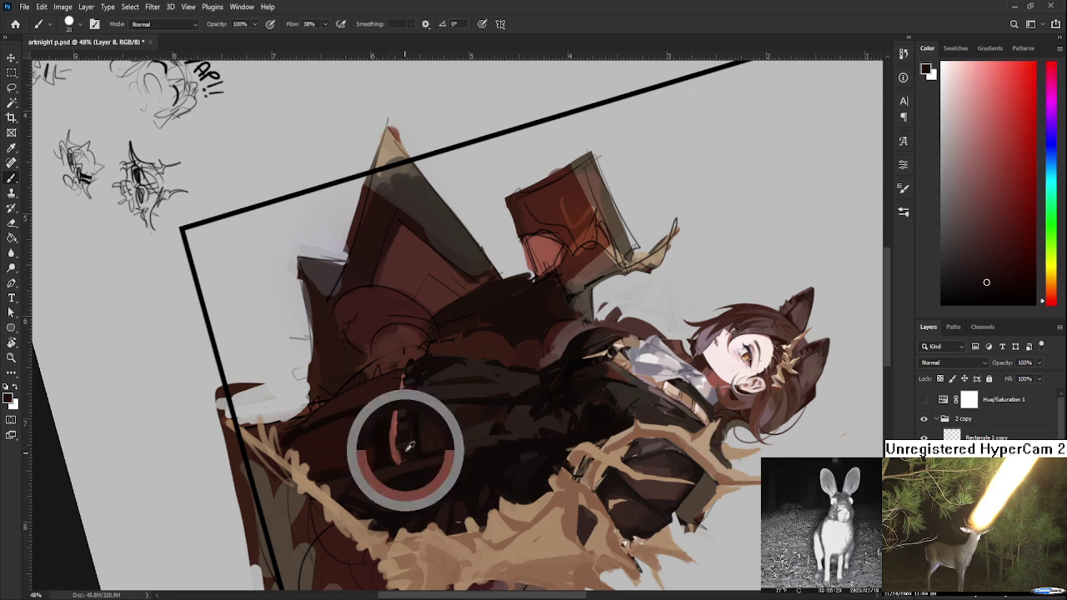
left_click(410, 438, "alt")
left_click(413, 422, "alt")
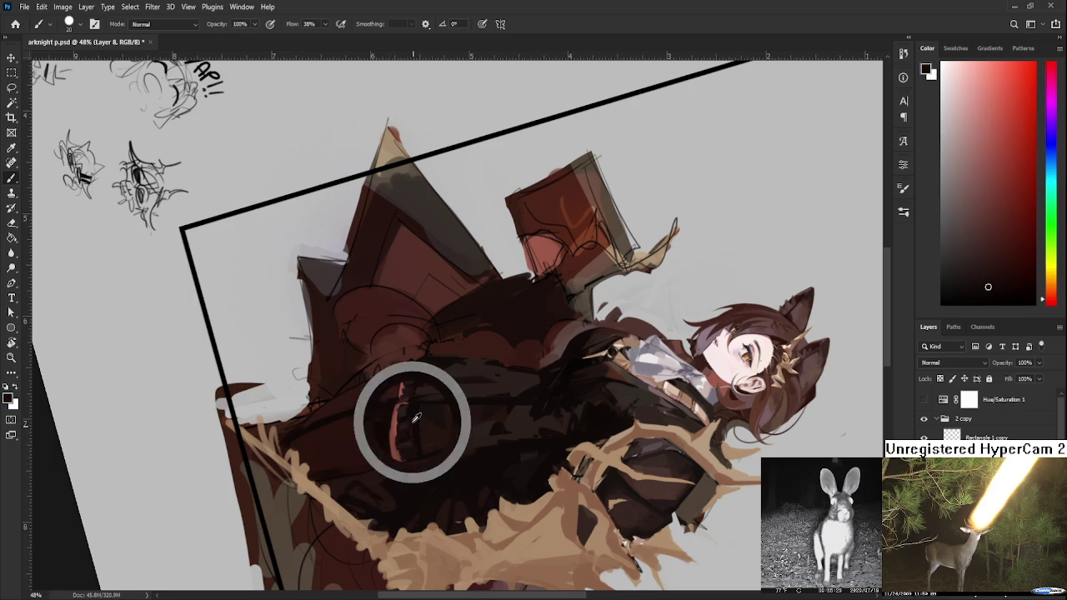
left_click(428, 378, "alt")
key("r")
left_click_drag(418, 464, 578, 472)
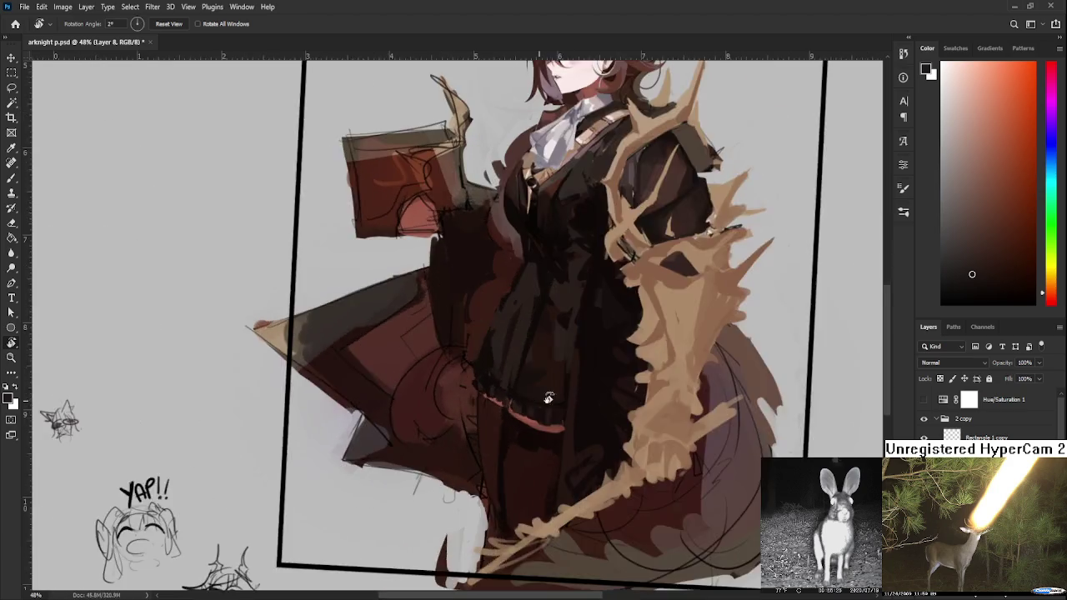
- Move to the lower coat and paint the dark skirt folds with sampled coat shades
key("b")
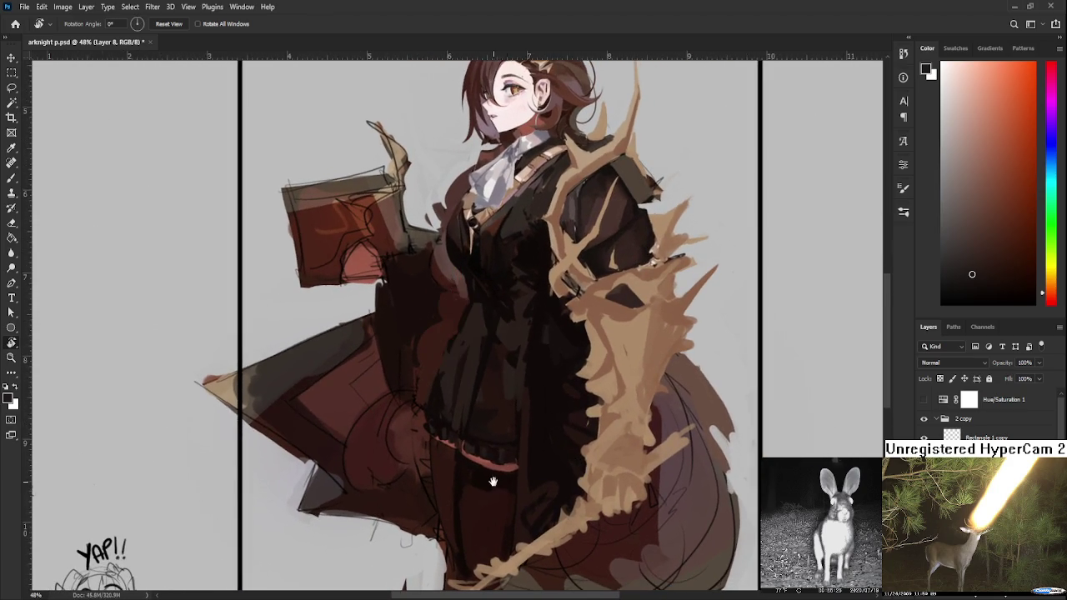
left_click_drag(489, 476, 492, 418)
left_click(454, 417, "alt")
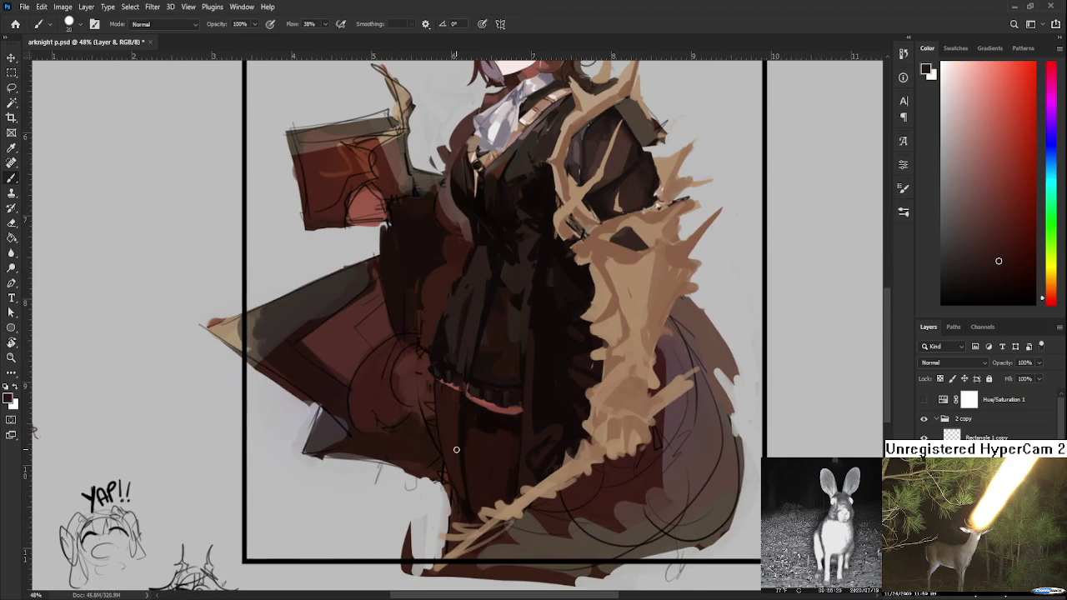
left_click(462, 415, "alt")
left_click_drag(454, 391, 461, 417)
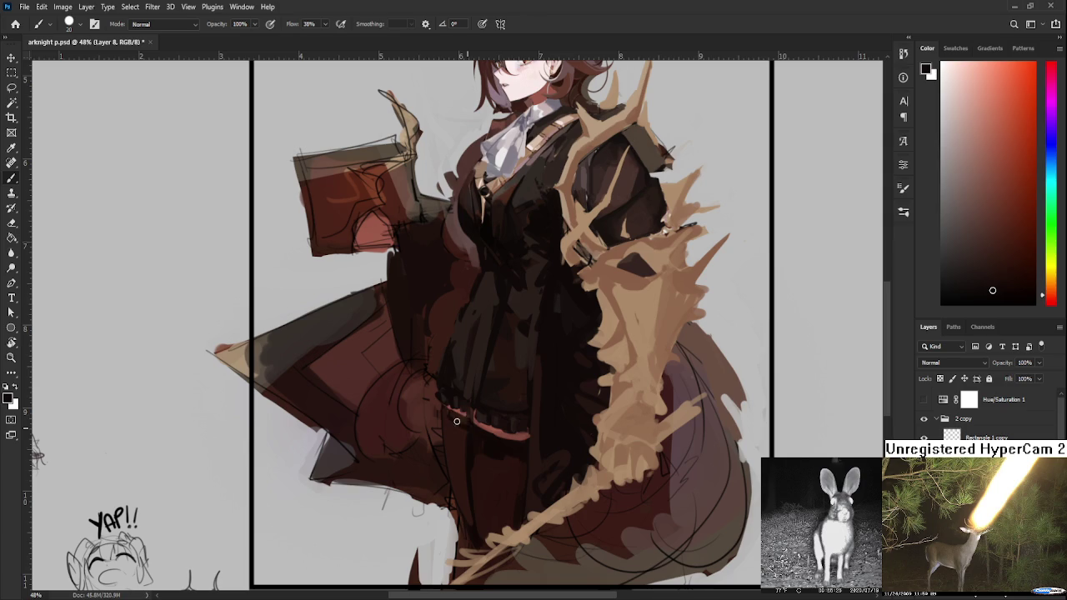
left_click(457, 446, "alt")
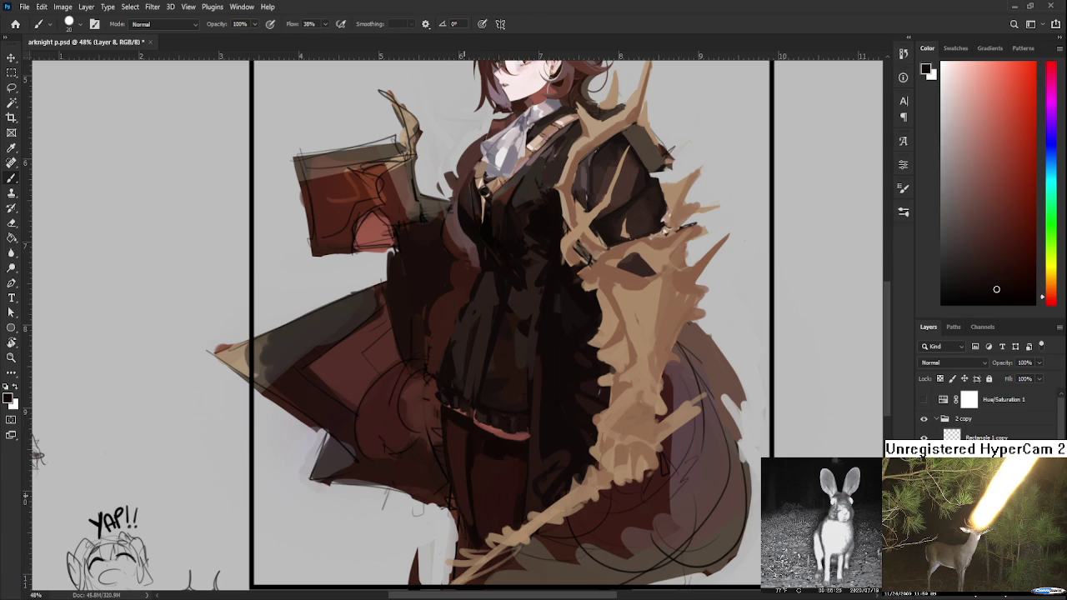
mouse_move(476, 438)
left_mouse_down()
mouse_move(444, 436)
mouse_move(444, 421)
left_mouse_up()
left_click(438, 487, "alt")
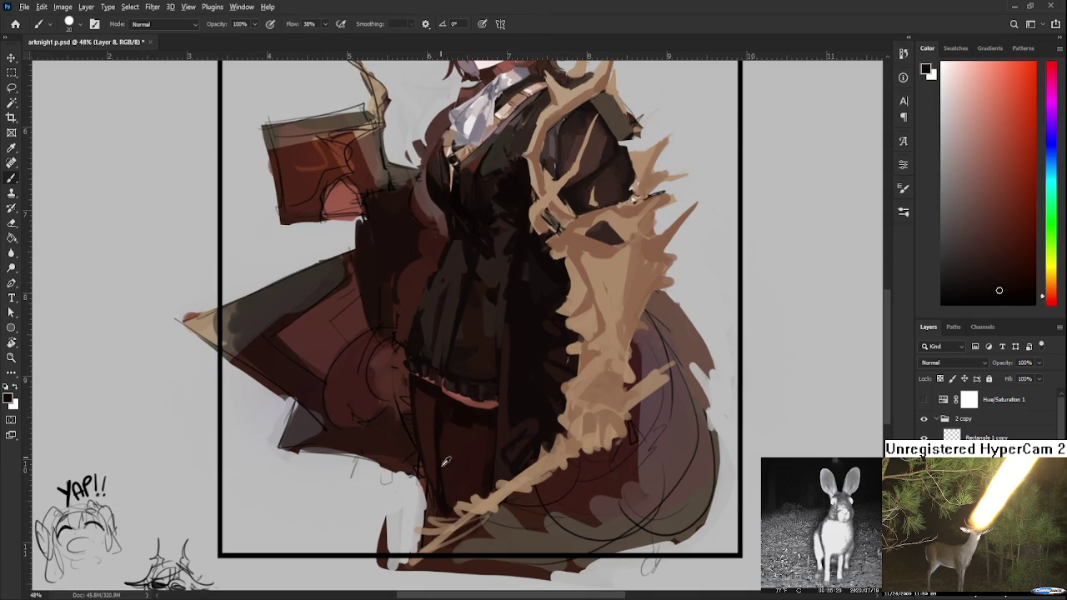
left_click_drag(442, 469, 442, 407)
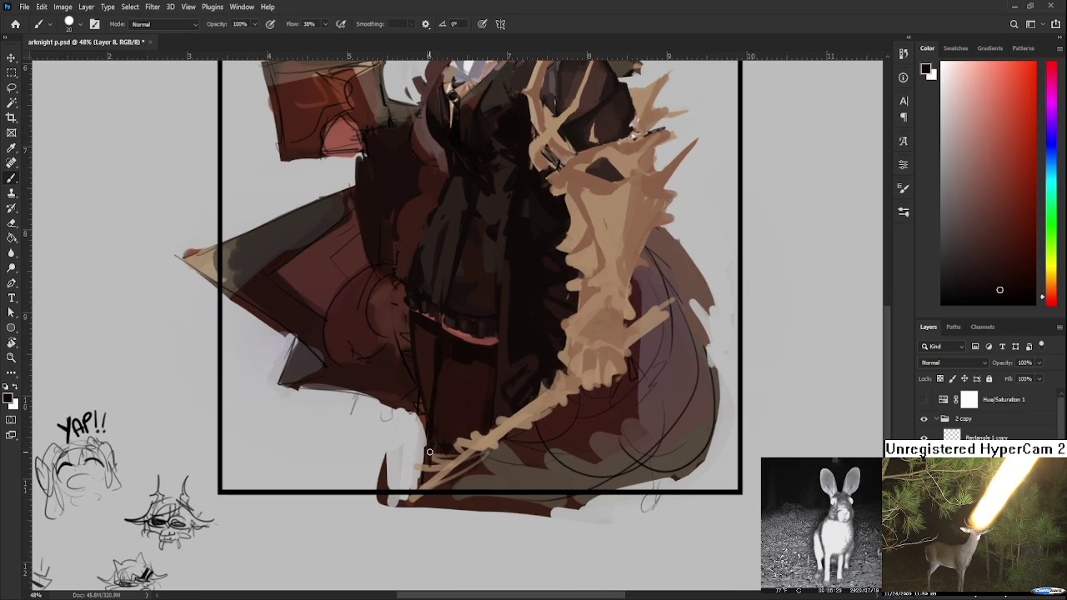
left_click(438, 395, "alt")
- Resample dark skirt tones along the coat hem and refine the folds there
left_click(442, 334, "alt")
left_click(443, 334, "alt")
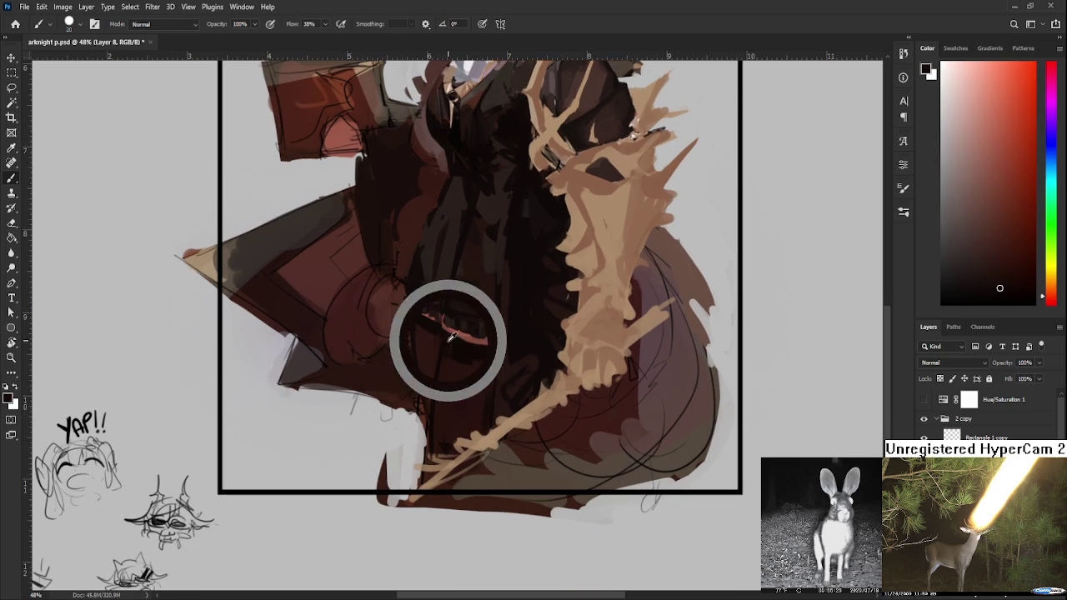
left_click(469, 346, "alt")
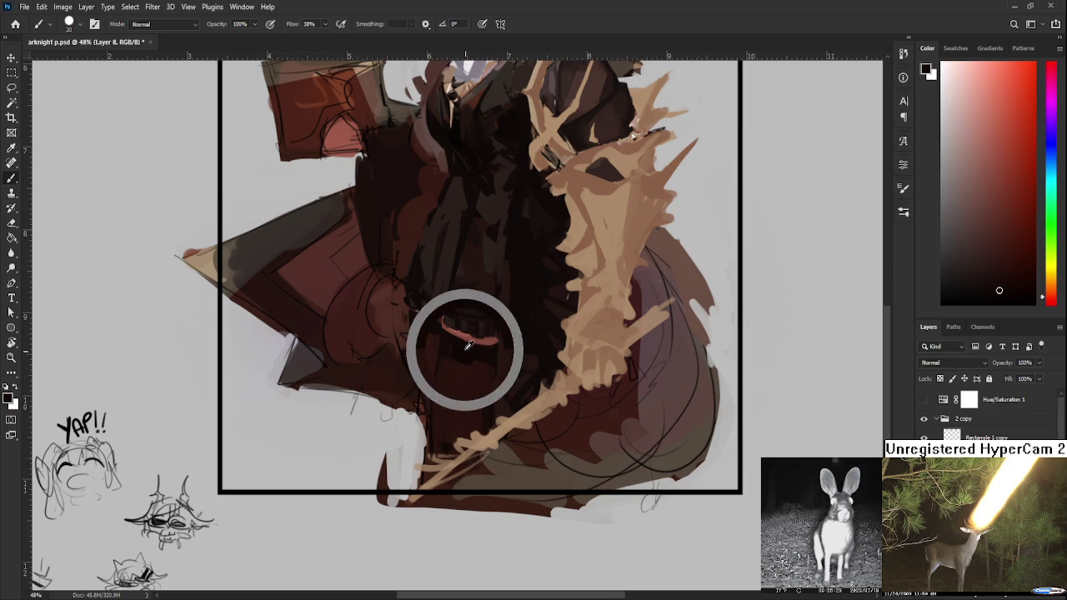
left_click(454, 348, "alt")
left_click(443, 330, "alt")
left_click(441, 395, "alt")
left_click(453, 350, "alt")
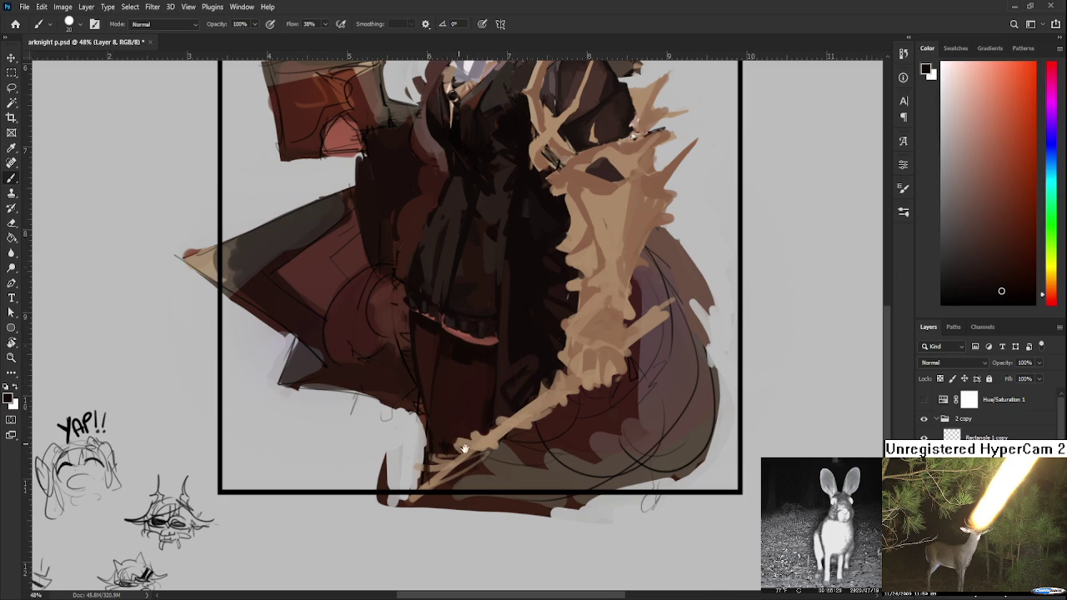
- Paint a thin salmon band below the vest hem, edged beneath with near-black skirt tones
left_click_drag(428, 483, 440, 583)
left_click(429, 423, "alt")
left_click(433, 421, "alt")
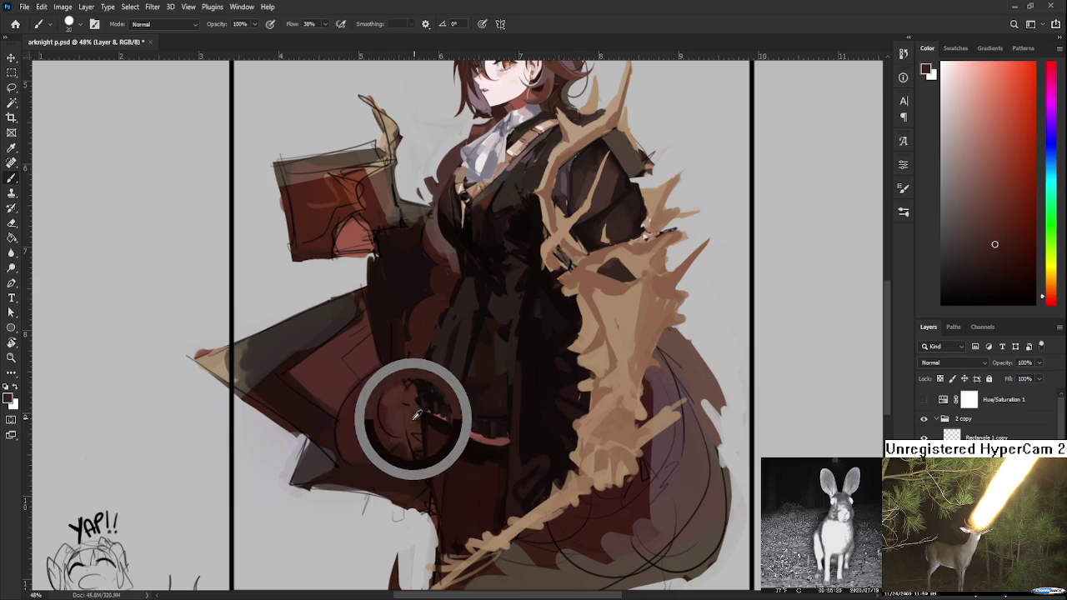
left_click_drag(435, 417, 416, 421)
left_click(425, 415, "alt")
left_click(424, 415, "alt")
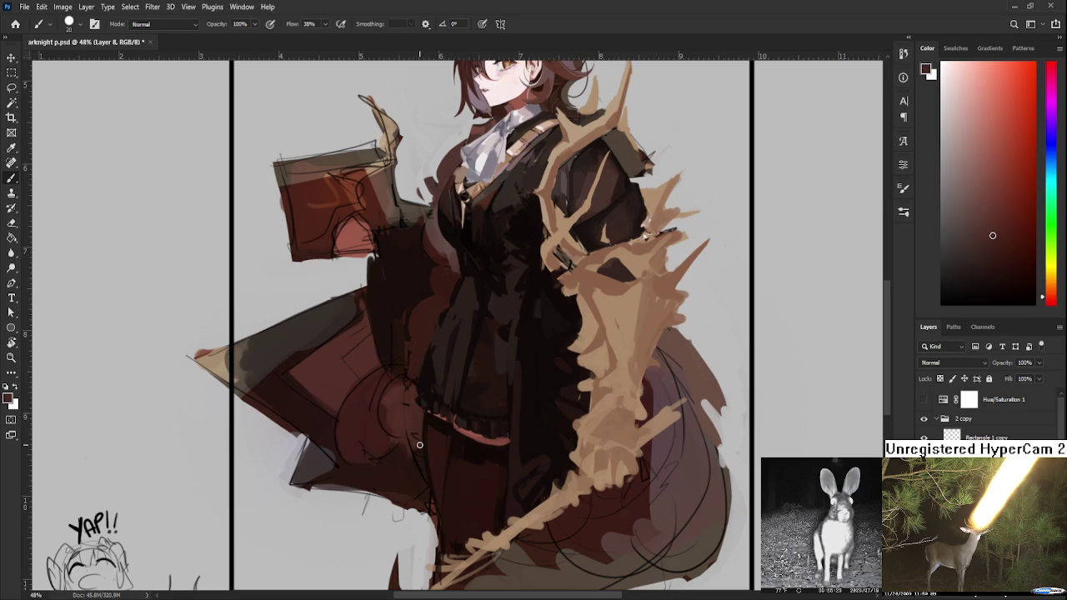
left_click(421, 436, "alt")
left_click(432, 424, "alt")
left_click(437, 421, "alt")
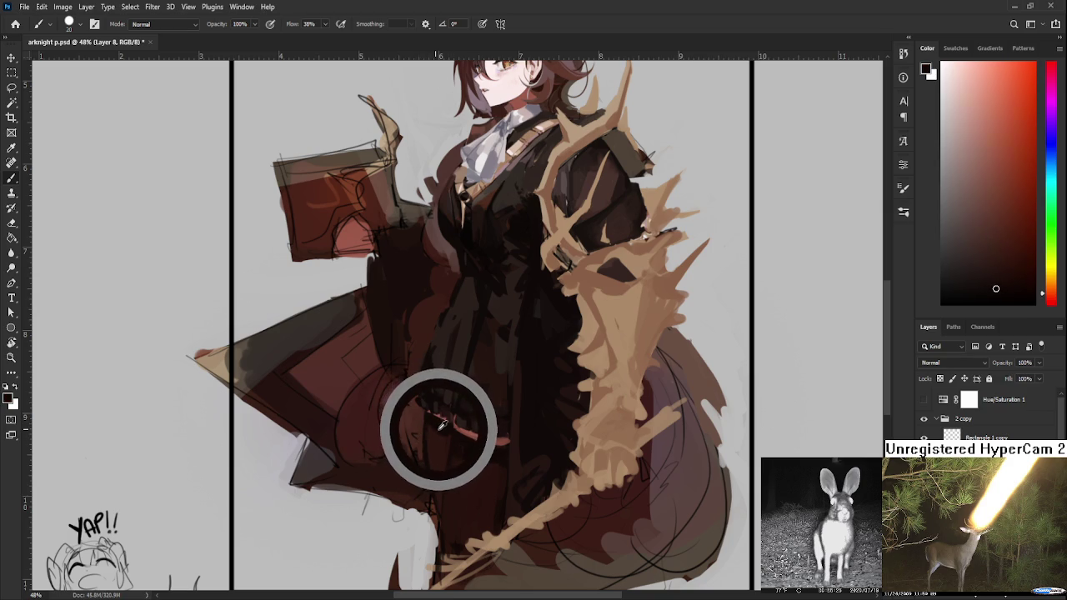
left_click_drag(437, 421, 430, 421)
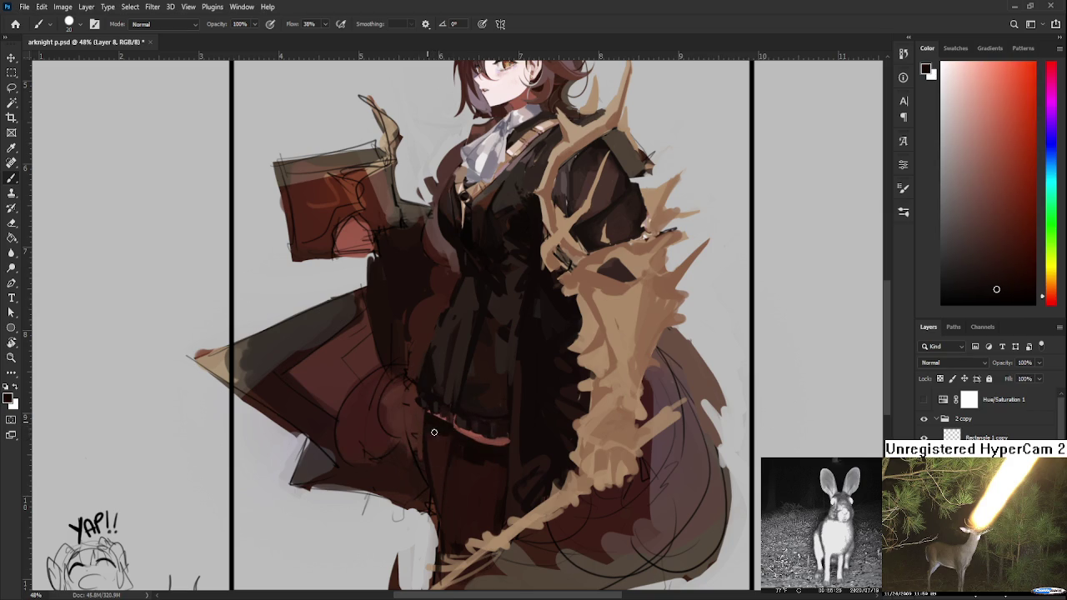
left_click(435, 430, "alt")
left_click(449, 431, "alt")
- Zoom in on the upper body, sample dark and orange reds, and undo a trial torso stroke
scroll(477, 319, "down", 1)
scroll(476, 320, "down", 2)
scroll(477, 319, "down", 2)
scroll(477, 319, "down", 2)
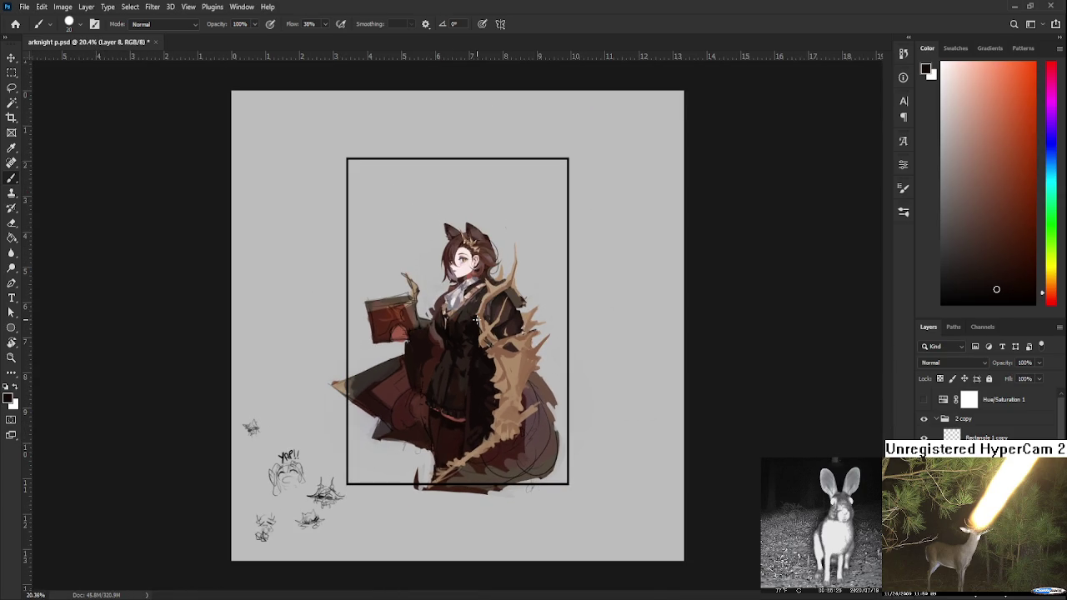
scroll(476, 400, "up", 2)
scroll(466, 451, "up", 1)
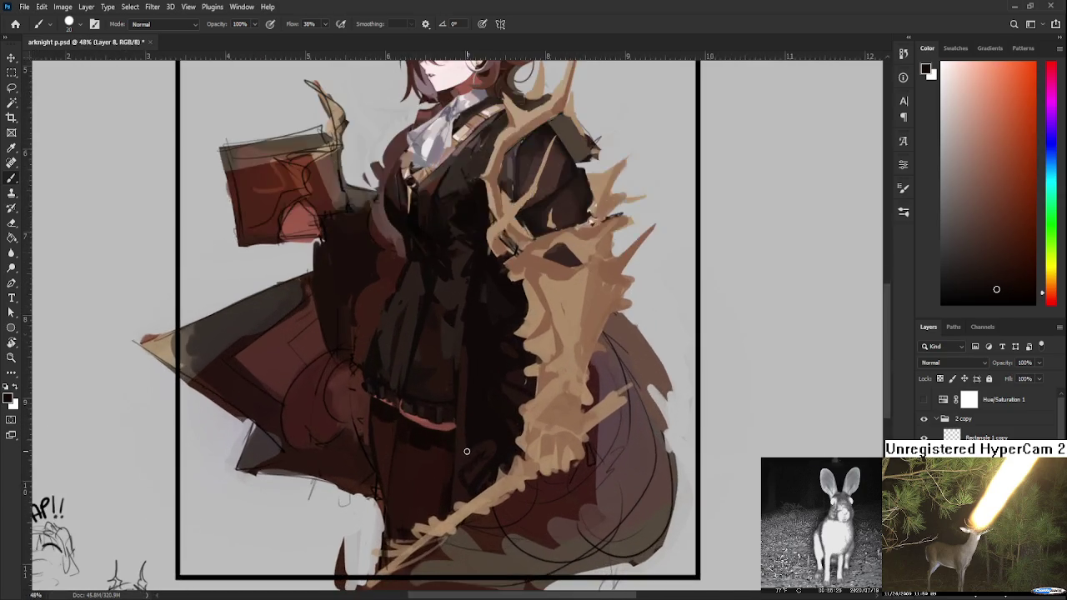
scroll(467, 451, "down", 3)
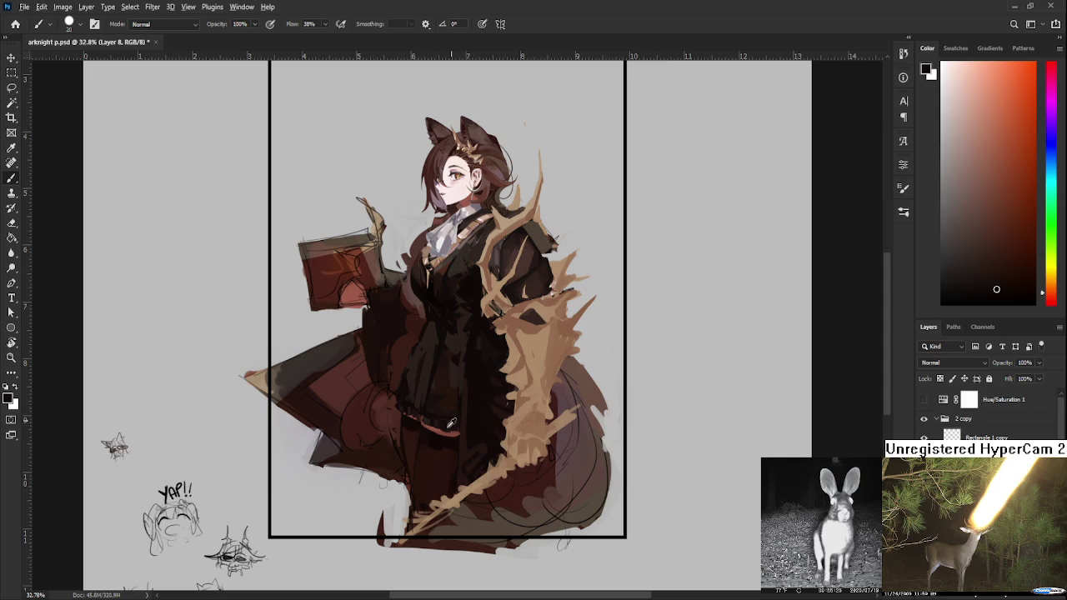
left_click(469, 444, "alt")
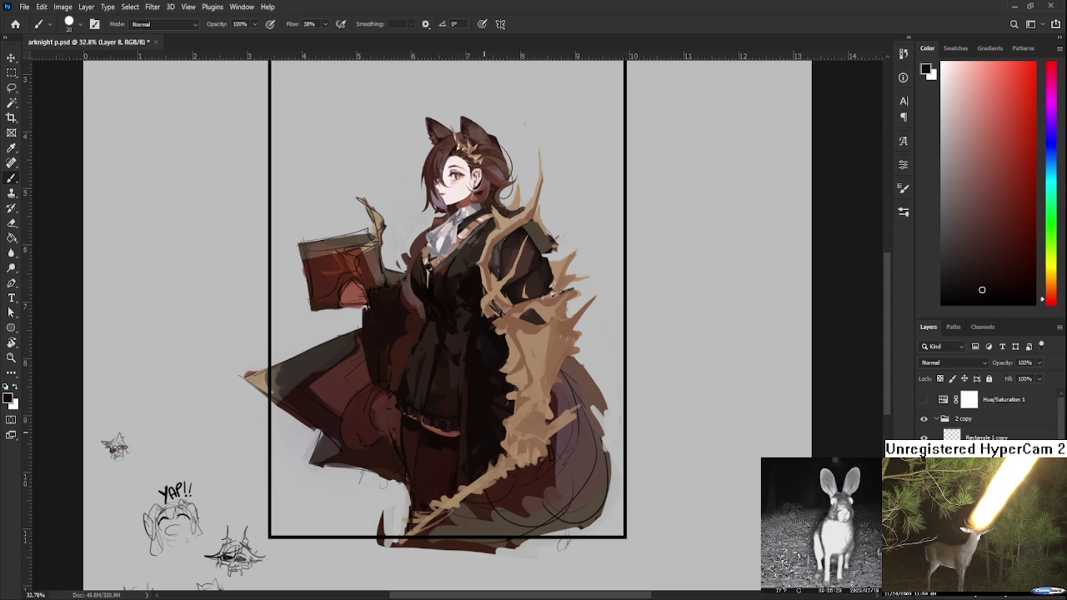
scroll(484, 359, "down", 2)
scroll(429, 353, "up", 3)
scroll(429, 353, "up", 2)
scroll(428, 354, "down", 1)
scroll(429, 355, "up", 1)
left_click(501, 302, "alt")
scroll(440, 350, "up", 1)
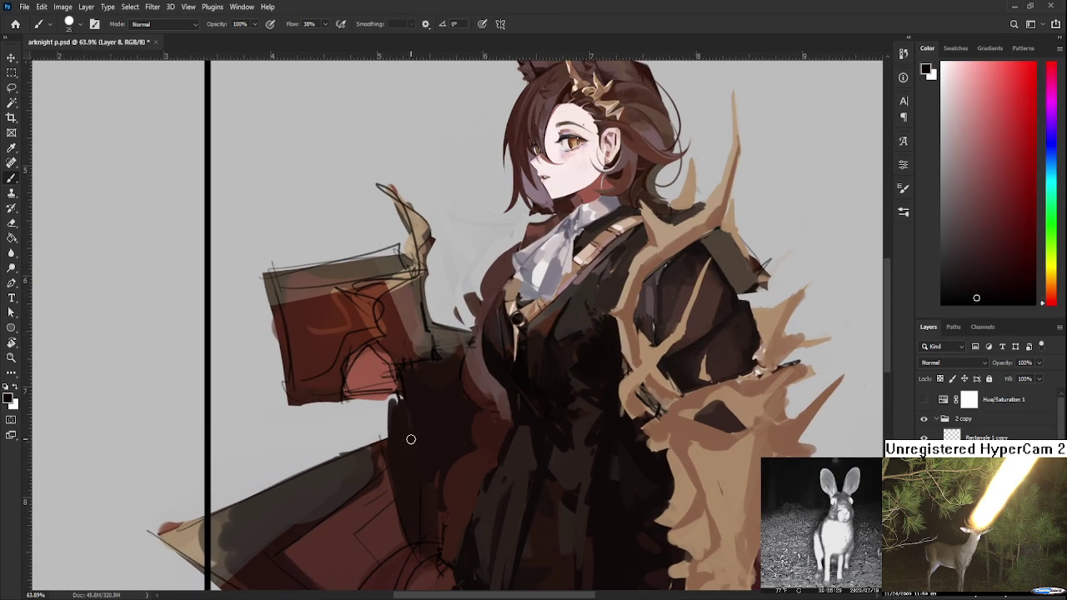
mouse_move(395, 417)
left_mouse_down()
mouse_move(424, 531)
mouse_move(389, 408)
mouse_move(419, 527)
left_mouse_up()
key("ctrl+z")
- Sample dark browns from the coat and settle on a dark reddish-brown foreground colour
left_click(425, 430, "alt")
left_click(427, 460, "alt")
left_click(412, 491, "alt")
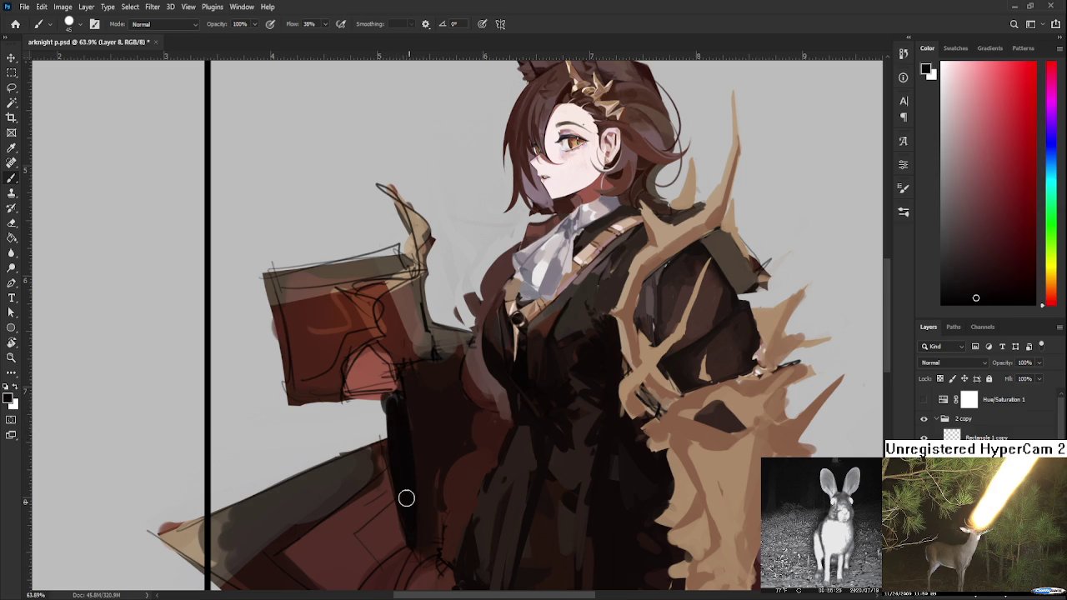
scroll(392, 415, "down", 2)
scroll(392, 415, "down", 3)
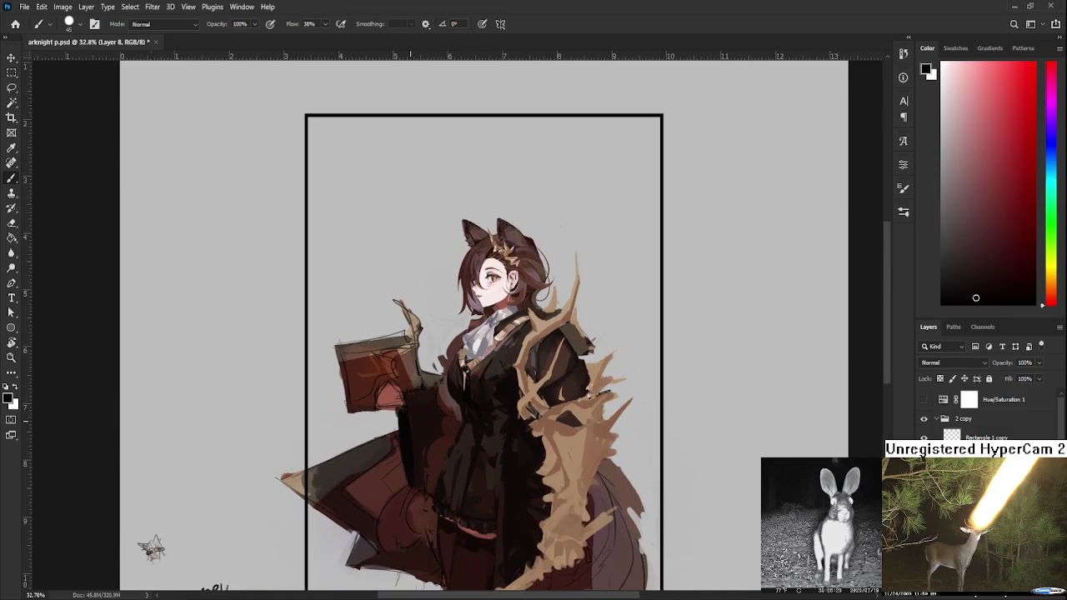
left_click_drag(434, 498, 432, 429)
scroll(417, 400, "down", 1)
scroll(409, 376, "down", 2)
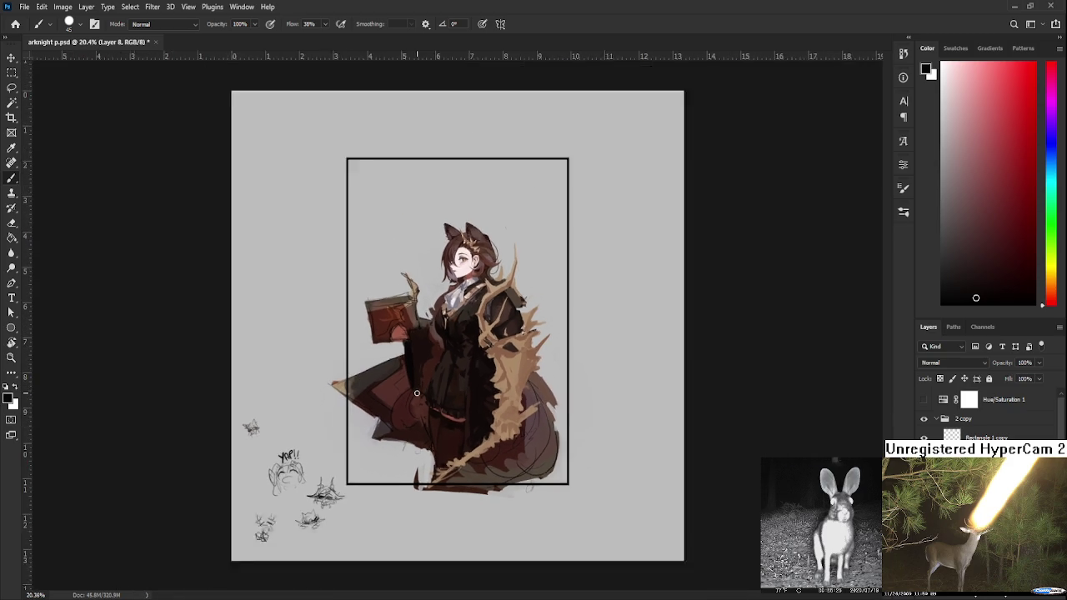
scroll(405, 368, "up", 3)
scroll(413, 375, "up", 2)
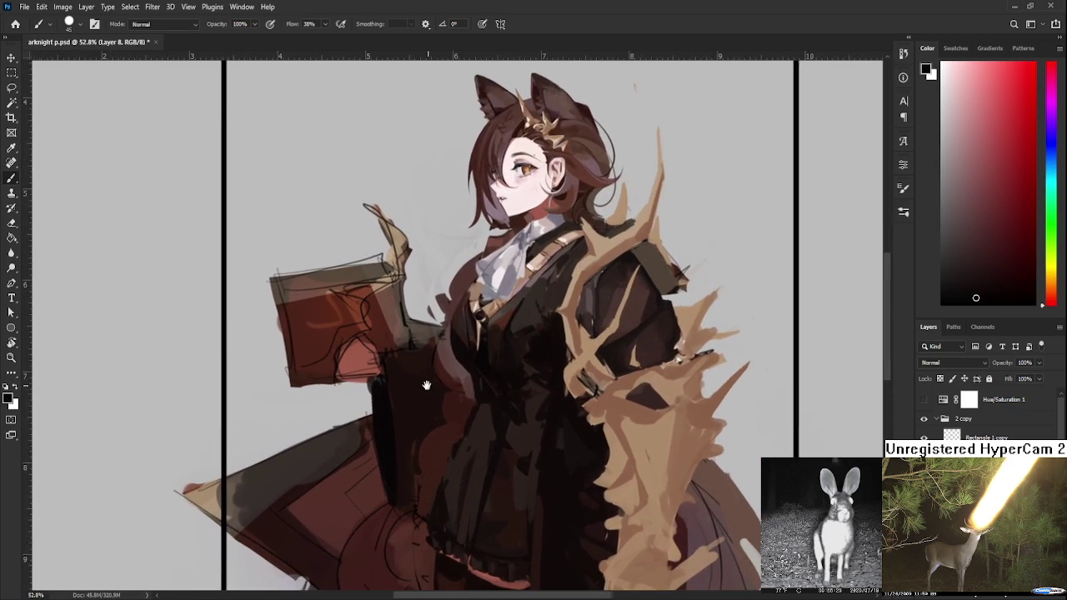
scroll(425, 386, "up", 1)
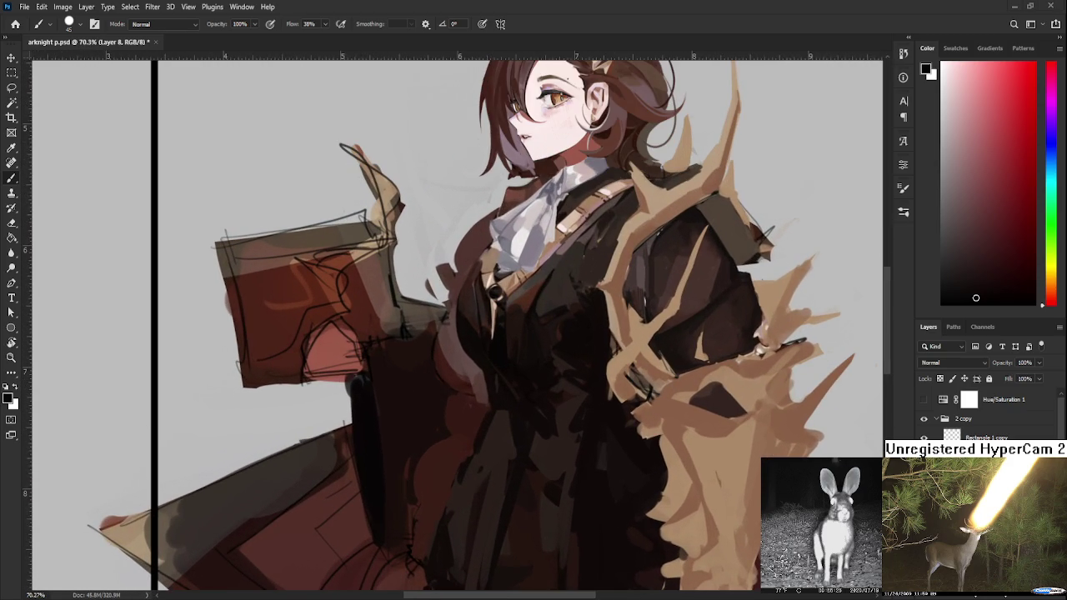
left_click(428, 434, "alt")
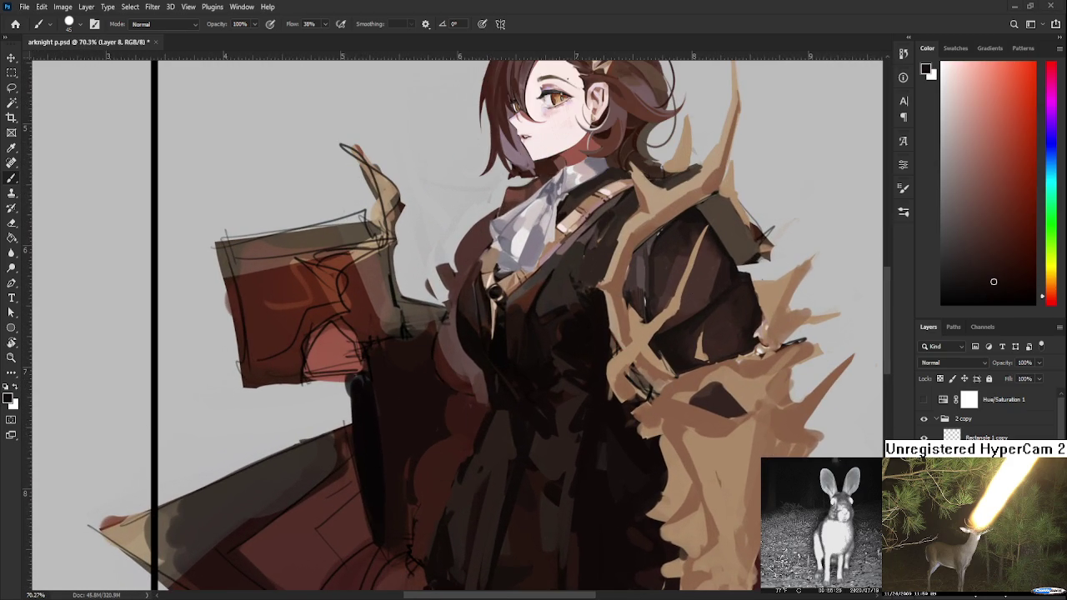
scroll(493, 482, "down", 1)
scroll(493, 483, "down", 1)
- Paint dark reddish-brown shading on the coat front under the book using sampled coat shades
left_click(394, 423, "alt")
left_click(390, 428, "alt")
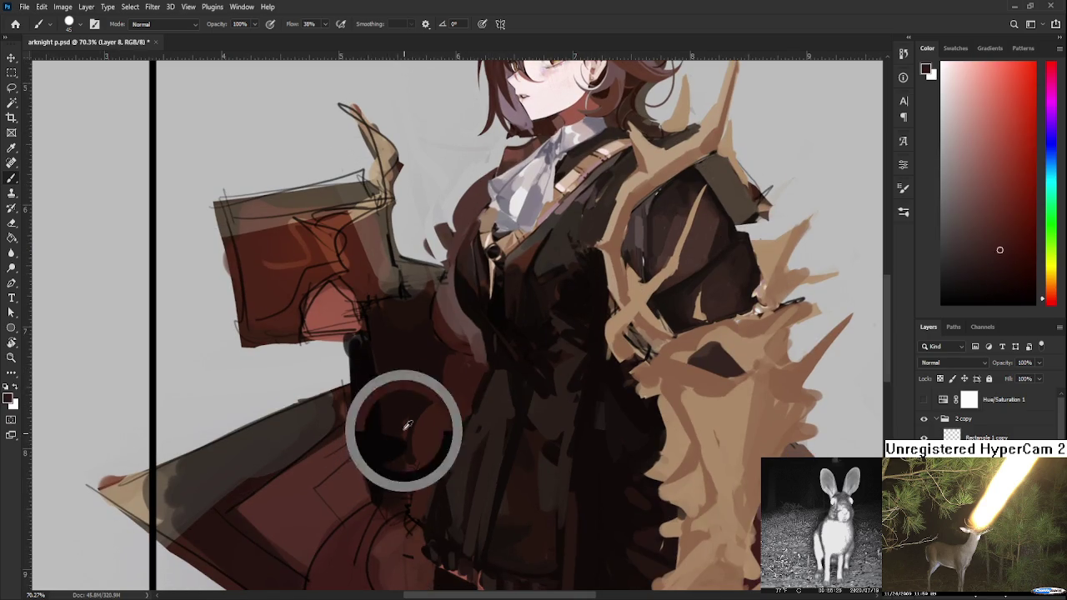
left_click(395, 411, "alt")
left_click(385, 421, "alt")
left_click(408, 434, "alt")
left_click(398, 429, "alt")
left_click(407, 412, "alt")
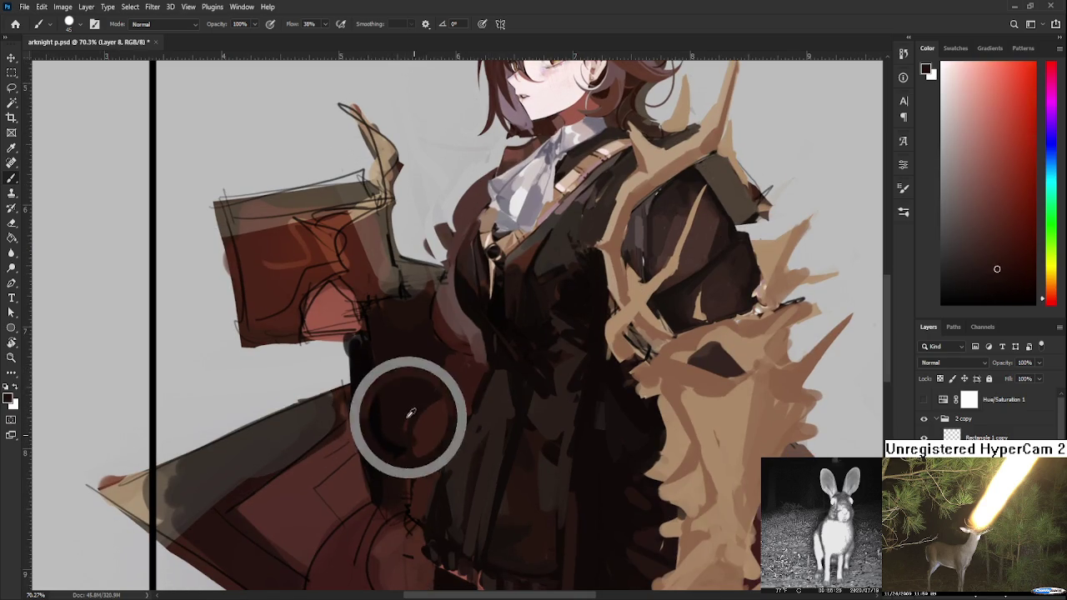
left_click(383, 441, "alt")
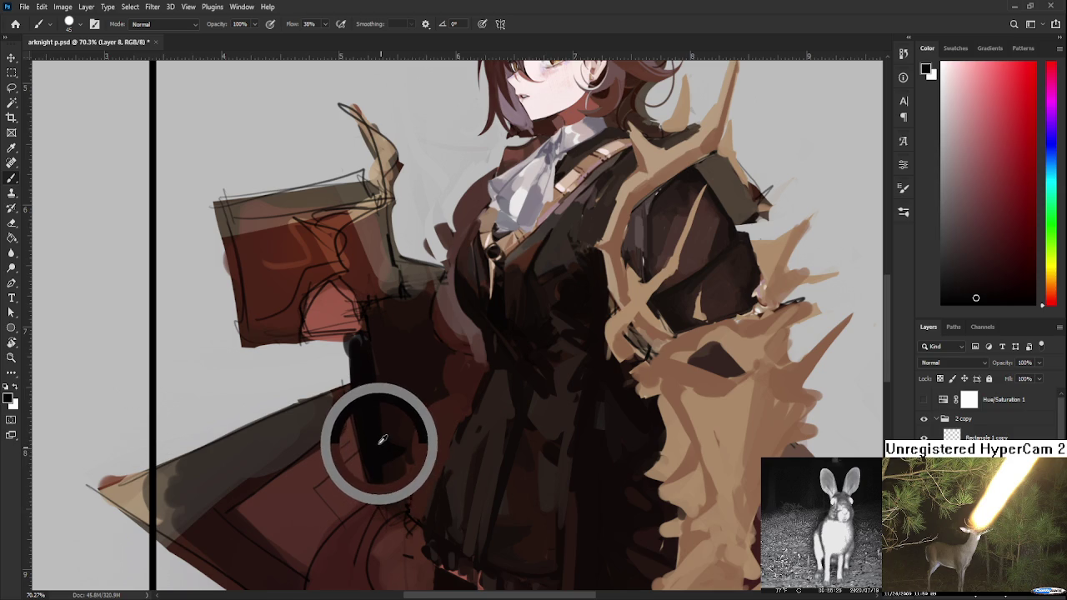
left_click(425, 347, "alt")
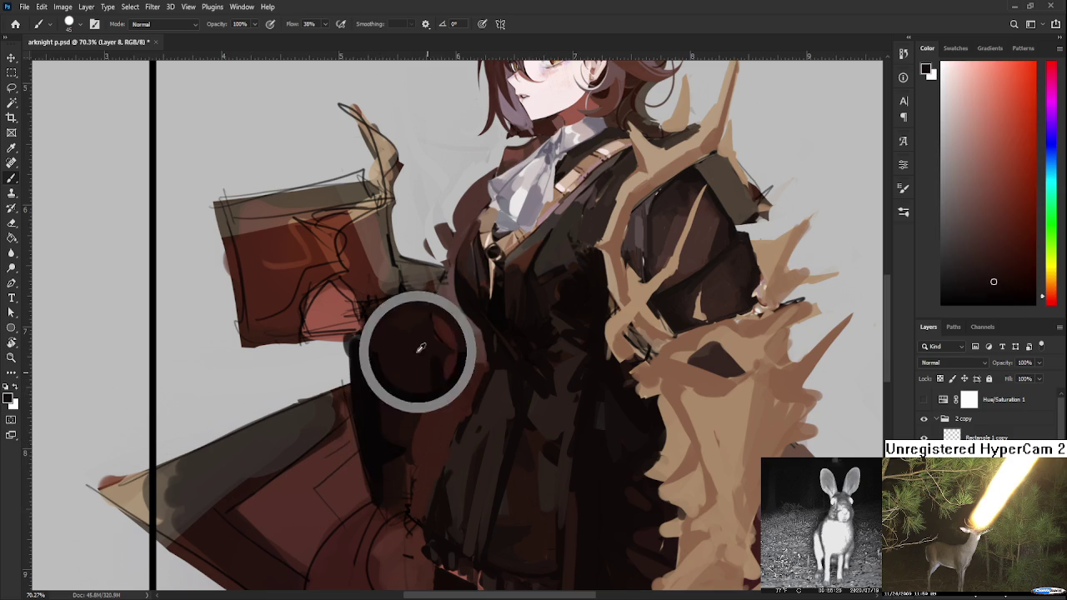
left_click(440, 379, "alt")
left_click(445, 381, "alt")
left_click(436, 386, "alt")
left_click(425, 402, "alt")
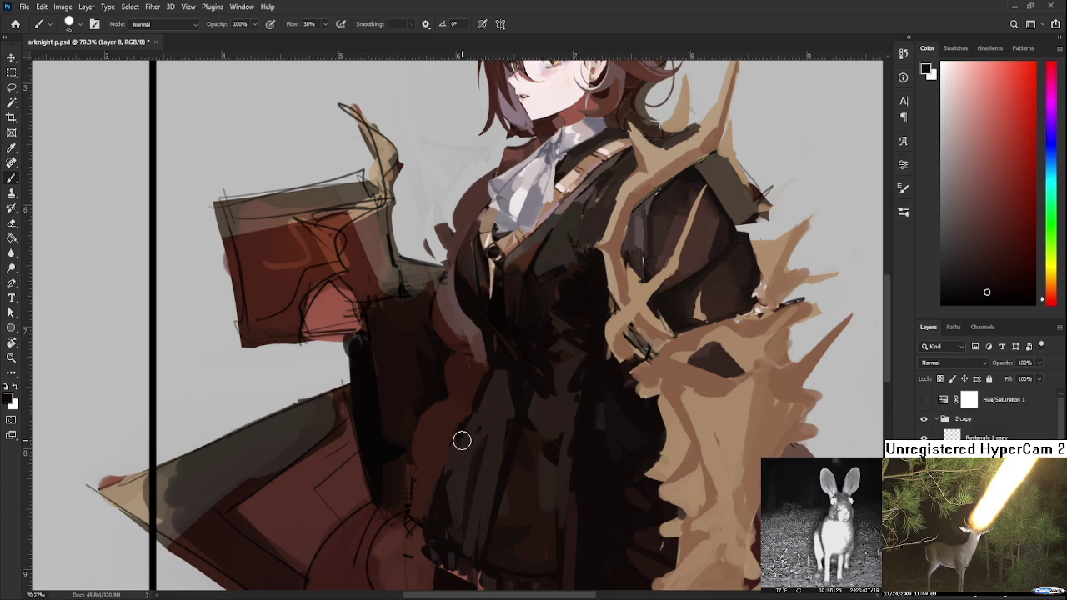
- Sample coat browns under the book and centre the view on the face and book
scroll(460, 439, "down", 2)
scroll(431, 407, "up", 1)
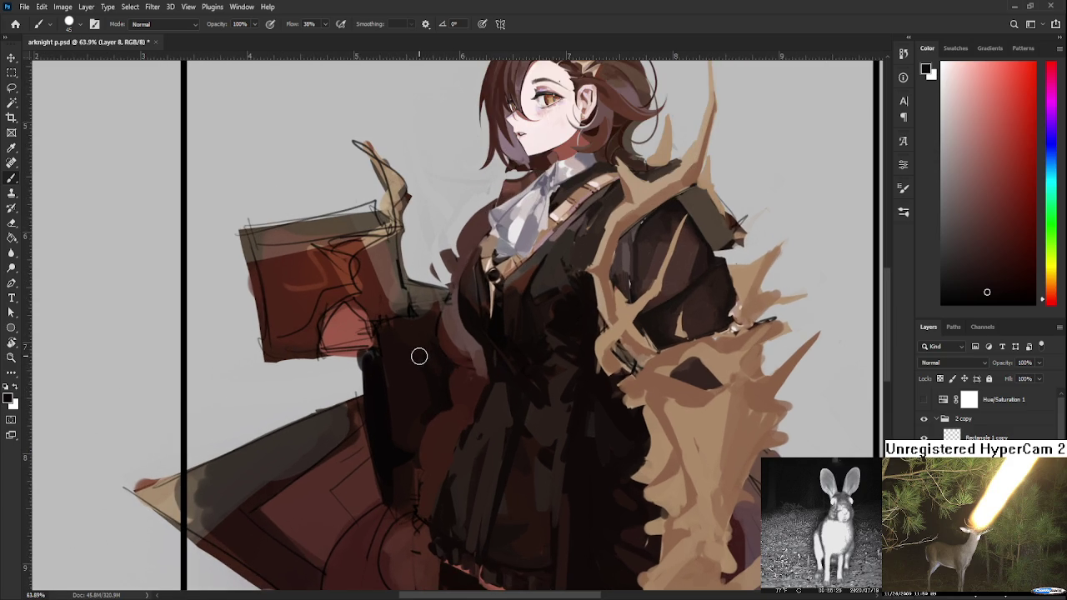
left_click(376, 368, "alt")
left_click(403, 382, "alt")
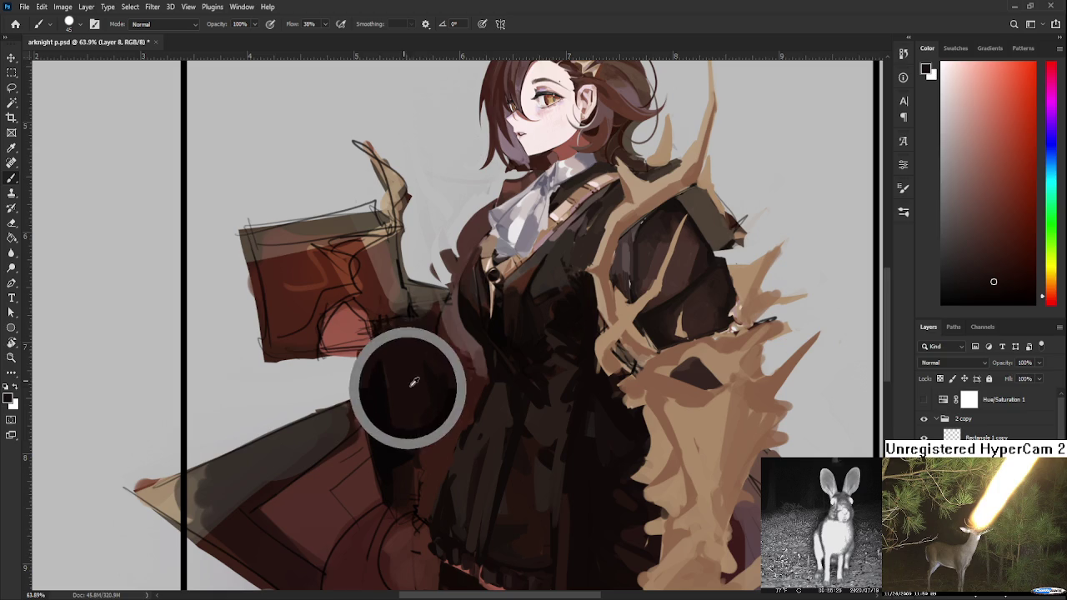
left_click(435, 375, "alt")
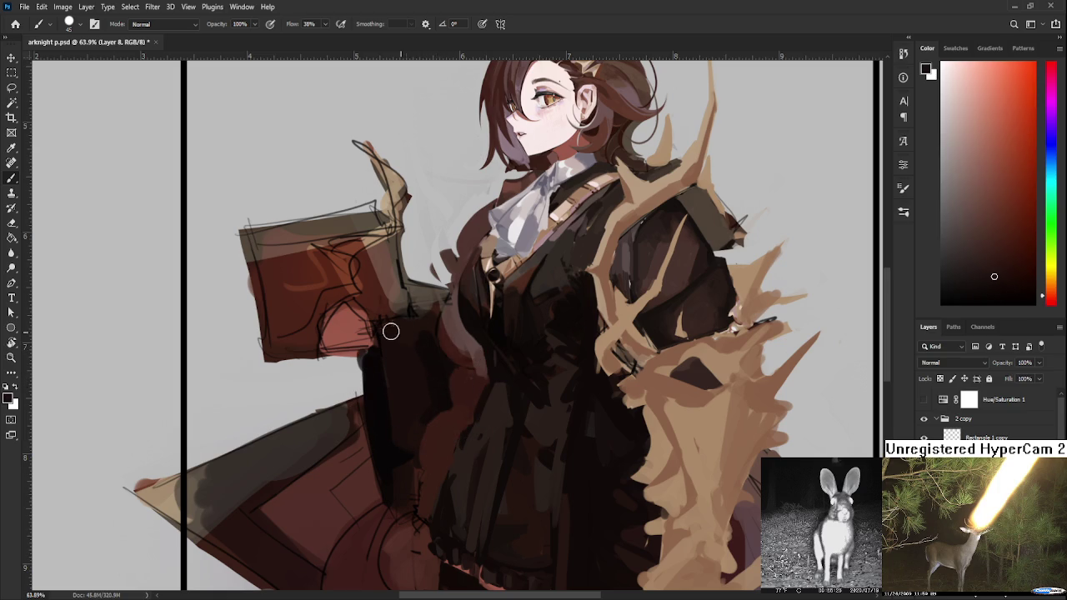
left_click_drag(396, 336, 521, 415)
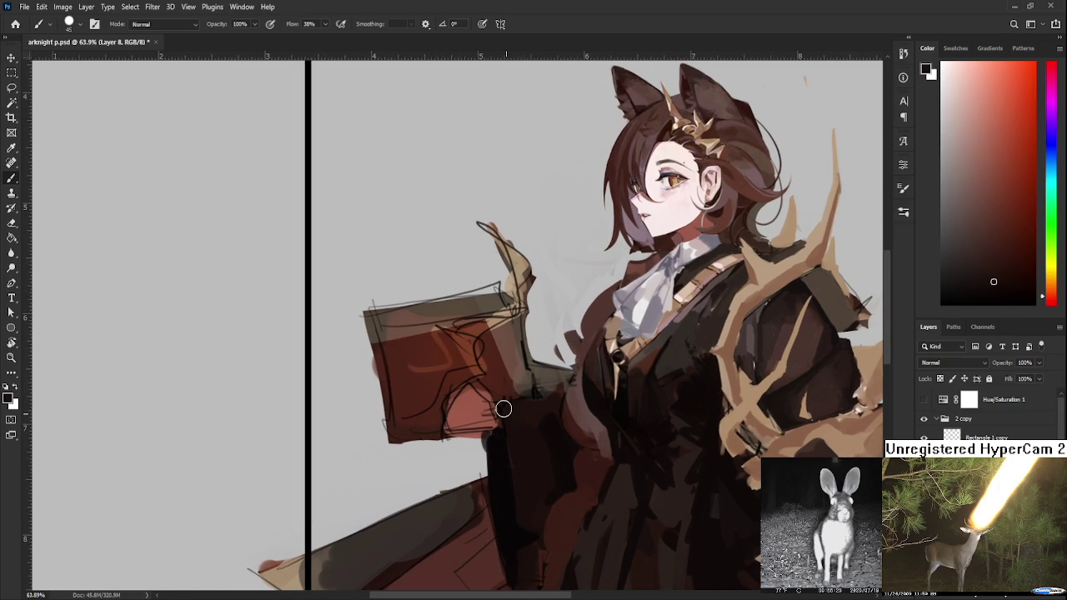
left_click(495, 433, "alt")
left_click(555, 438, "alt")
left_click(555, 399, "alt")
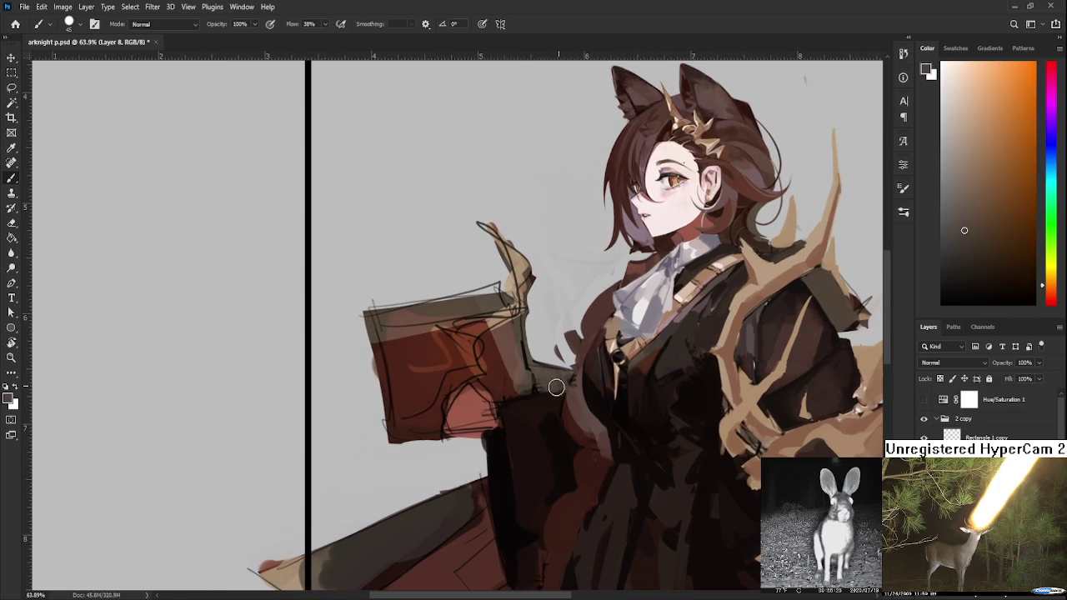
- Sample redder and orange-brown tones around the hand holding the book
scroll(561, 385, "down", 2)
scroll(550, 400, "down", 1)
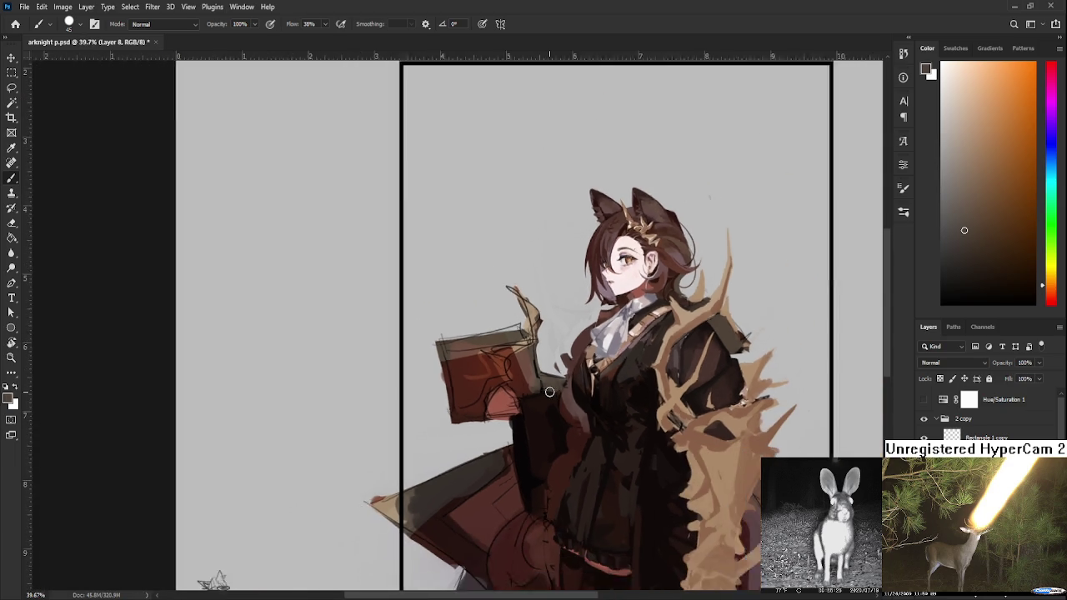
scroll(542, 417, "up", 1)
scroll(537, 425, "up", 2)
scroll(537, 425, "up", 1)
left_click(527, 381, "alt")
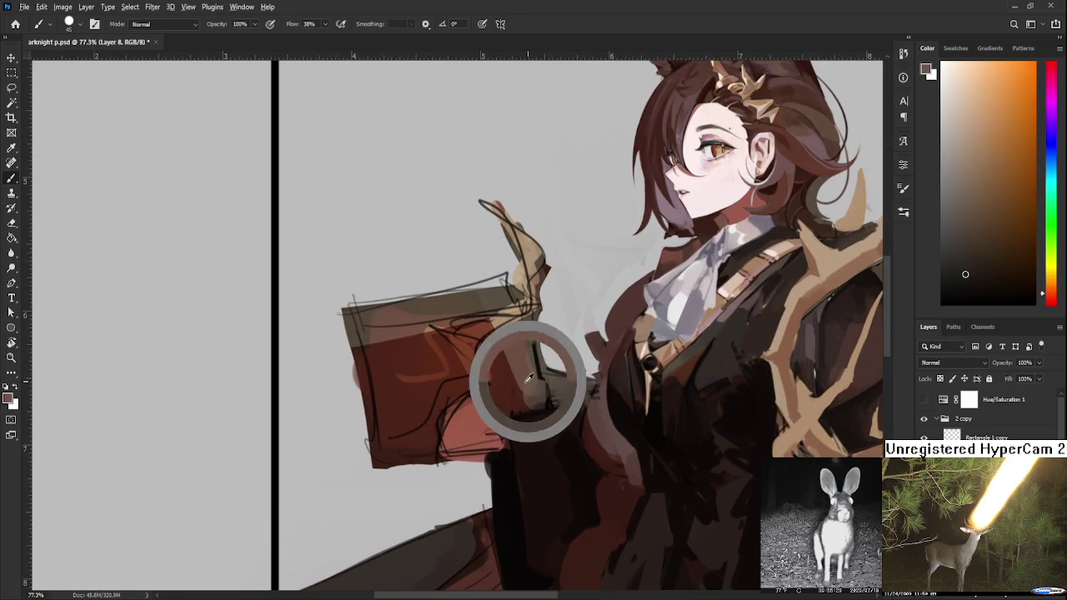
left_click(561, 426, "alt")
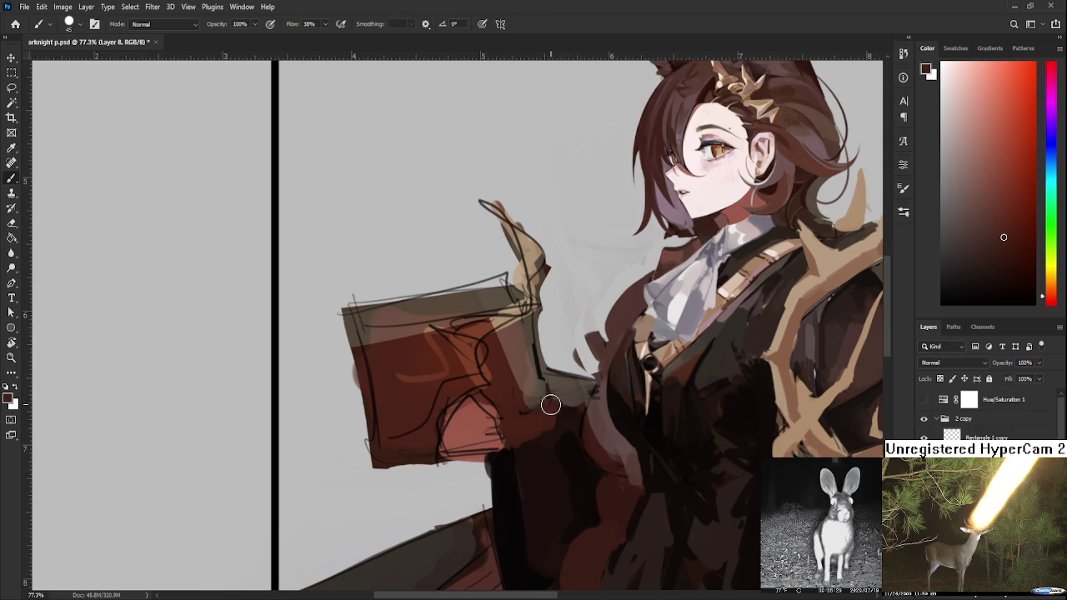
left_click(507, 455, "alt")
left_click(570, 422, "alt")
left_click(575, 396, "alt")
- Erase the stray dark patch below the raised hand back to light grey, then zoom out
key("e")
left_click_drag(572, 406, 552, 421)
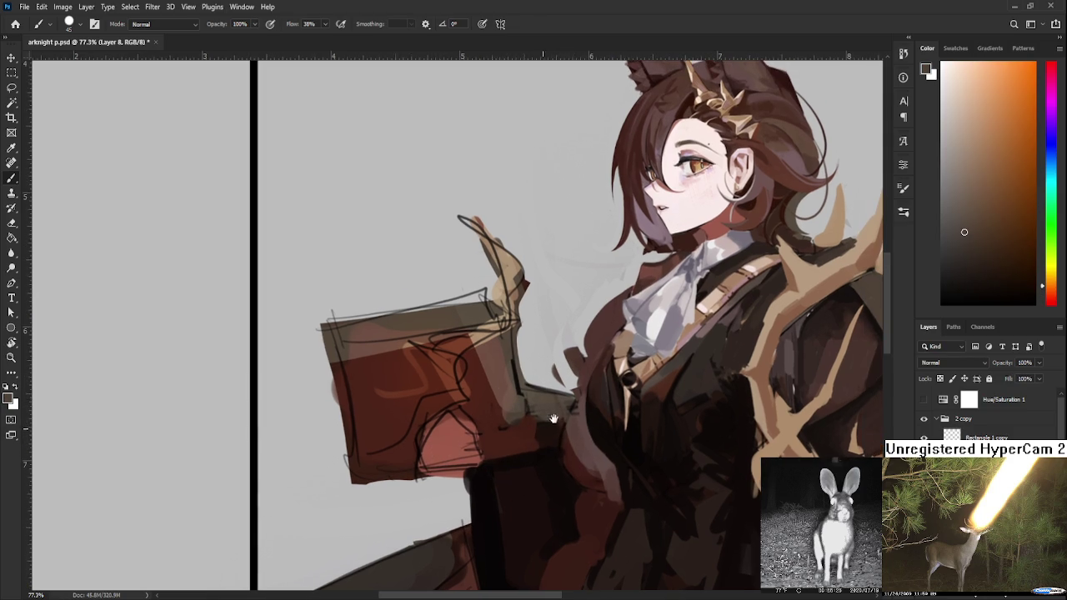
mouse_move(530, 382)
left_mouse_down()
mouse_move(538, 405)
mouse_move(557, 395)
mouse_move(538, 419)
mouse_move(543, 430)
mouse_move(563, 399)
mouse_move(552, 449)
left_mouse_up()
left_click_drag(534, 406, 543, 443)
scroll(577, 369, "down", 2)
scroll(542, 375, "down", 2)
scroll(500, 383, "down", 2)
scroll(453, 393, "down", 2)
scroll(453, 392, "up", 1)
scroll(453, 394, "up", 2)
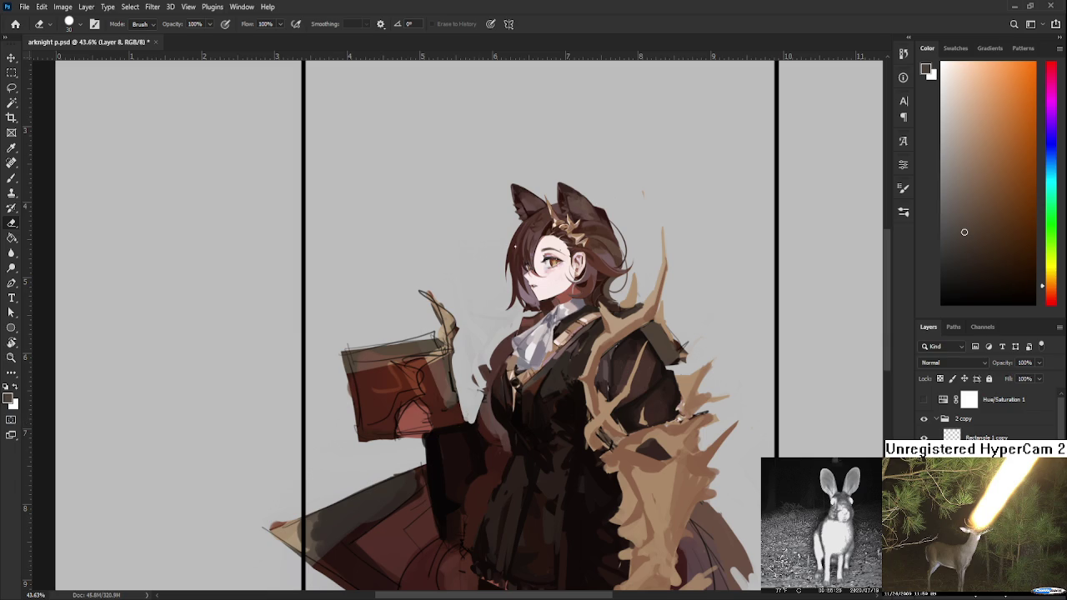
- Return to the Brush and sample a dark red from the figure
key("b")
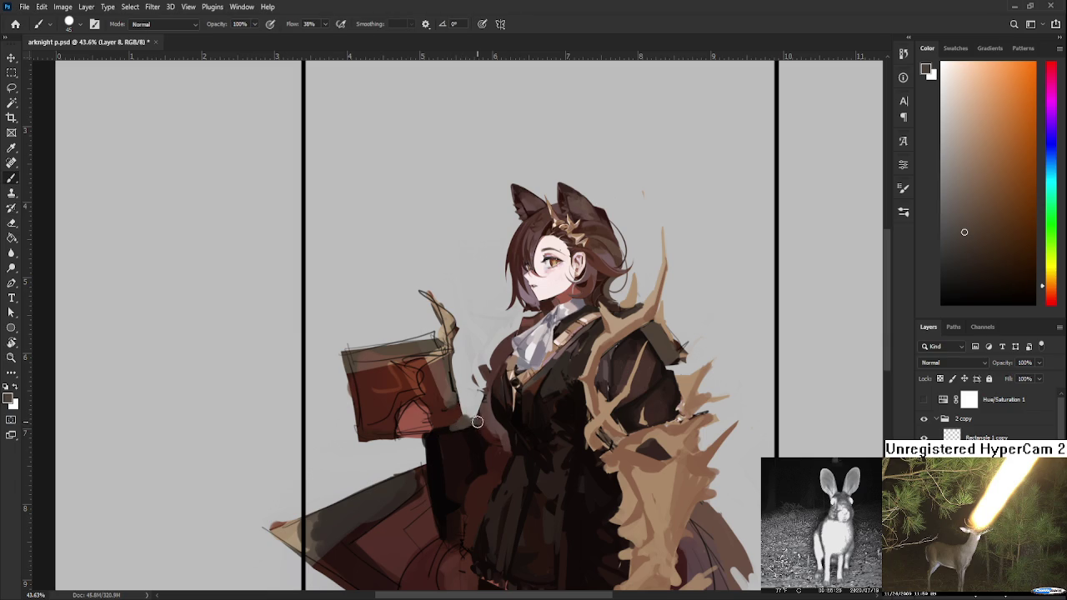
left_click(459, 428, "alt")
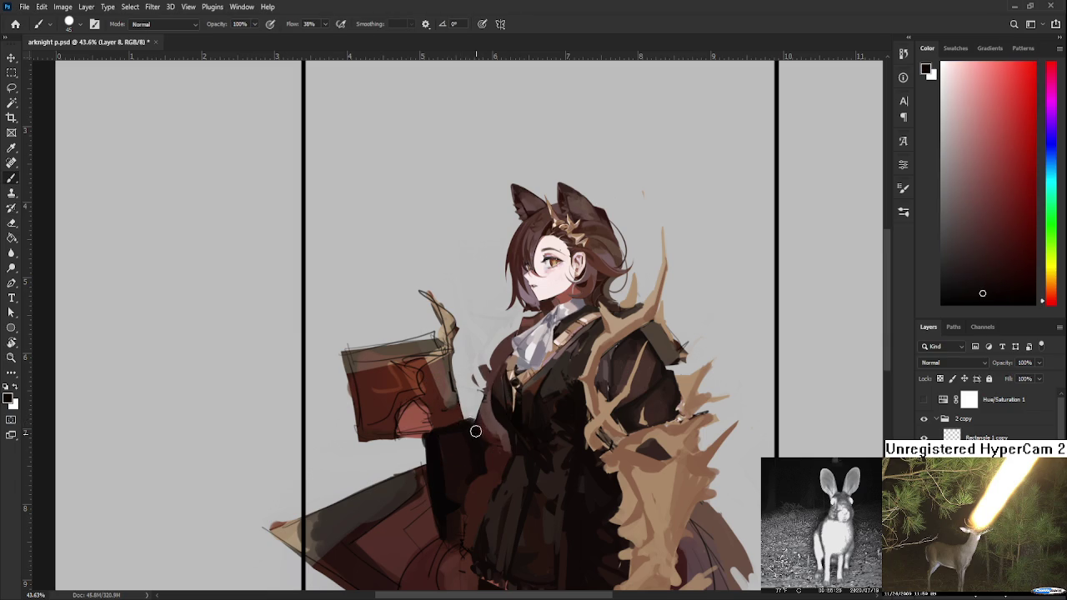
left_click_drag(475, 428, 469, 381)
scroll(491, 380, "down", 5)
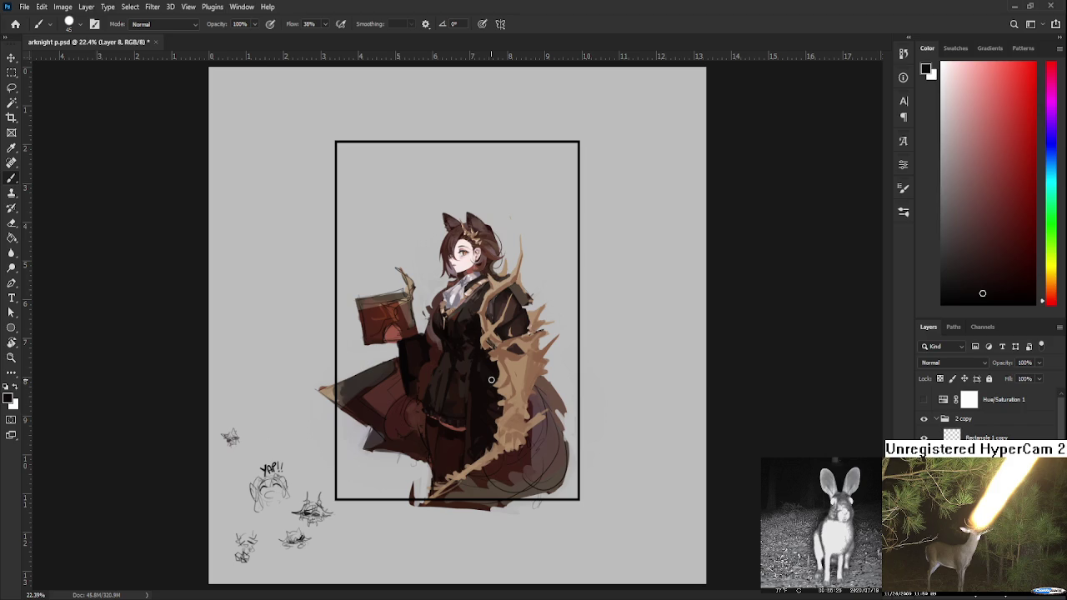
scroll(467, 370, "up", 2)
scroll(446, 309, "up", 2)
scroll(450, 275, "up", 2)
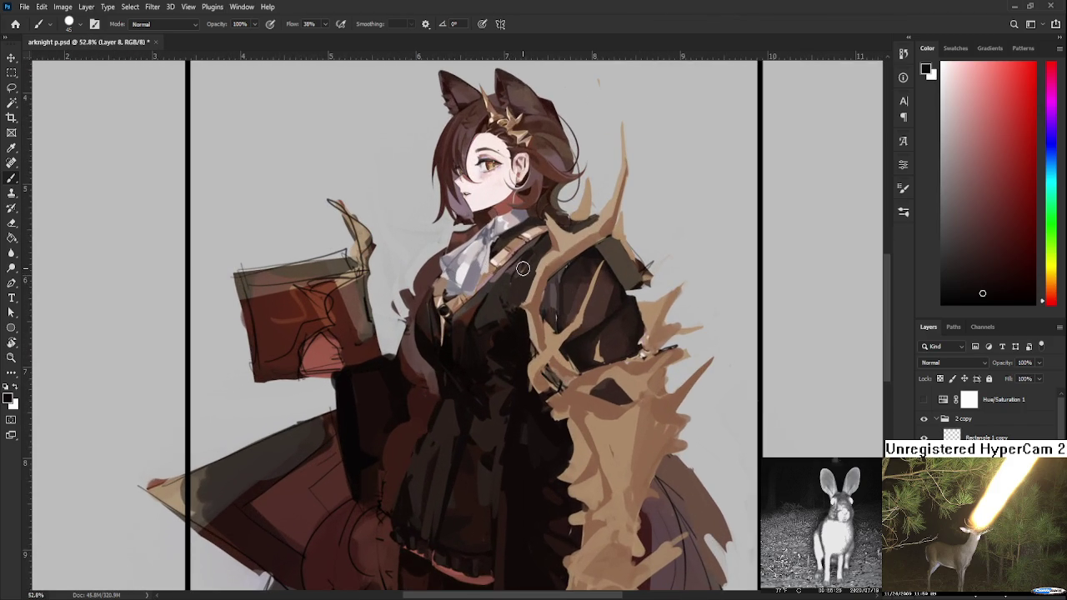
scroll(508, 288, "down", 2)
scroll(491, 309, "down", 2)
scroll(475, 334, "up", 1)
scroll(455, 353, "up", 2)
scroll(455, 353, "up", 1)
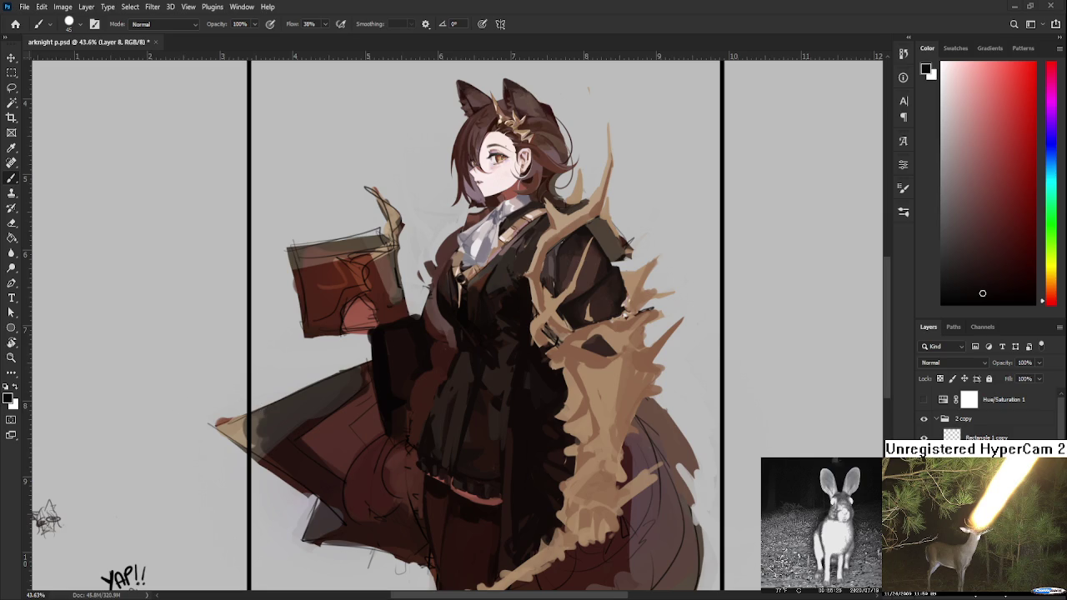
- Sample warm red-browns from the lower coat and paint a dark stroke down the thigh
left_click_drag(403, 428, 465, 360)
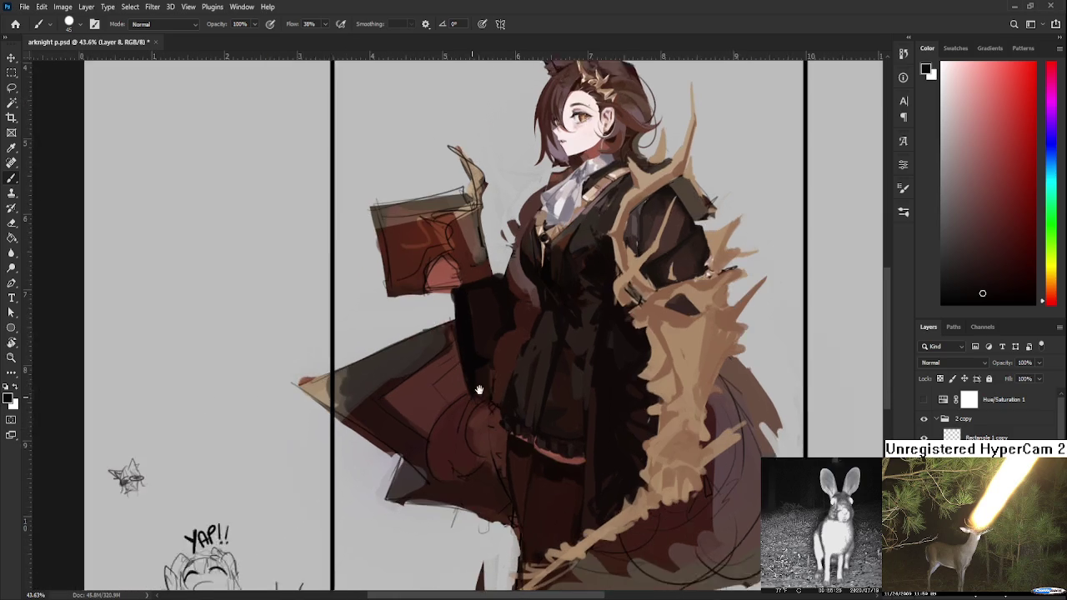
scroll(595, 321, "down", 1)
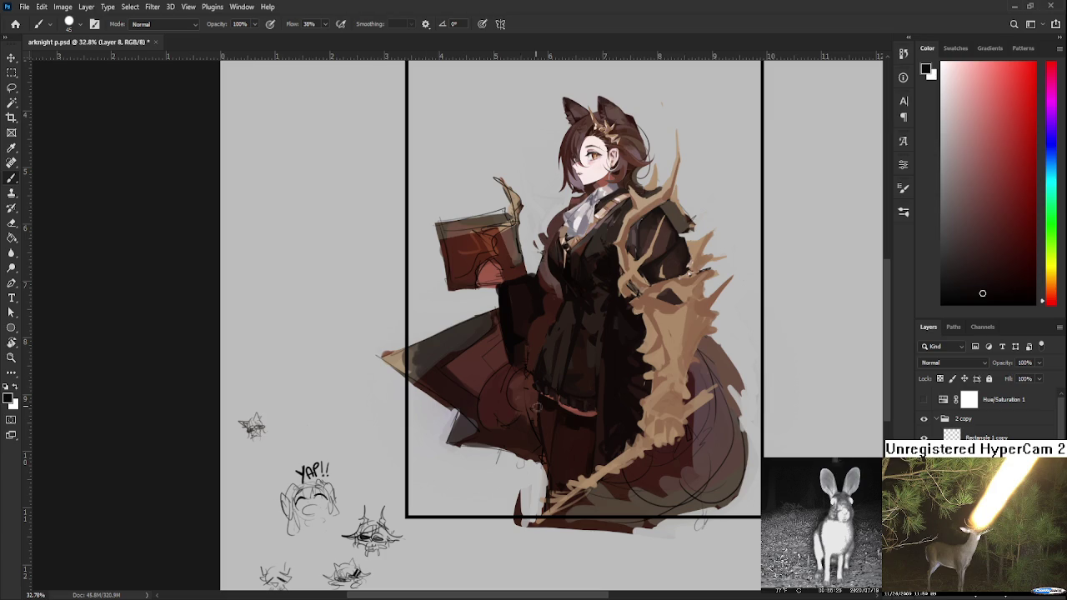
scroll(602, 402, "up", 1)
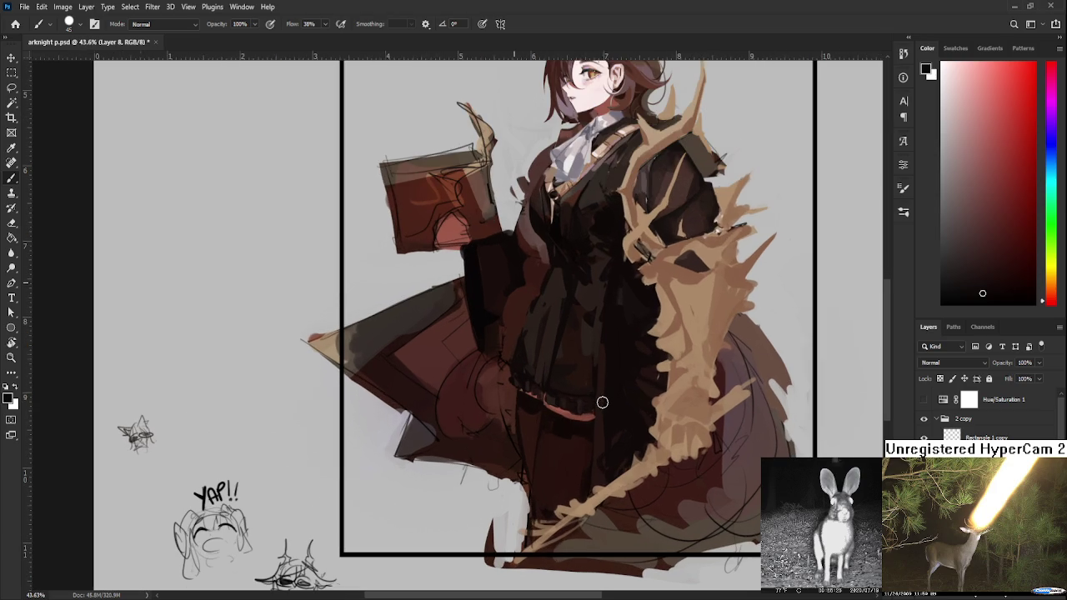
left_click(530, 442, "alt")
left_click(512, 447, "alt")
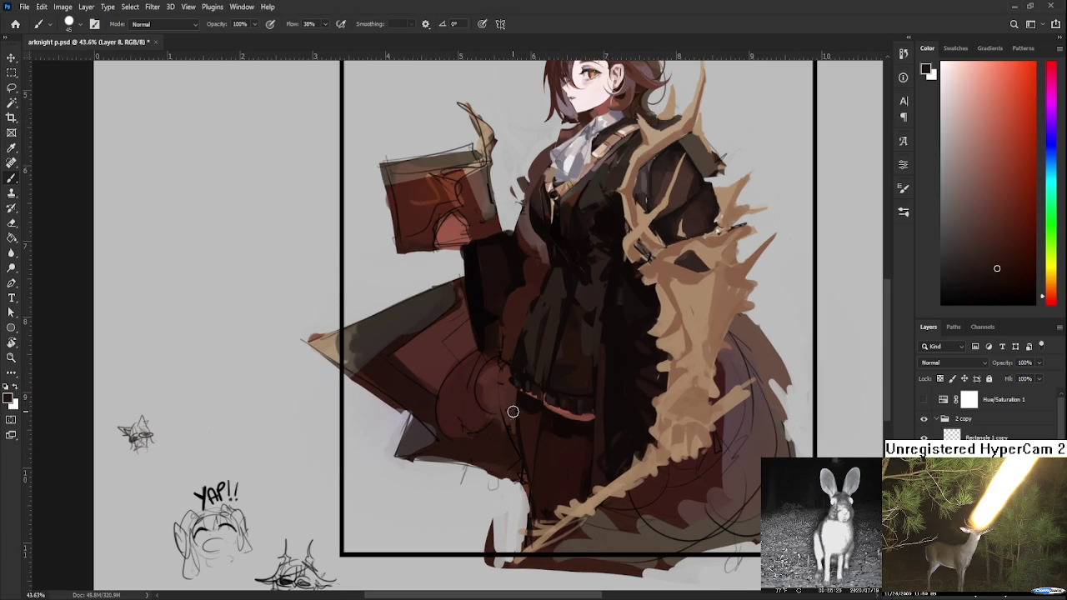
left_click(513, 421, "alt")
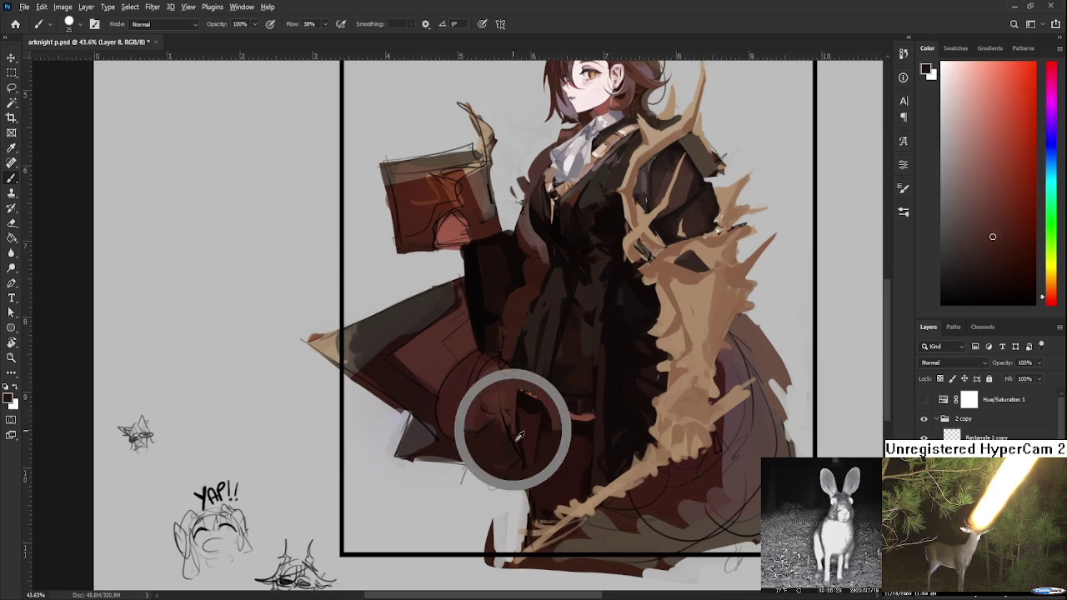
left_click(515, 430, "alt")
left_click(516, 402, "alt")
left_click_drag(522, 429, 532, 479)
- Sample the tan of the cape, then settle on the coat's near-black
left_click(607, 487, "alt")
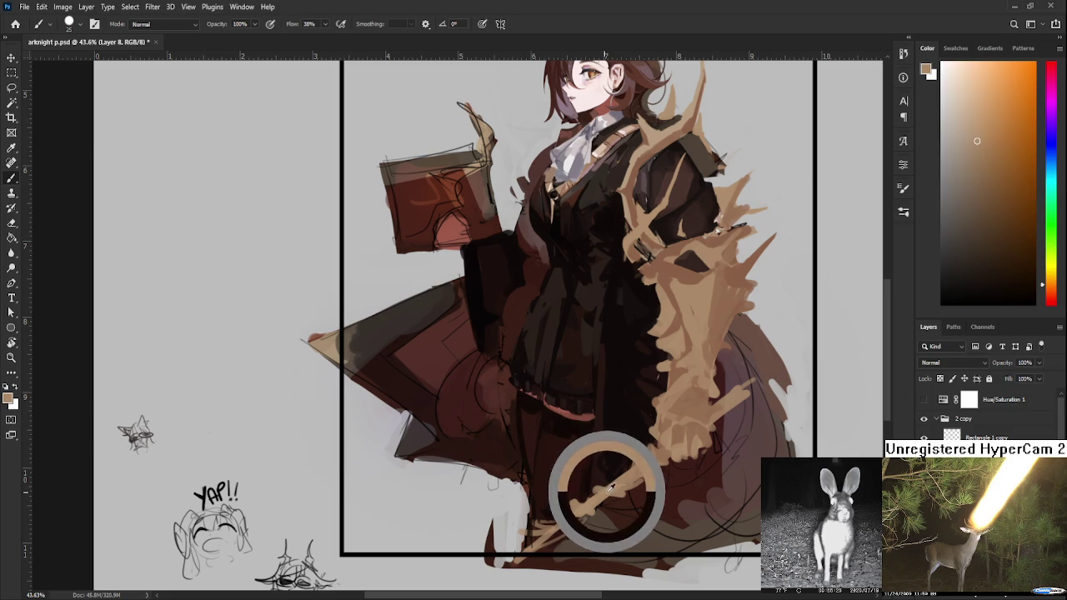
left_click(538, 407, "alt")
left_click(538, 410, "alt")
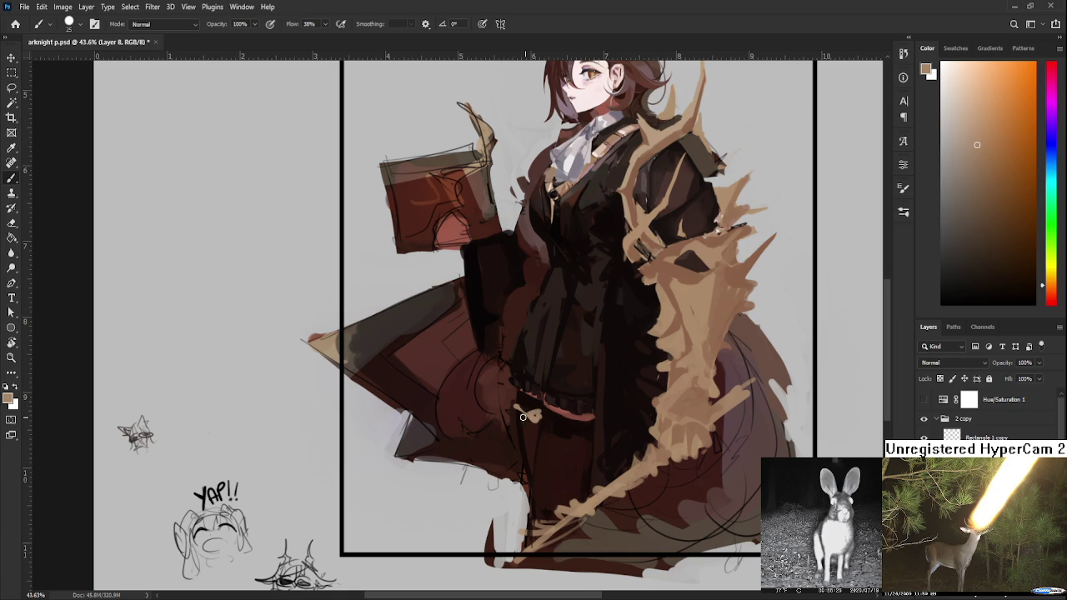
left_click(530, 408, "alt")
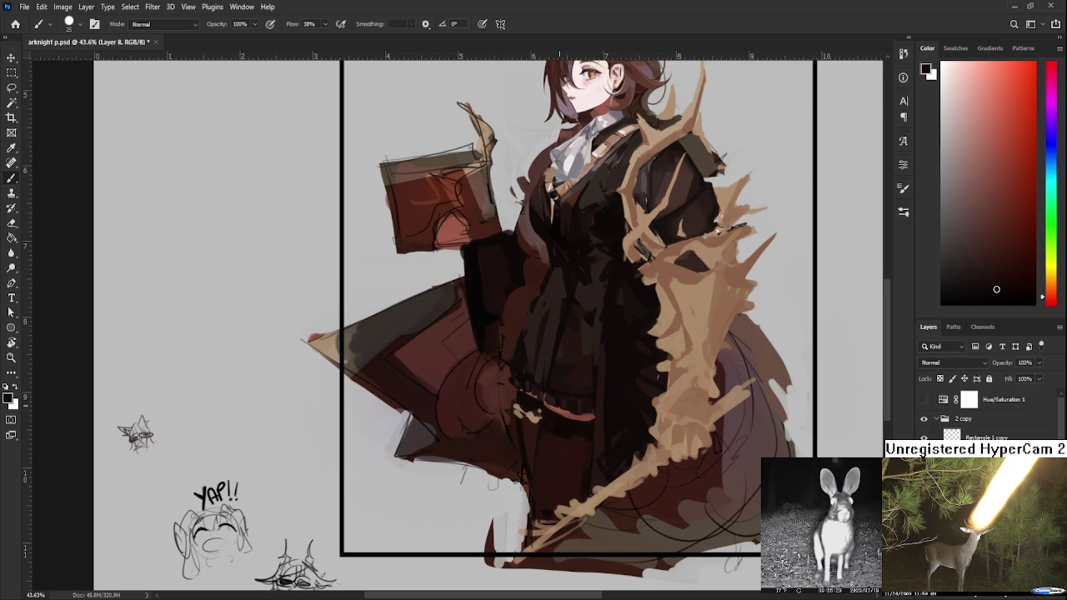
scroll(408, 304, "down", 4)
scroll(410, 304, "up", 2)
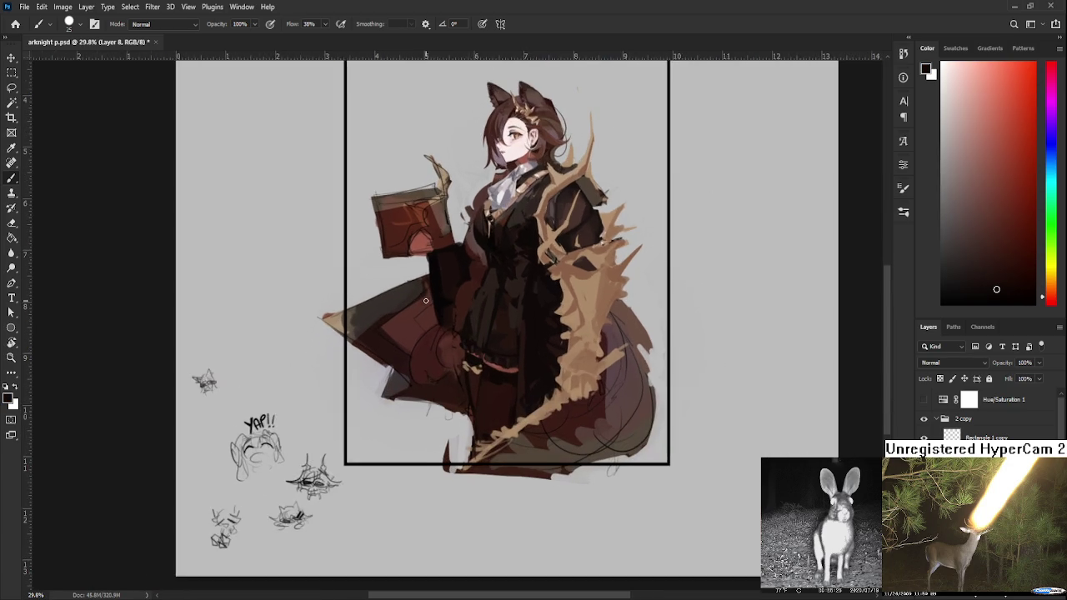
- Sample the tan cape streak, then the dark coat colour
scroll(410, 305, "up", 1)
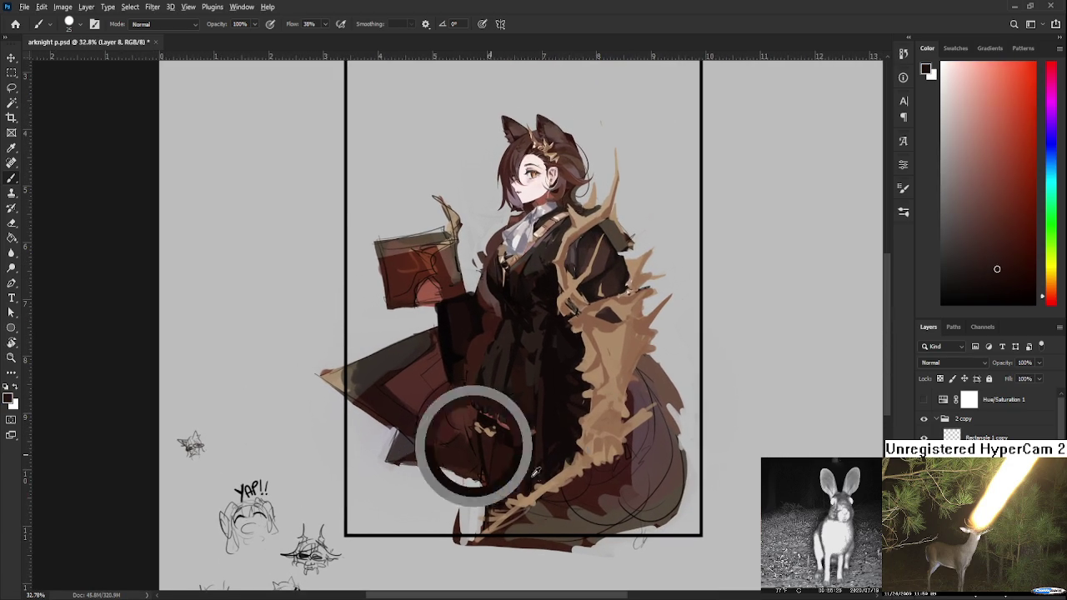
left_click(540, 489, "alt")
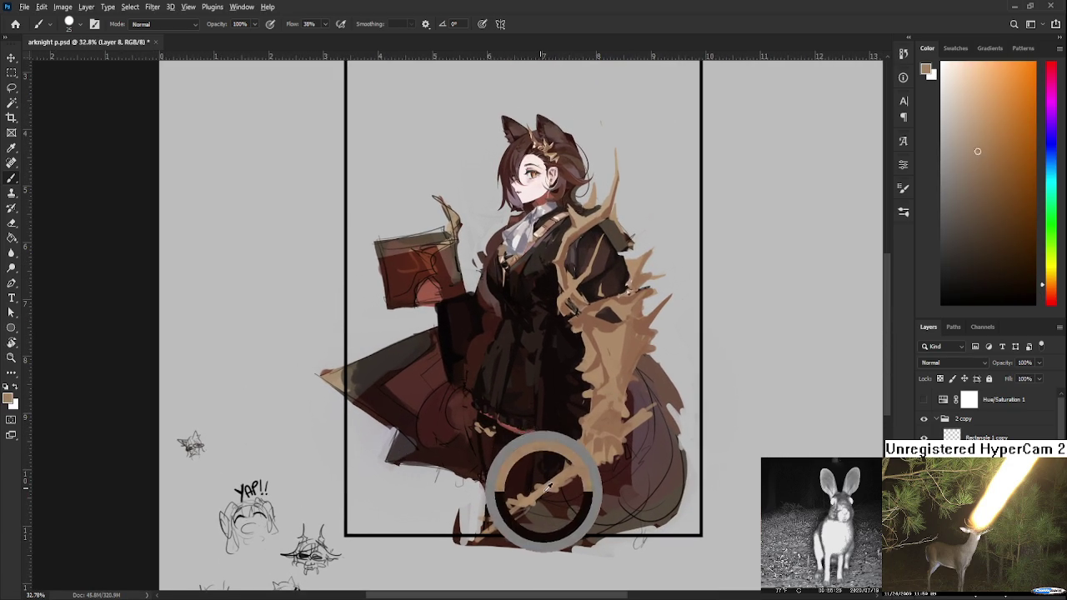
left_click(498, 358, "alt")
left_click(500, 360, "alt")
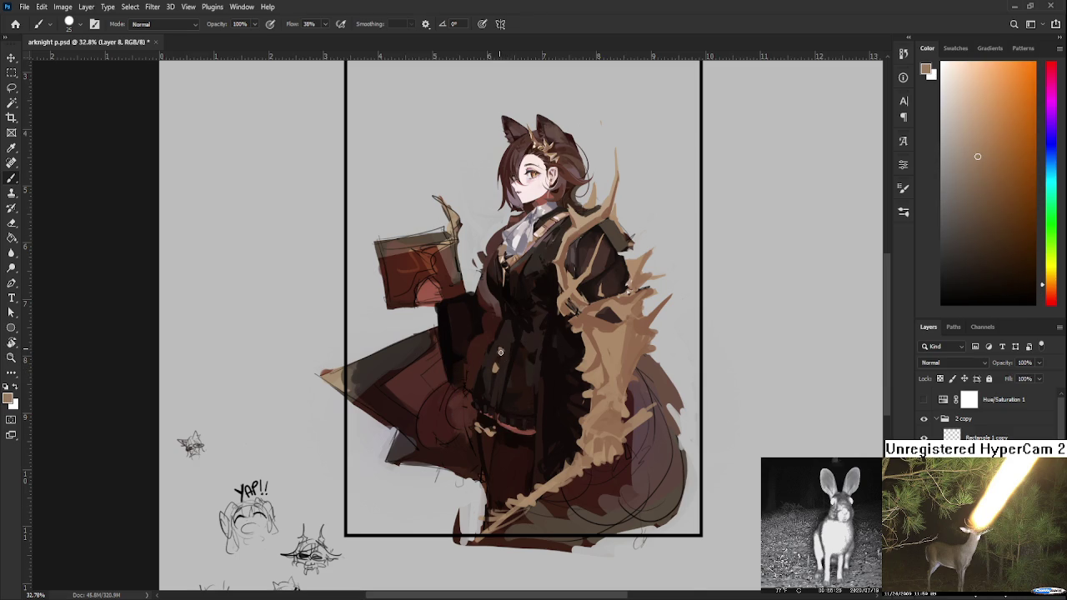
scroll(499, 351, "up", 3)
- Alternate near-white, pinkish-grey and dark brown picks for the toggles and pegs, ending on near-black
left_click(515, 296, "alt")
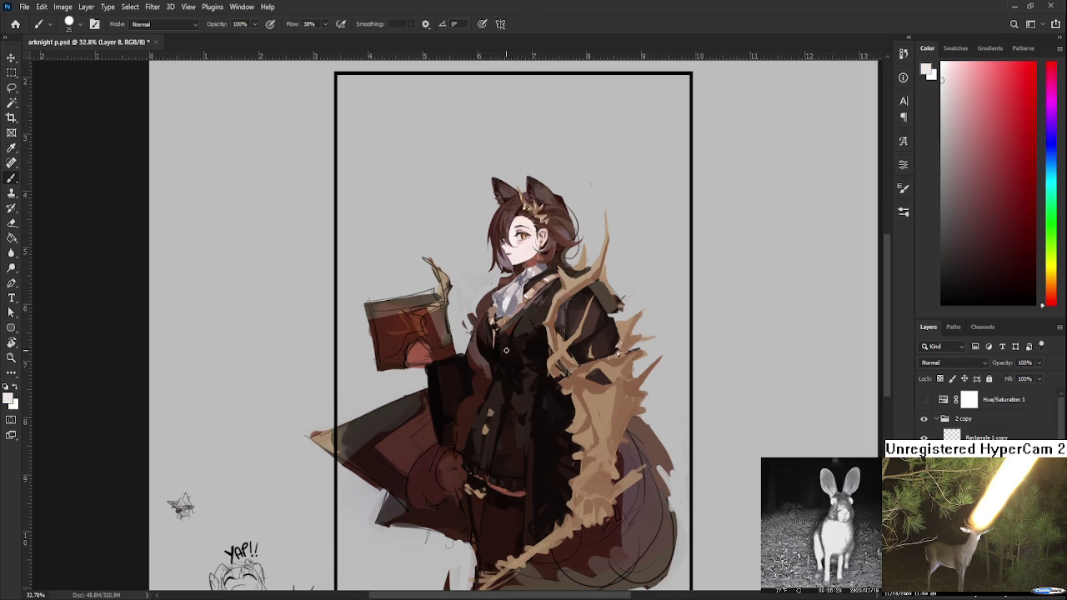
left_click(501, 414, "alt")
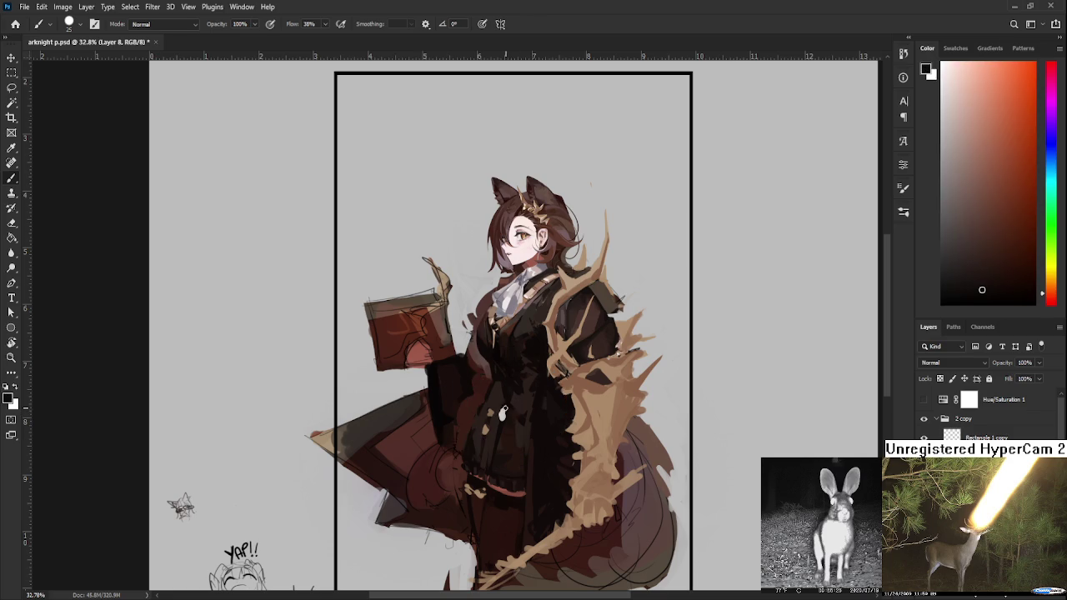
left_click(502, 414, "alt")
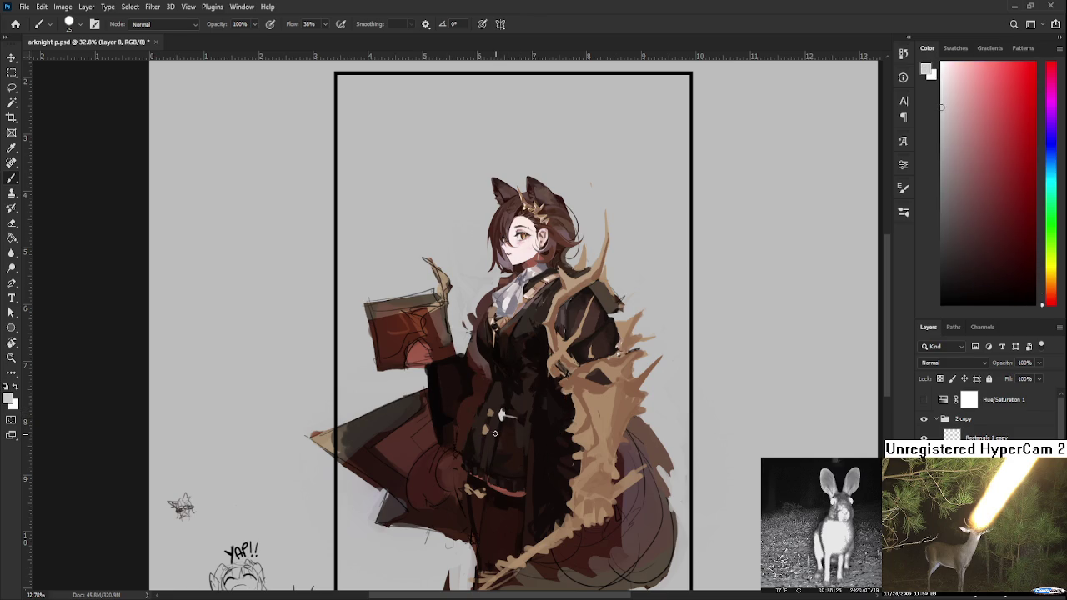
left_click(496, 431, "alt")
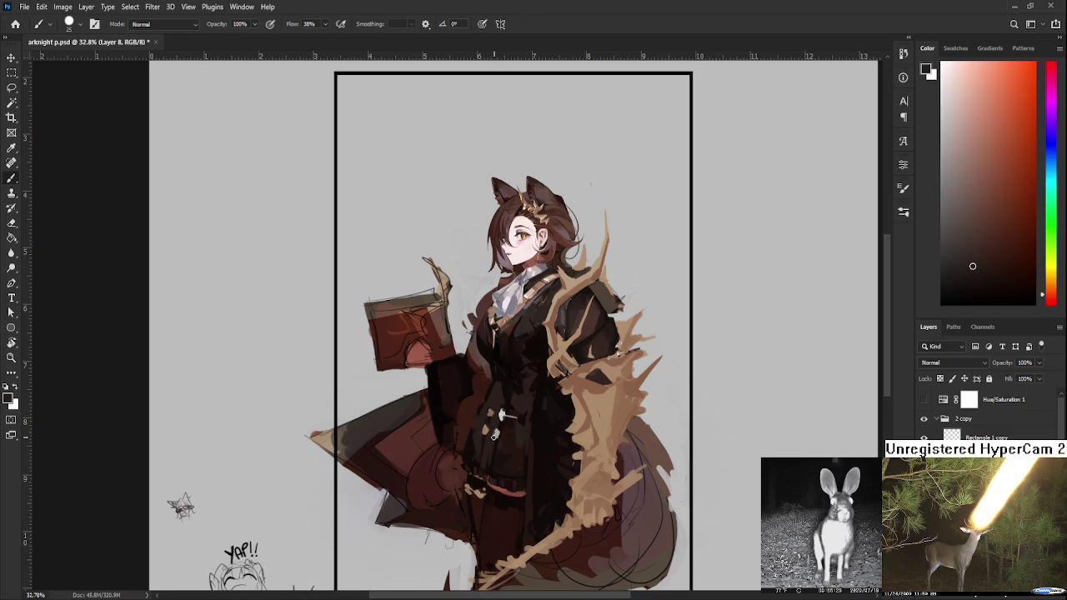
left_click(501, 415, "alt")
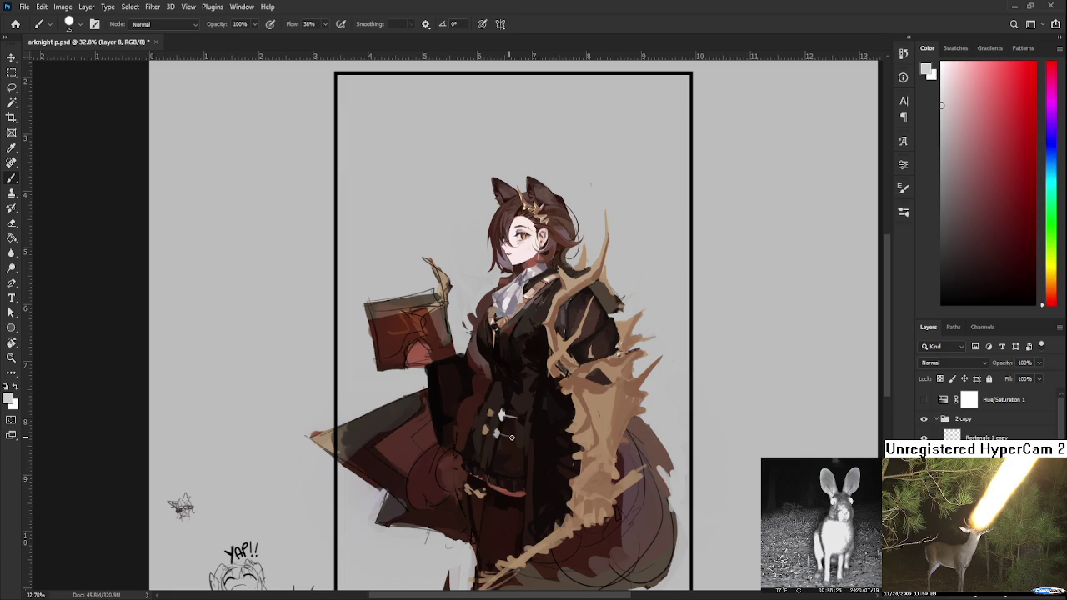
left_click(517, 417, "alt")
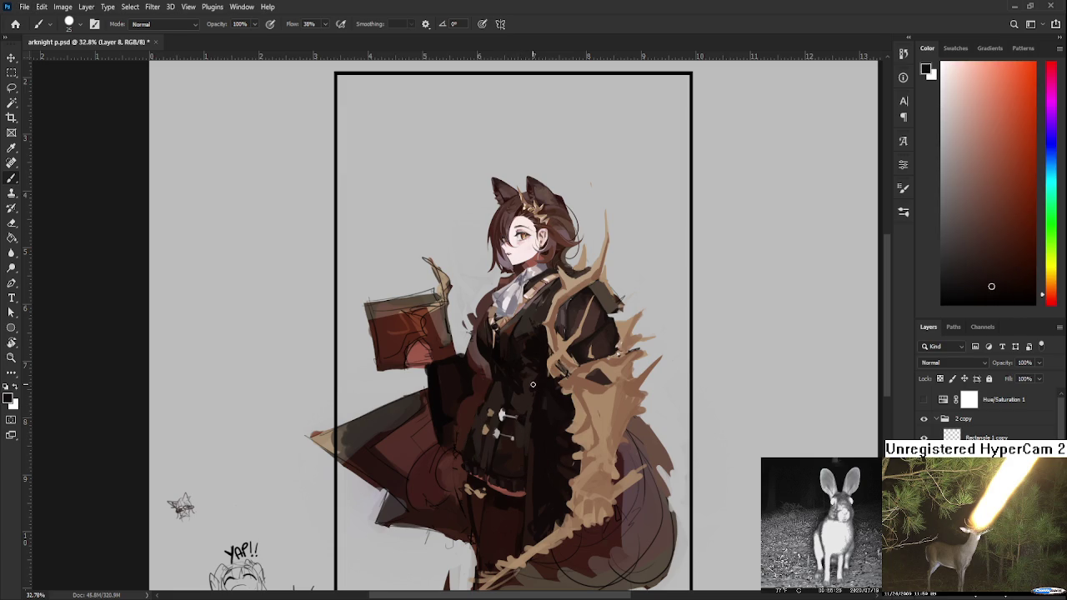
scroll(533, 385, "down", 1)
scroll(529, 383, "up", 2)
scroll(520, 388, "up", 2)
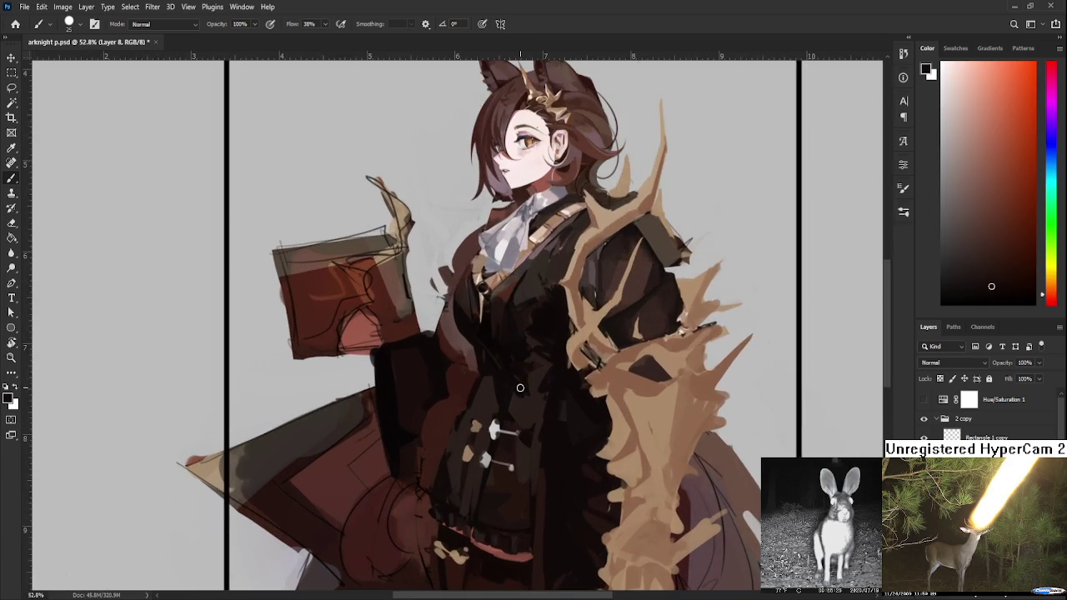
- Zoom in on the lower coat and sample several dark coat colours
scroll(520, 387, "up", 1)
scroll(517, 398, "up", 1)
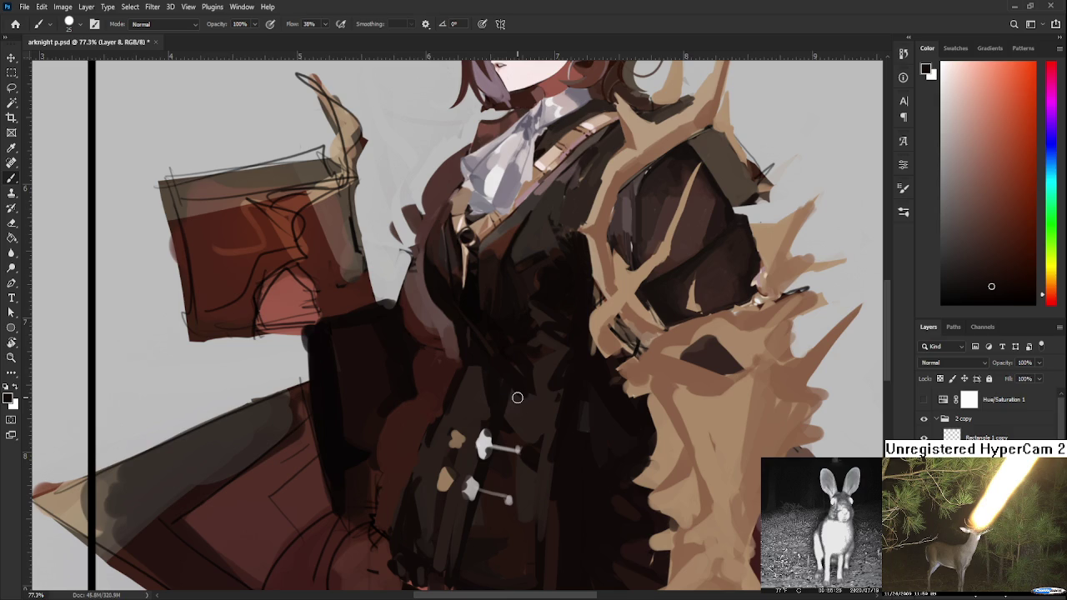
left_click(480, 337, "alt")
scroll(472, 411, "down", 2)
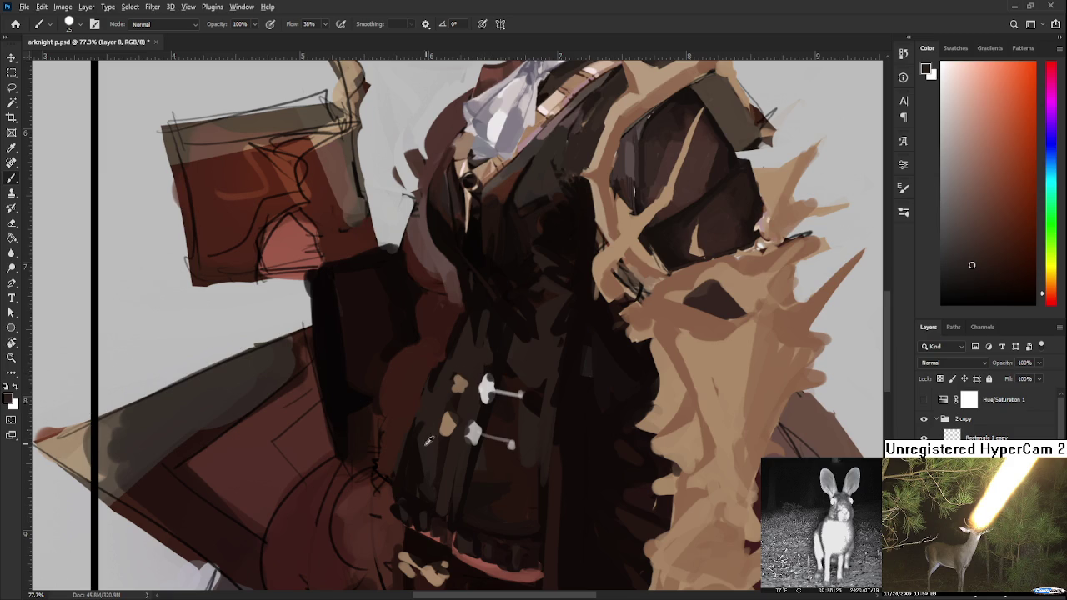
left_click(434, 473, "alt")
left_click_drag(433, 473, 422, 446)
left_click(419, 447, "alt")
left_click(409, 450, "alt")
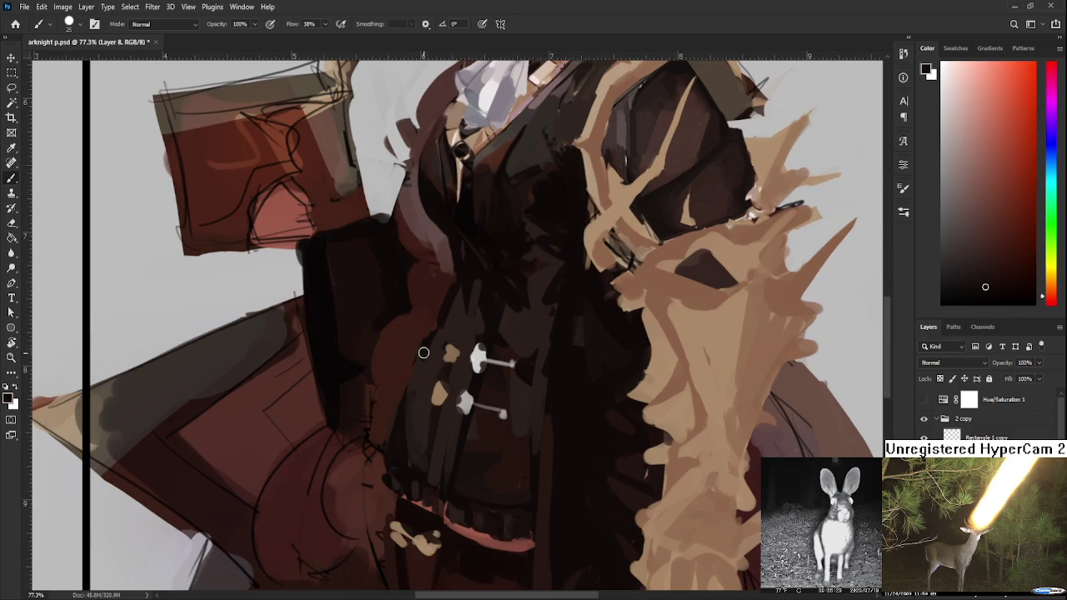
left_click(392, 450, "alt")
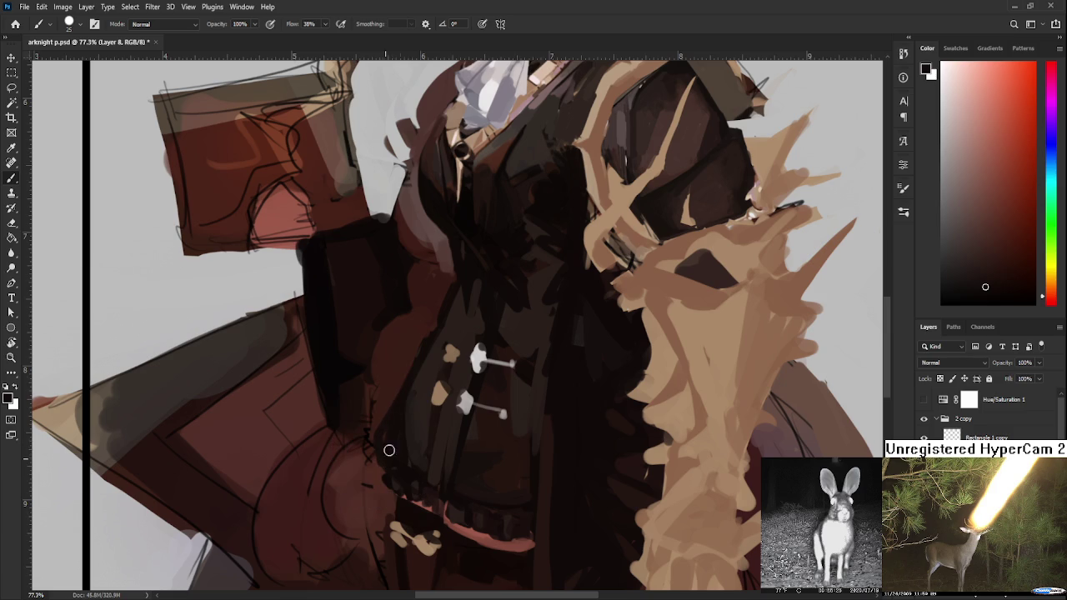
- Fit the illustration to the window, then cover the coat panel's sketch lines with red-brown
key("ctrl+0")
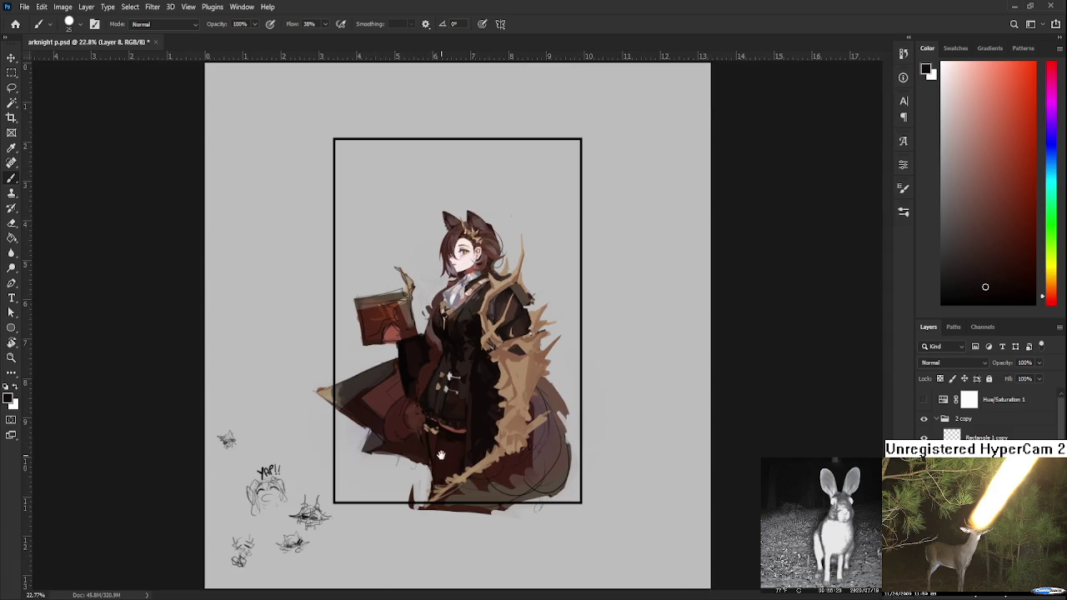
scroll(509, 430, "up", 2)
scroll(516, 375, "up", 3)
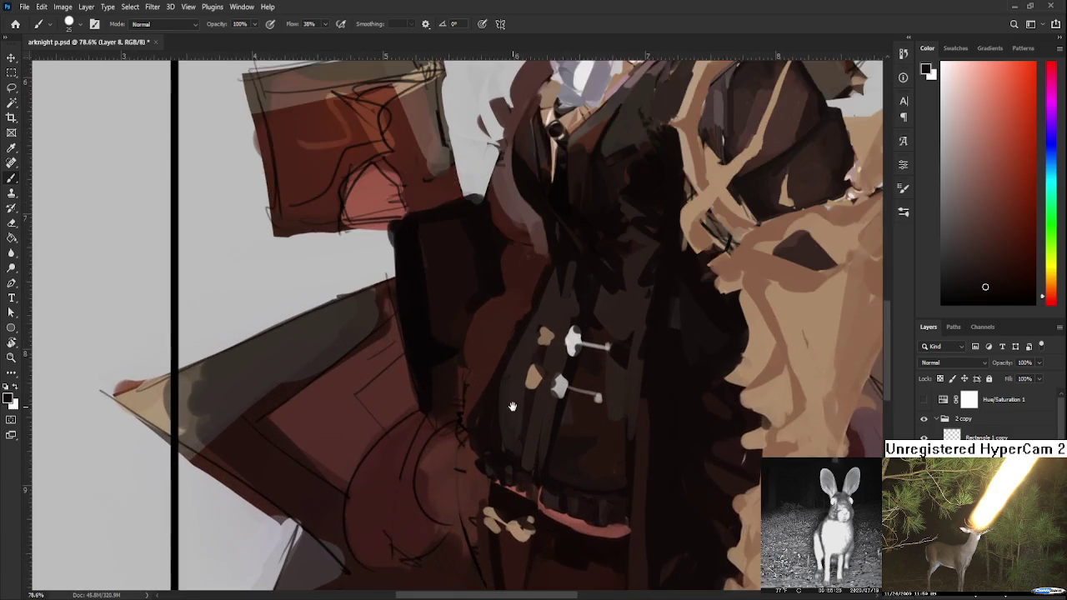
scroll(519, 367, "down", 3)
scroll(527, 361, "up", 1)
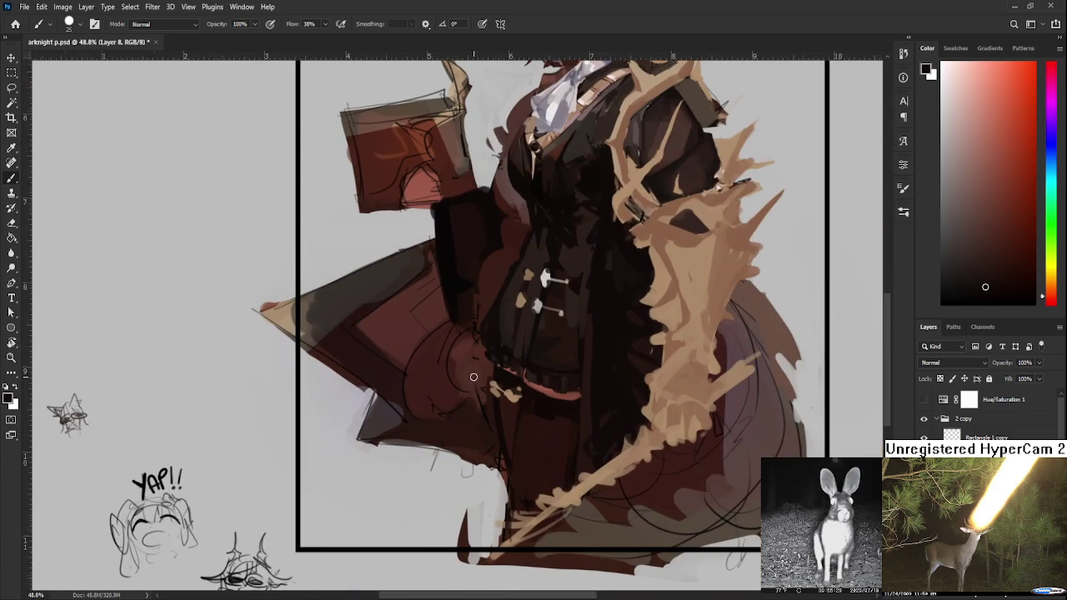
scroll(474, 377, "up", 1)
left_click(431, 425, "alt")
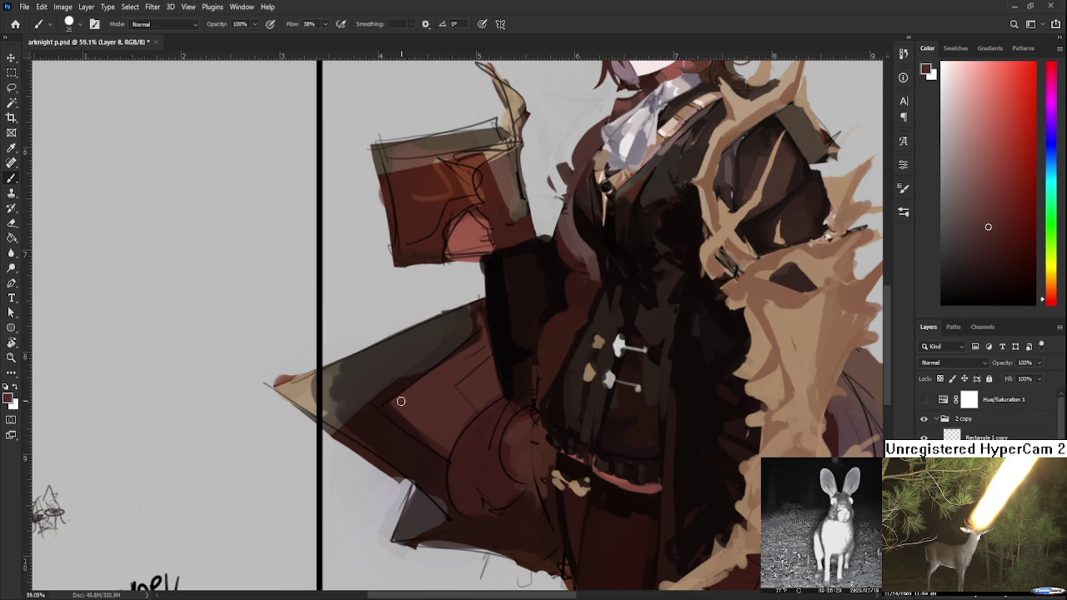
left_click_drag(464, 352, 458, 402)
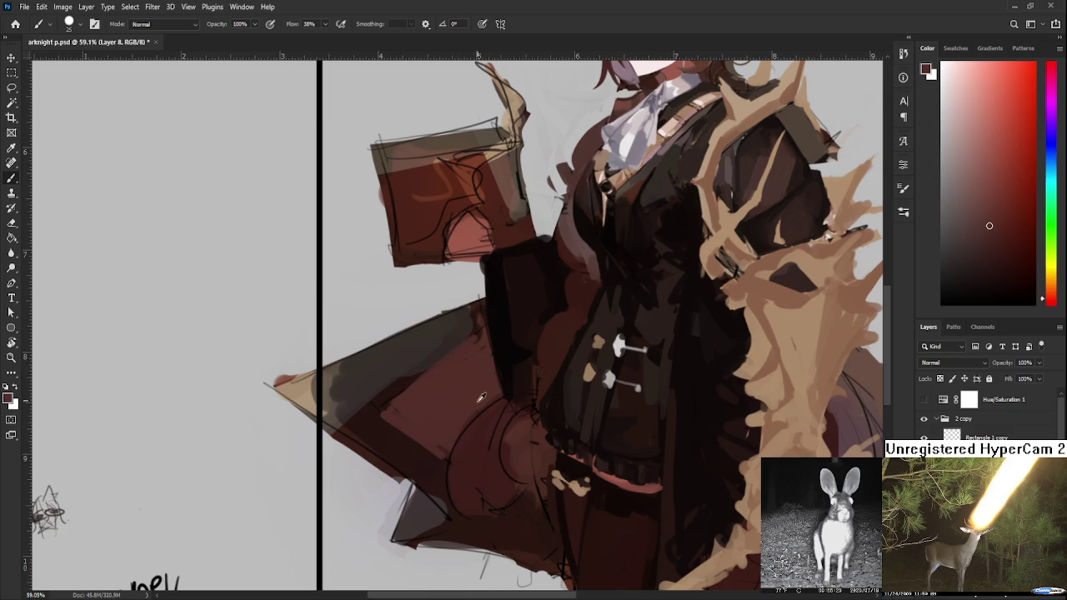
- Erase a lighter gap along the dark triangular flap and darken its right edge with dark brown
left_click(429, 476, "alt")
left_click_drag(488, 508, 454, 407)
left_click(383, 420, "alt")
key("e")
mouse_move(360, 409)
left_mouse_down()
mouse_move(355, 424)
mouse_move(521, 481)
mouse_move(495, 411)
left_mouse_up()
key("r")
key("b")
left_click(467, 439, "alt")
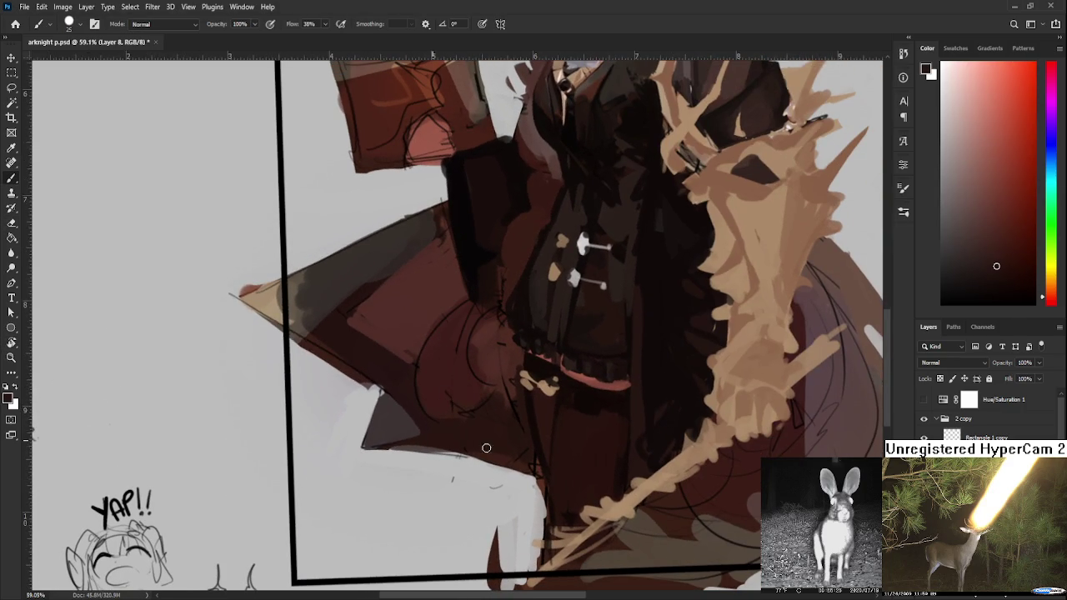
left_click_drag(534, 477, 506, 462)
- Sample tan, red-brown and orange-brown tones, settling on the coat's near-black
scroll(495, 424, "up", 3)
scroll(428, 345, "left", 2)
left_click(450, 359, "alt")
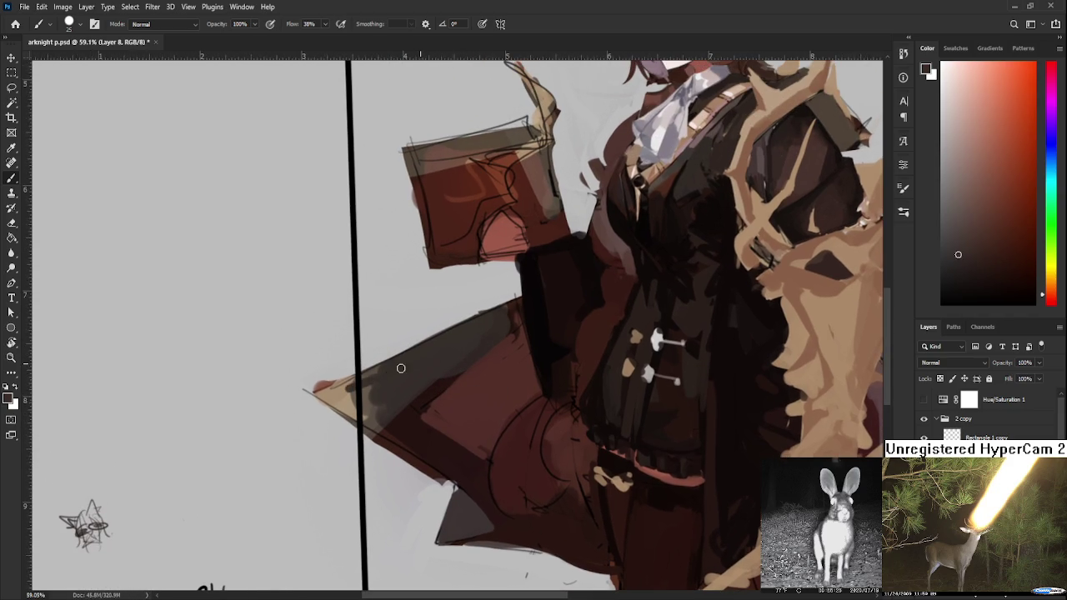
left_click(339, 392, "alt")
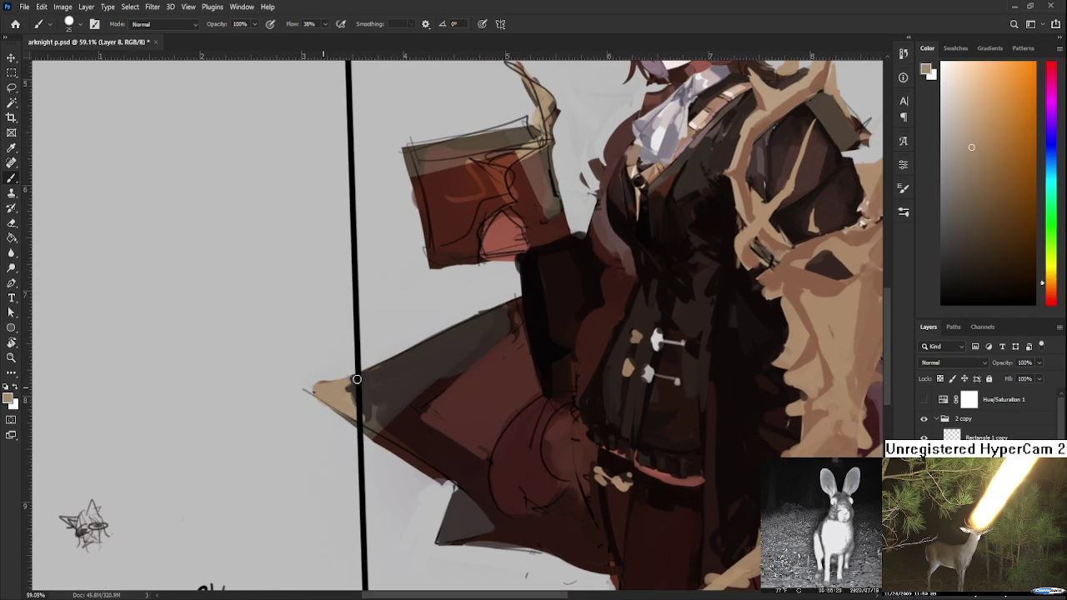
left_click(379, 387, "alt")
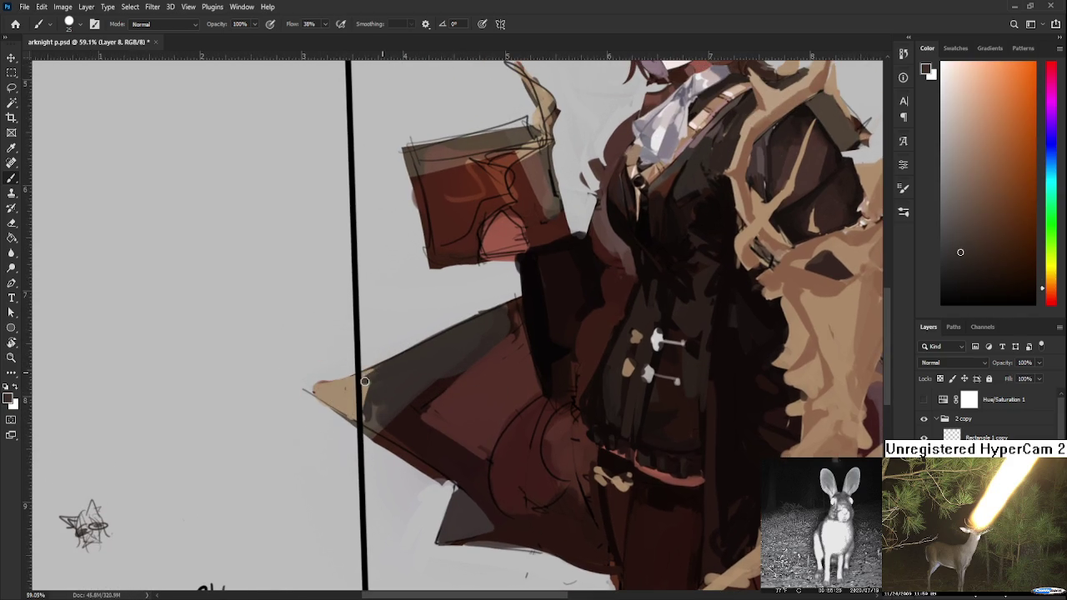
left_click(415, 399, "alt")
left_click(496, 324, "alt")
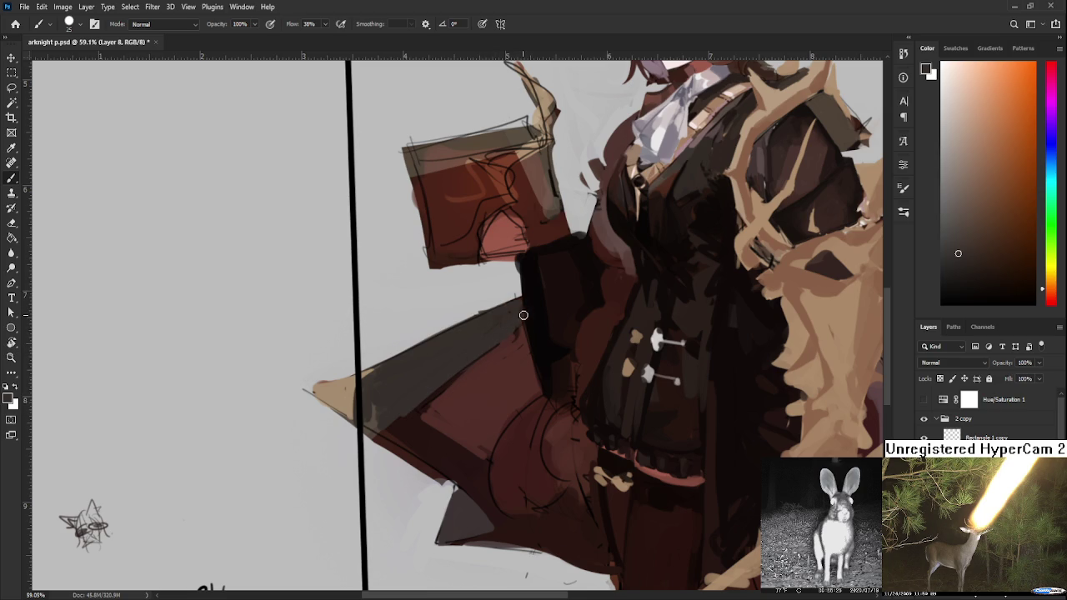
left_click(524, 350, "alt")
left_click(488, 410, "alt")
left_click(571, 347, "alt")
- Paint a dark diagonal edge across the red-brown flap
left_click_drag(428, 423, 477, 453)
key("ctrl+z")
mouse_move(424, 419)
left_mouse_down()
mouse_move(476, 449)
mouse_move(466, 393)
left_mouse_up()
left_click(462, 402, "alt")
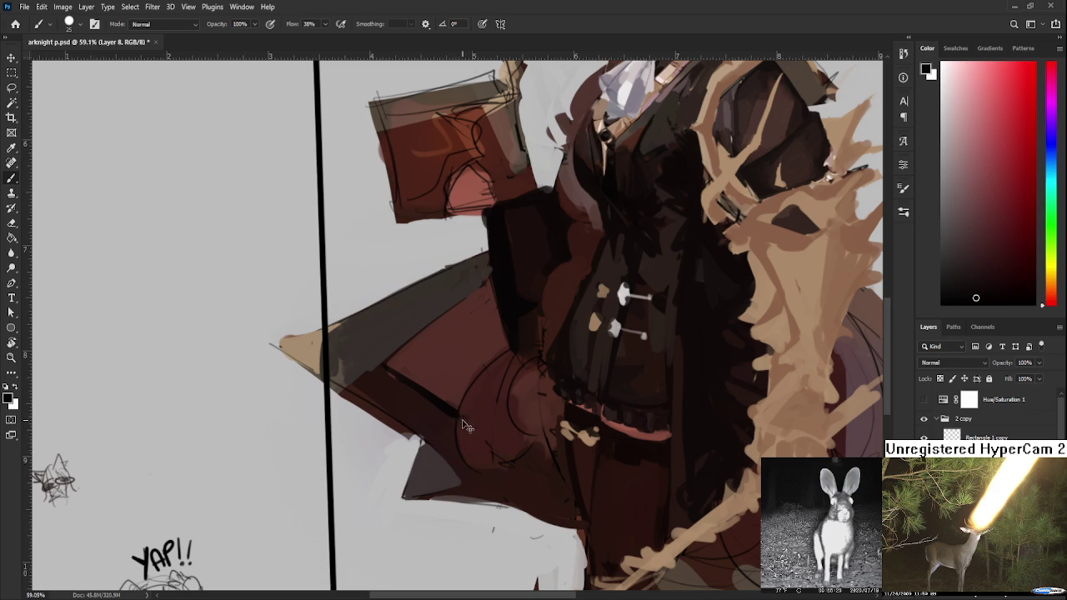
left_click(460, 414, "alt")
left_click(491, 390, "alt")
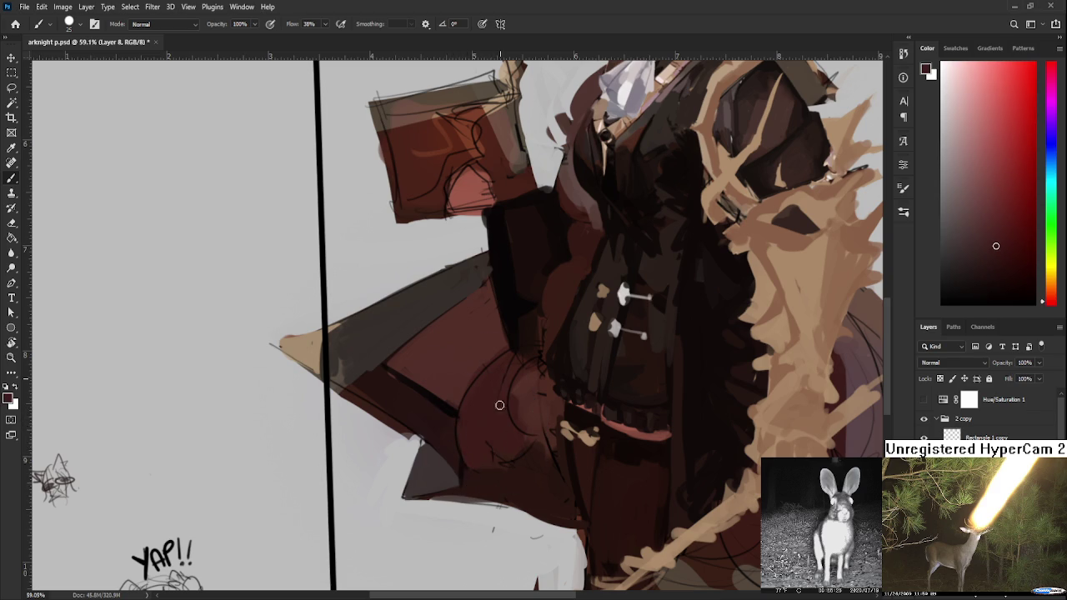
- Sample the hair colour and paint dark hair strands down beside the collar
scroll(501, 427, "up", 5)
left_click(586, 243, "alt")
left_click(586, 243, "alt")
left_click_drag(469, 359, 453, 462)
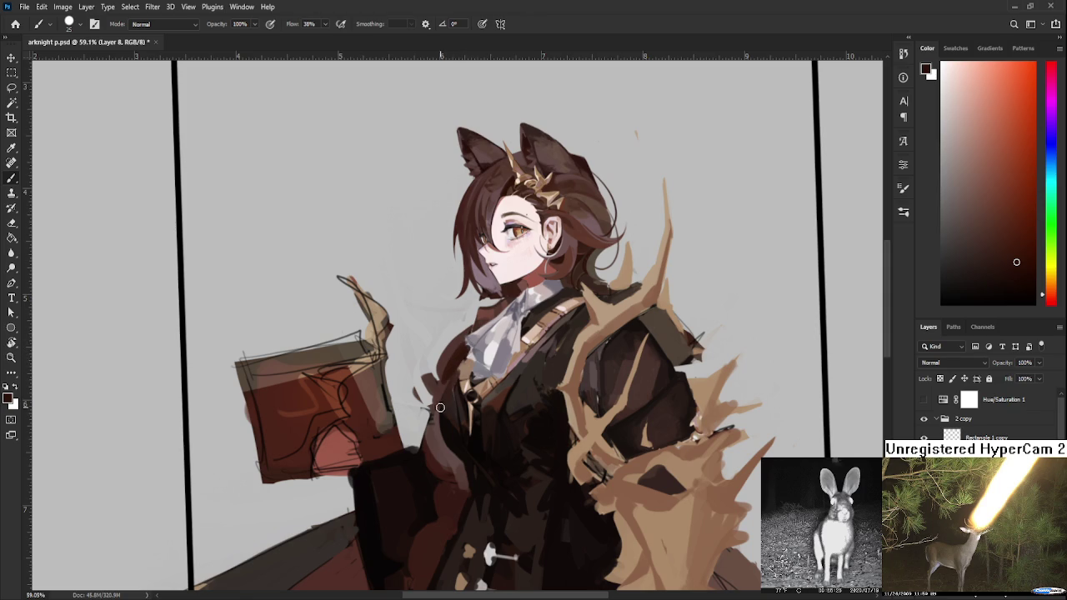
- Shade the coat's left side reddish-brown and paint a lighter red stroke down the robe fold
scroll(452, 462, "down", 2)
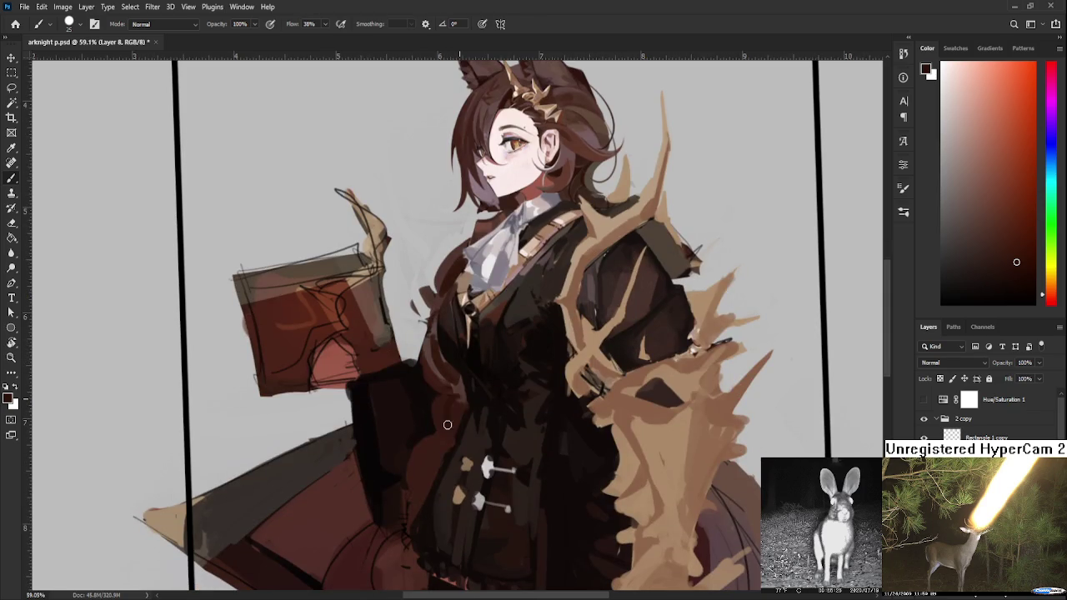
scroll(460, 417, "down", 3)
left_click_drag(462, 380, 437, 448)
mouse_move(395, 451)
left_mouse_down()
mouse_move(377, 511)
mouse_move(390, 524)
mouse_move(393, 476)
left_mouse_up()
left_click(368, 472, "alt")
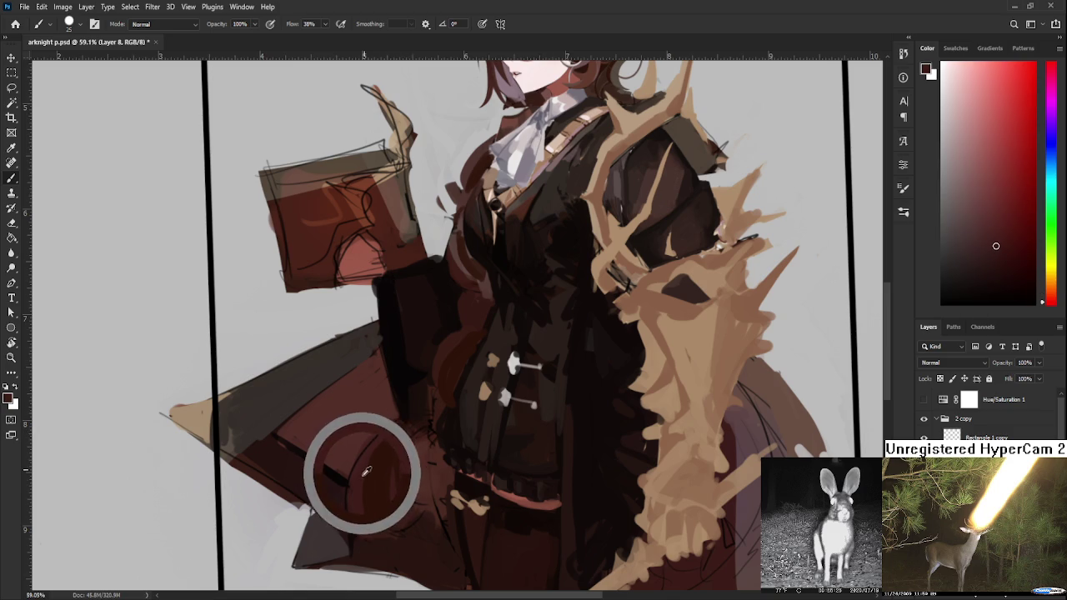
left_click(404, 508, "alt")
left_click(391, 450, "alt")
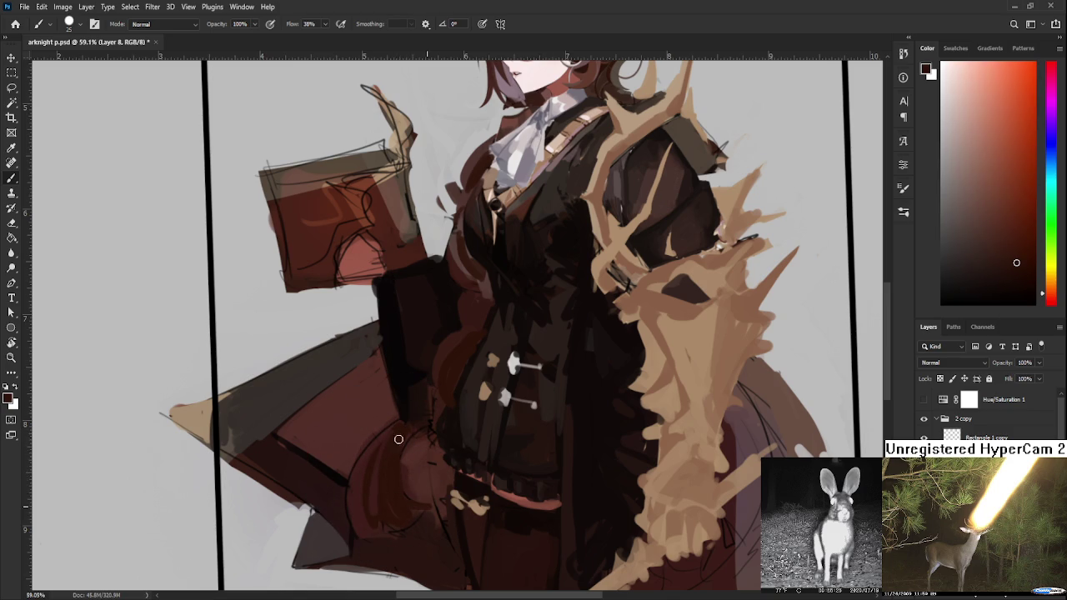
left_click(406, 443, "alt")
mouse_move(412, 442)
left_mouse_down()
mouse_move(421, 498)
mouse_move(406, 579)
left_mouse_up()
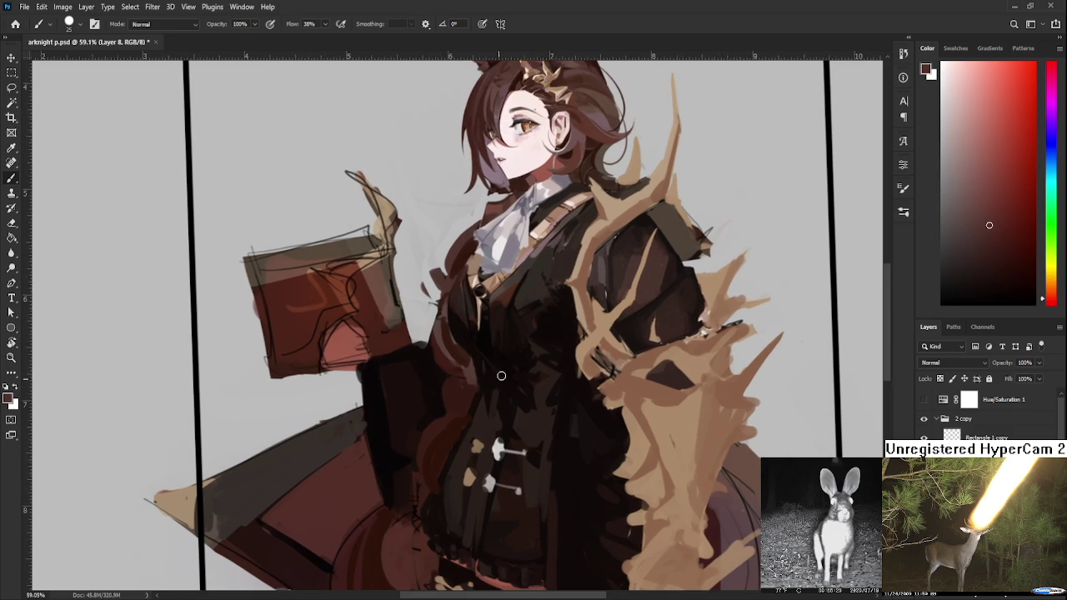
- Pick the fur trim's tan and dab trim spots up the lower coat front
left_click(581, 301, "alt")
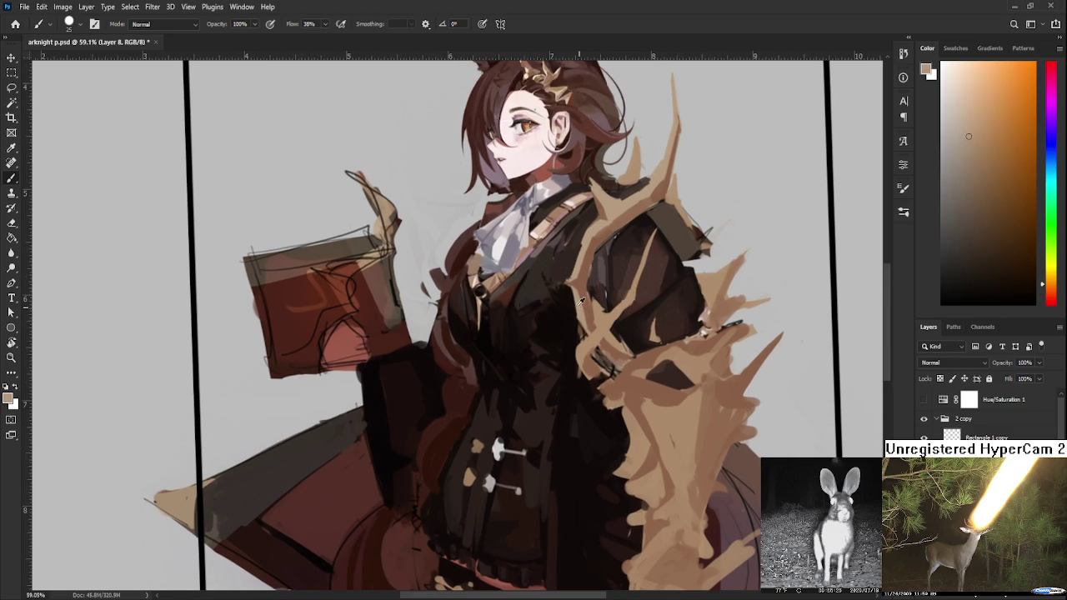
left_click(373, 536)
key("ctrl+z")
left_click(398, 511)
left_click(421, 494)
left_click(428, 480)
left_click(432, 461)
left_click(437, 449)
- Continue the column of tan dabs up to the upper coat front
left_click_drag(457, 419, 445, 442)
left_click(451, 435)
left_click(453, 421)
left_click(452, 410)
left_click(448, 399)
left_click(445, 389)
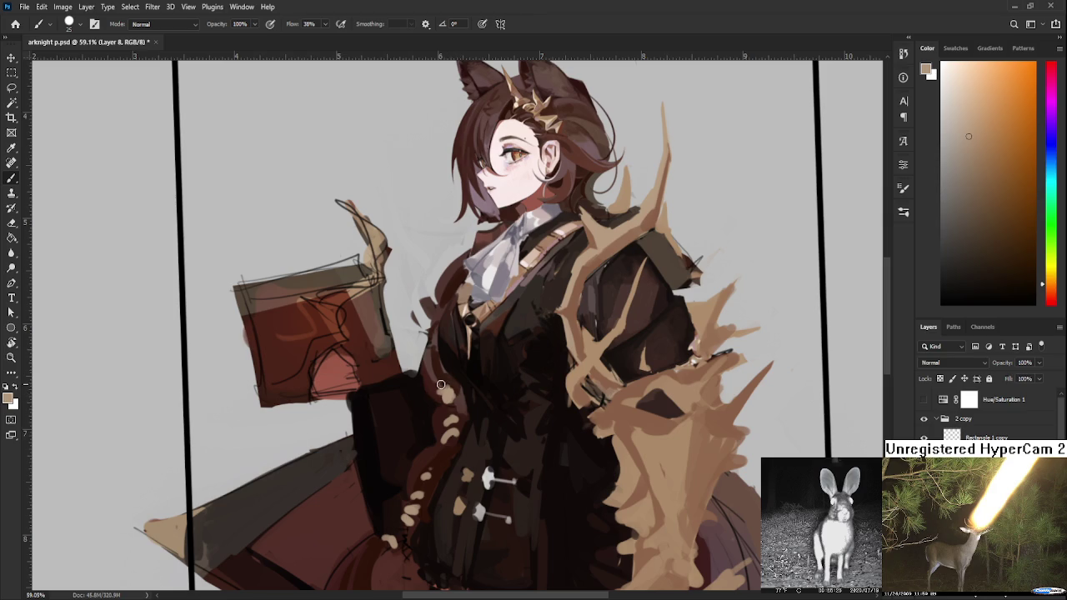
left_click(437, 380)
left_click_drag(442, 363, 436, 442)
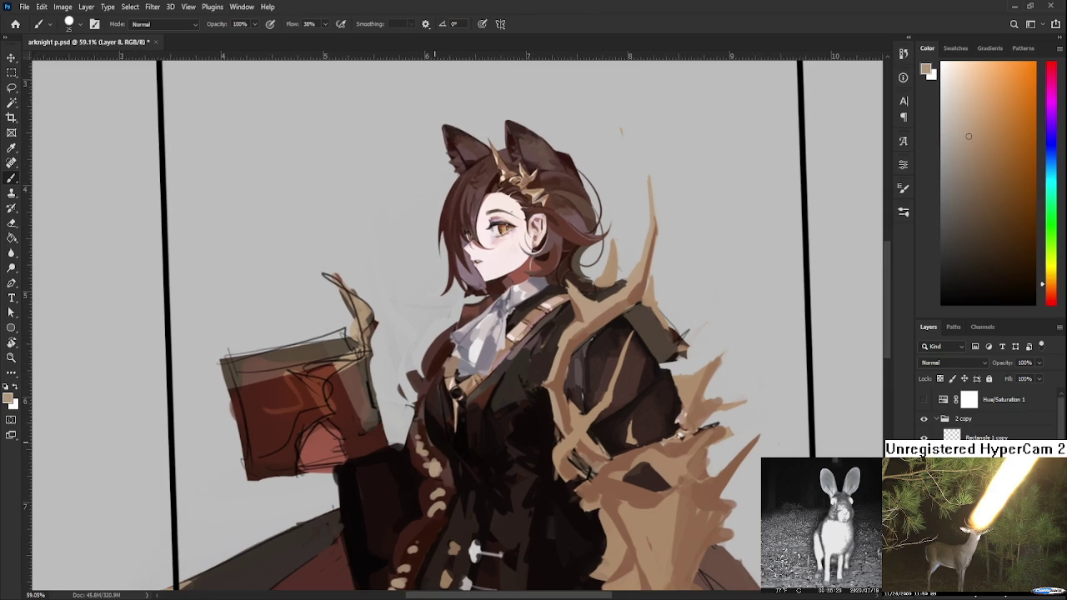
scroll(440, 435, "down", 3)
scroll(440, 435, "up", 3)
scroll(440, 435, "up", 1)
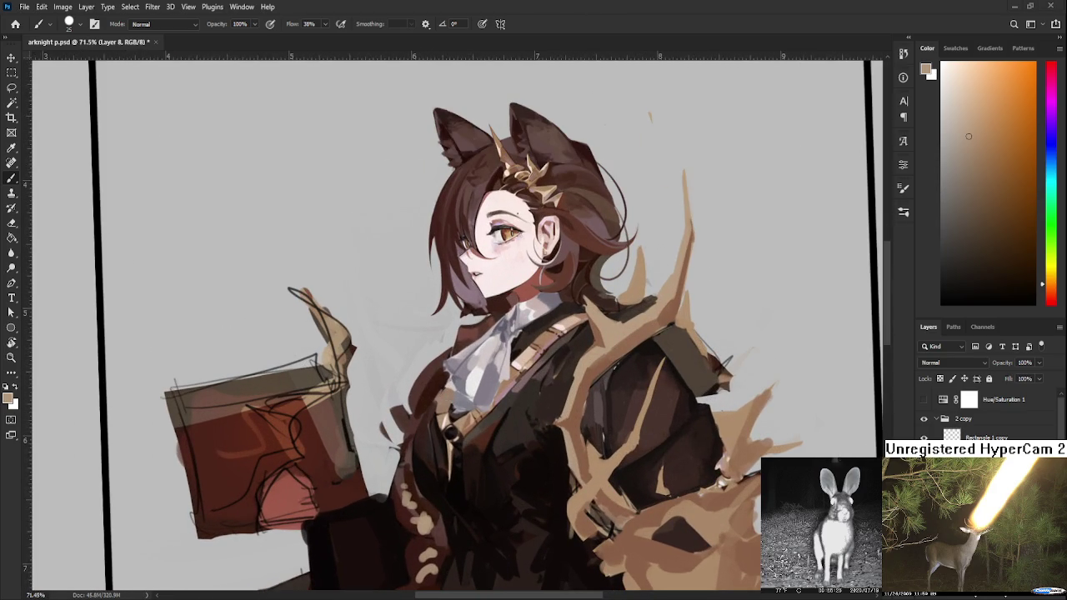
- Sample dark reddish-browns from the hair beside the collar, toggling Brush and Eraser
key("e")
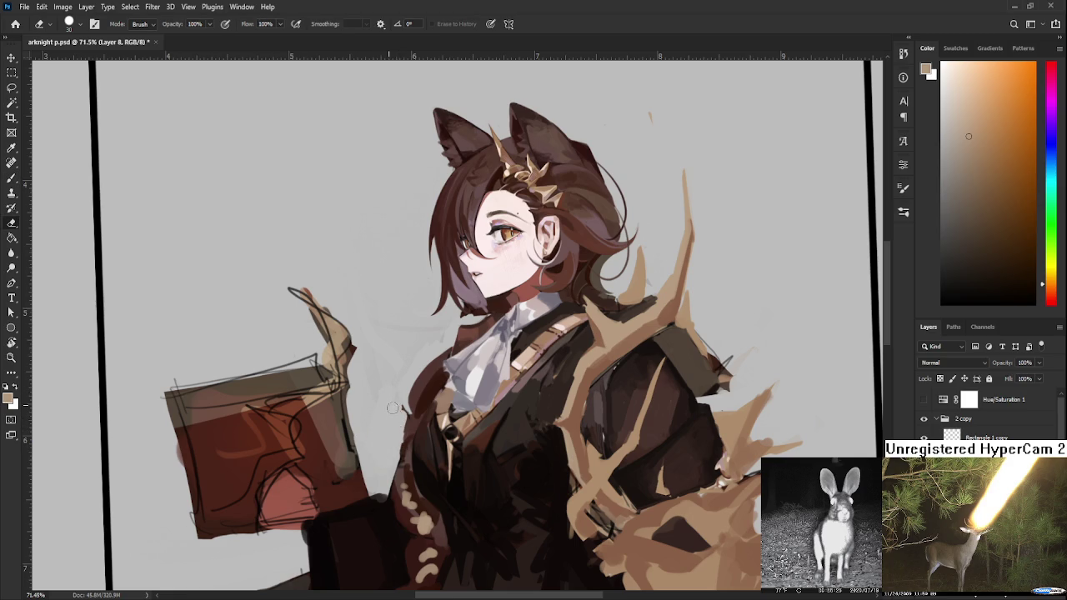
key("b")
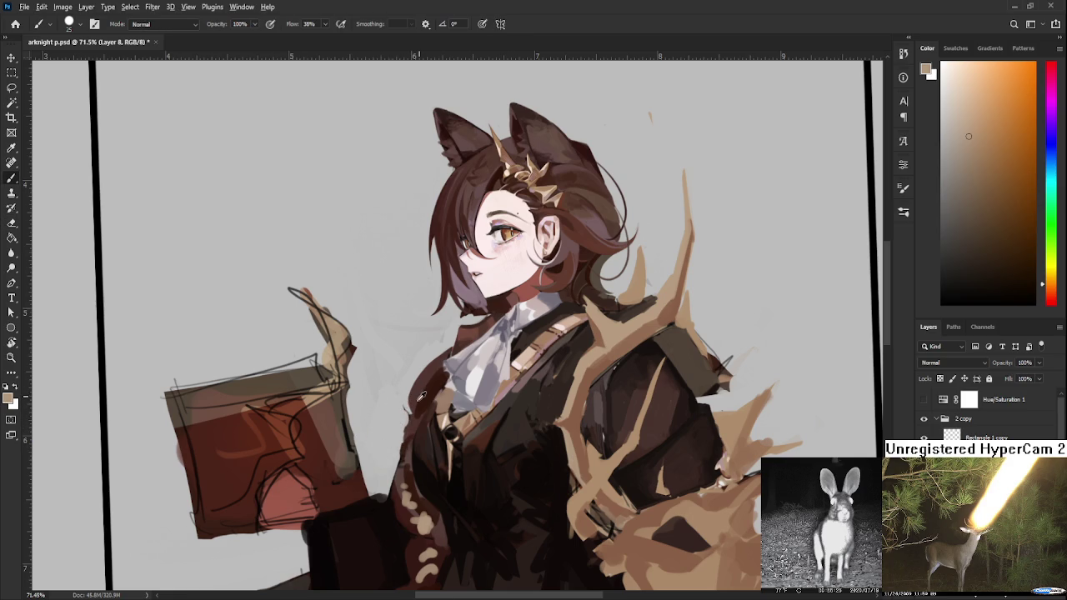
left_click(417, 408, "alt")
left_click(402, 432, "alt")
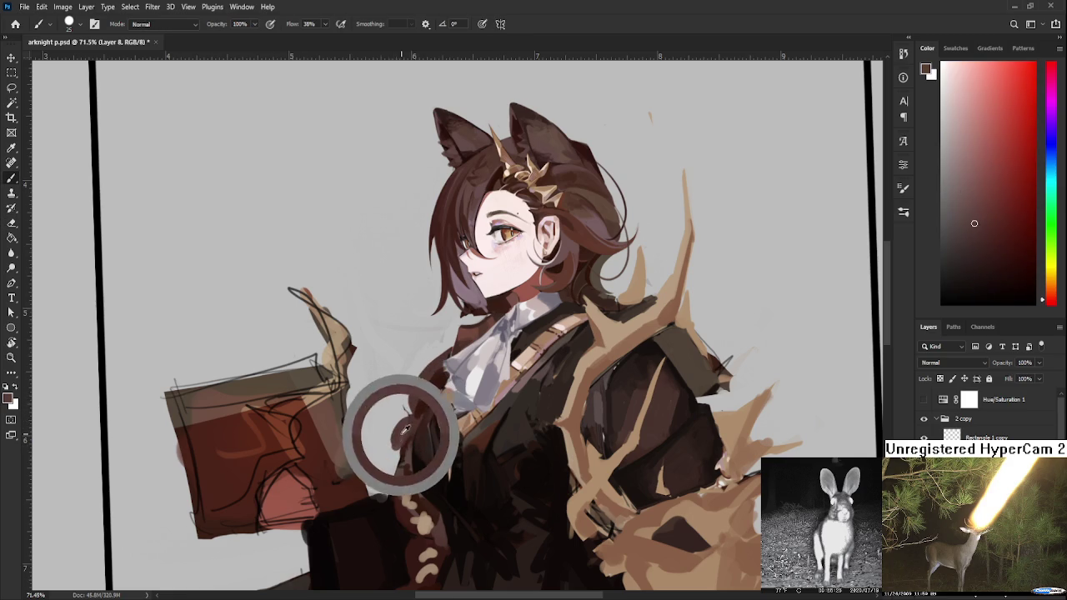
key("e")
key("b")
left_click(397, 440, "alt")
left_click(385, 427, "alt")
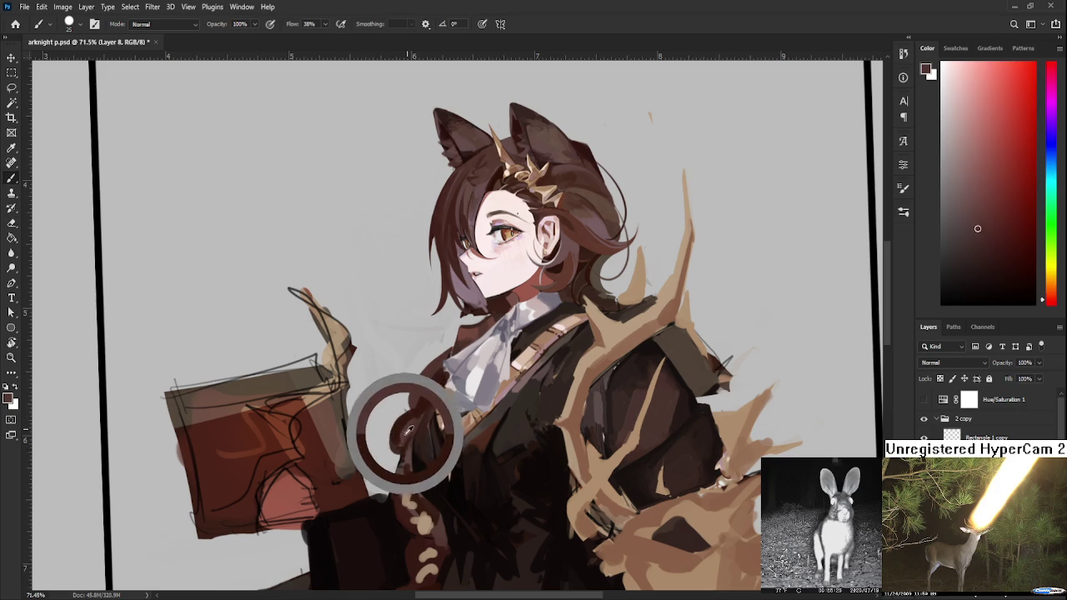
left_click(397, 426, "alt")
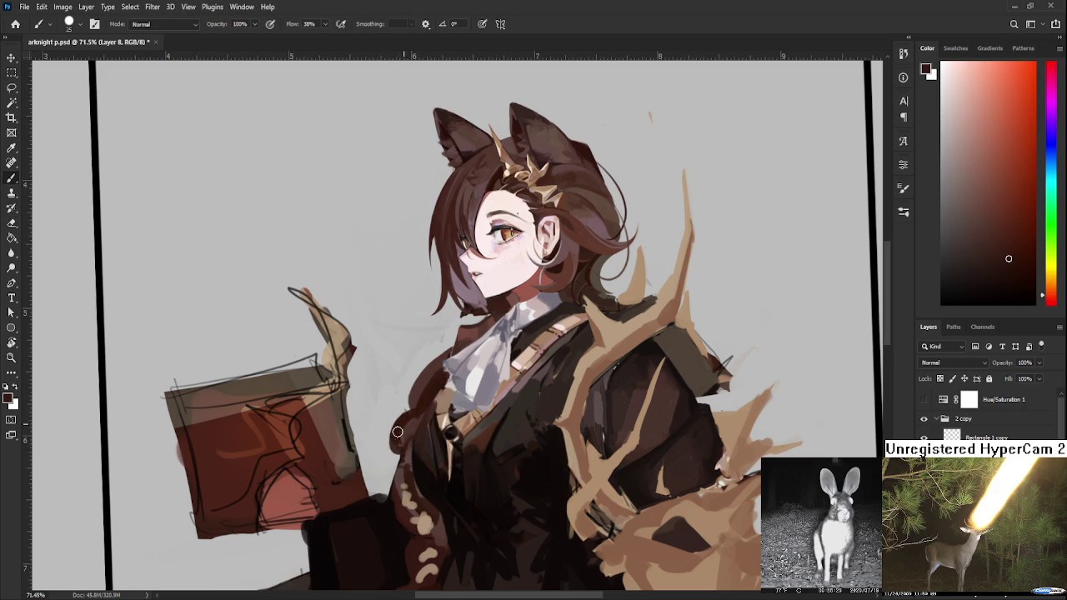
- Fill the coat's upper-left edge beside the cravat with dark and redder browns
key("e")
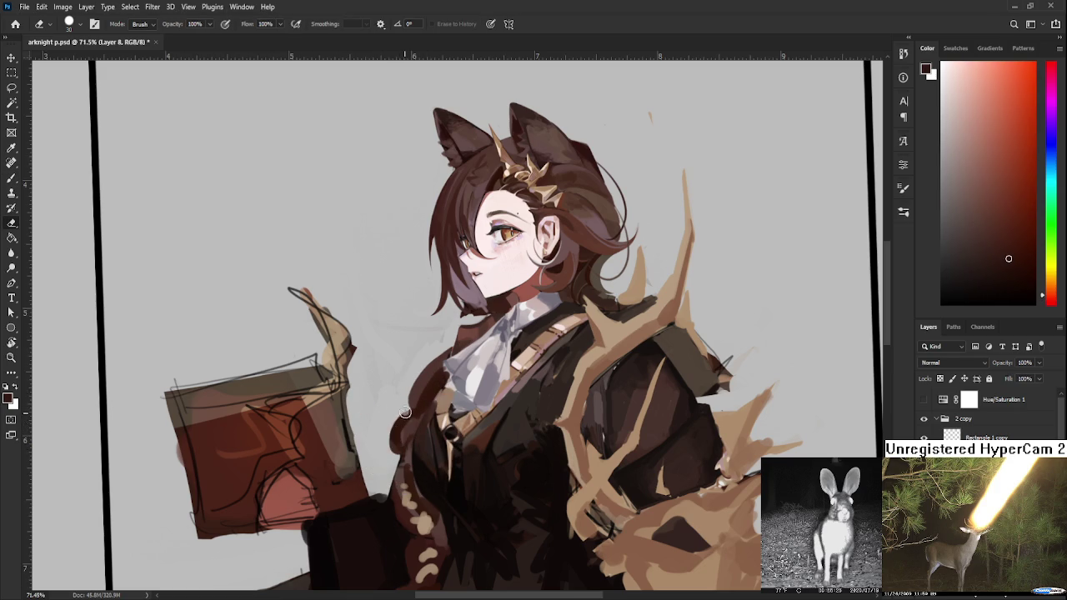
key("b")
left_click(410, 417, "alt")
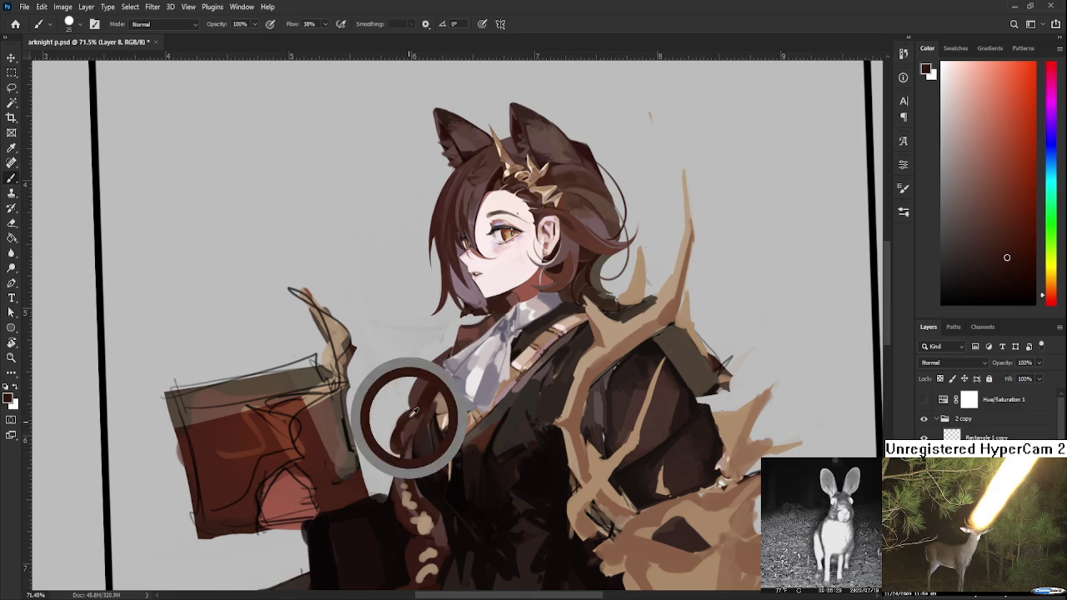
key("e")
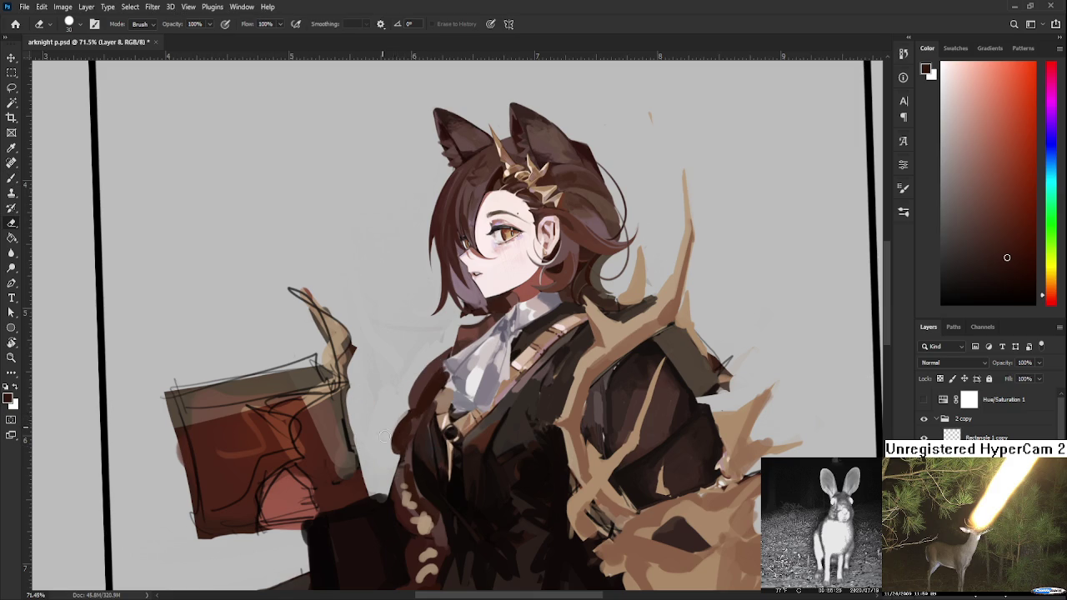
left_click_drag(455, 352, 414, 385)
key("b")
left_click(389, 425, "alt")
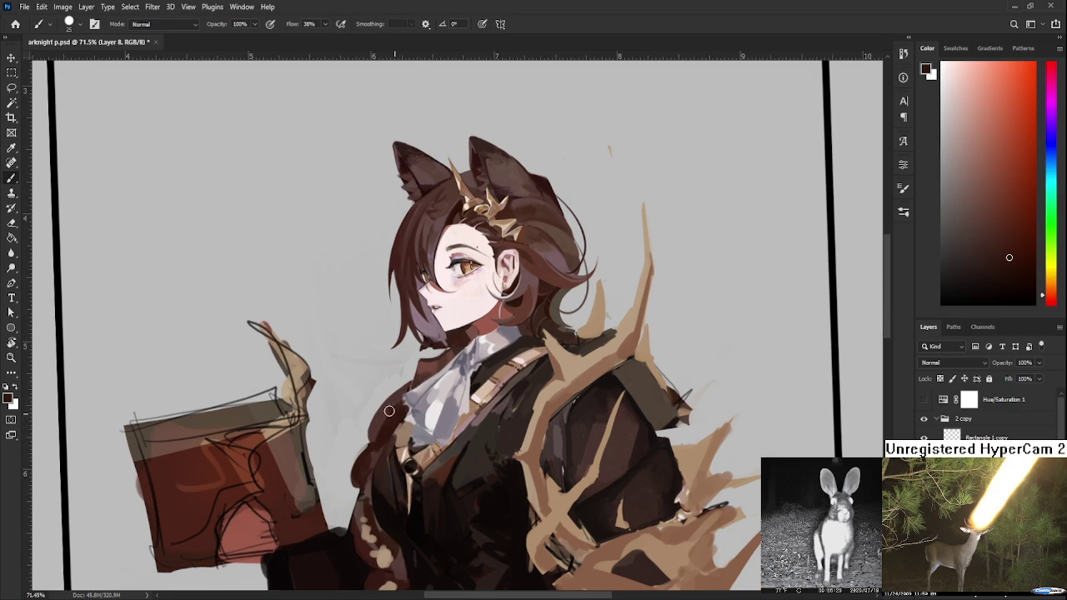
left_click(388, 403, "alt")
- Save the painting with Ctrl+S and tilt the canvas view slightly
key("ctrl+s")
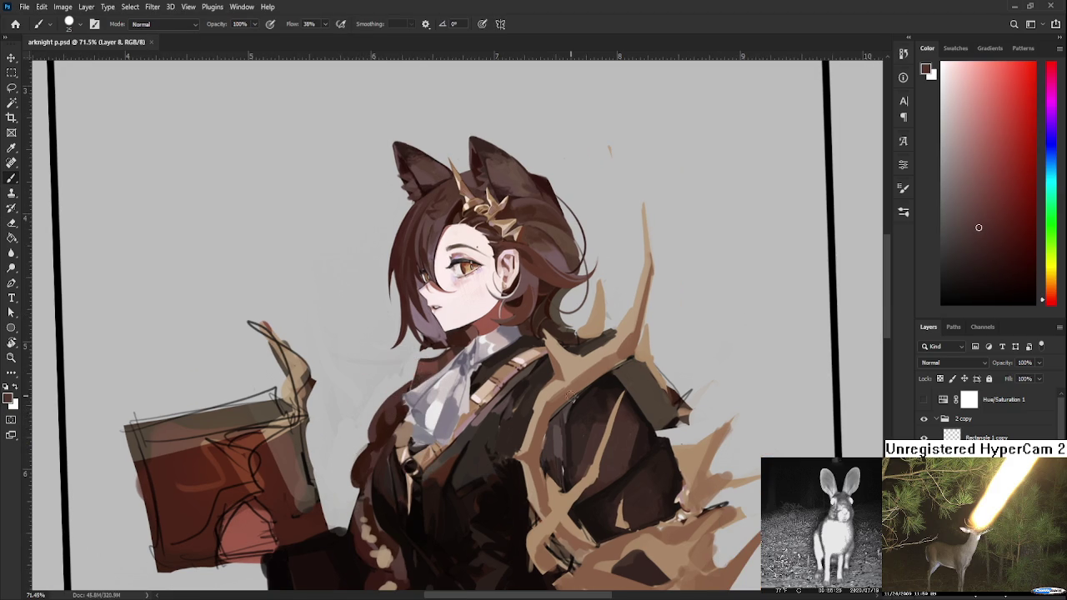
scroll(558, 345, "down", 5)
key("r")
left_click_drag(554, 355, 548, 375)
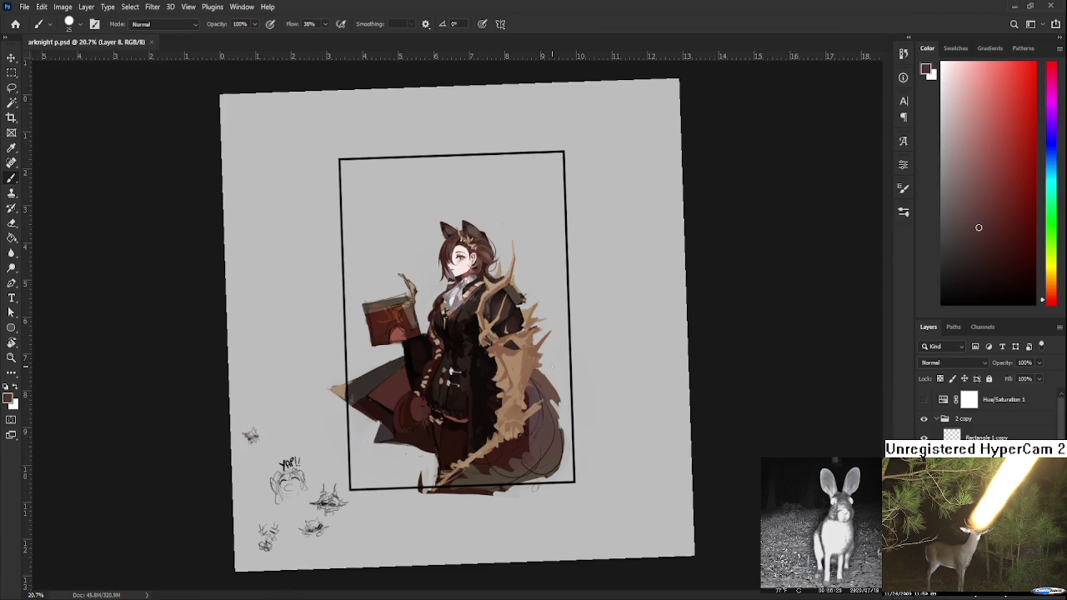
- Level the canvas rotation and zoom in on the held book, with the brush ready
key("Escape")
scroll(546, 350, "up", 2)
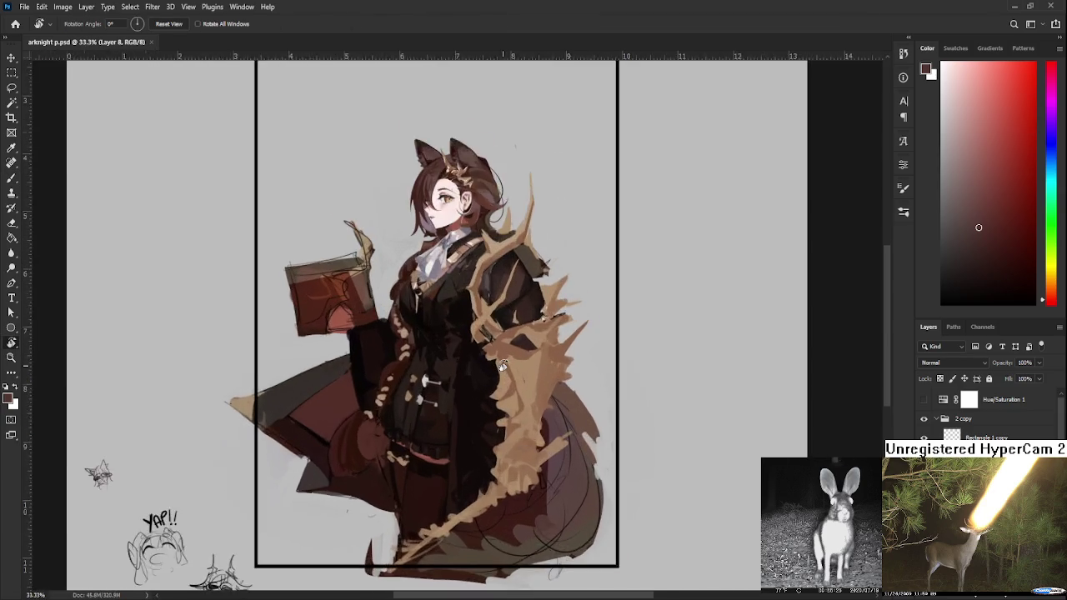
scroll(543, 332, "up", 3)
scroll(543, 331, "down", 1)
scroll(542, 337, "down", 2)
scroll(538, 350, "down", 1)
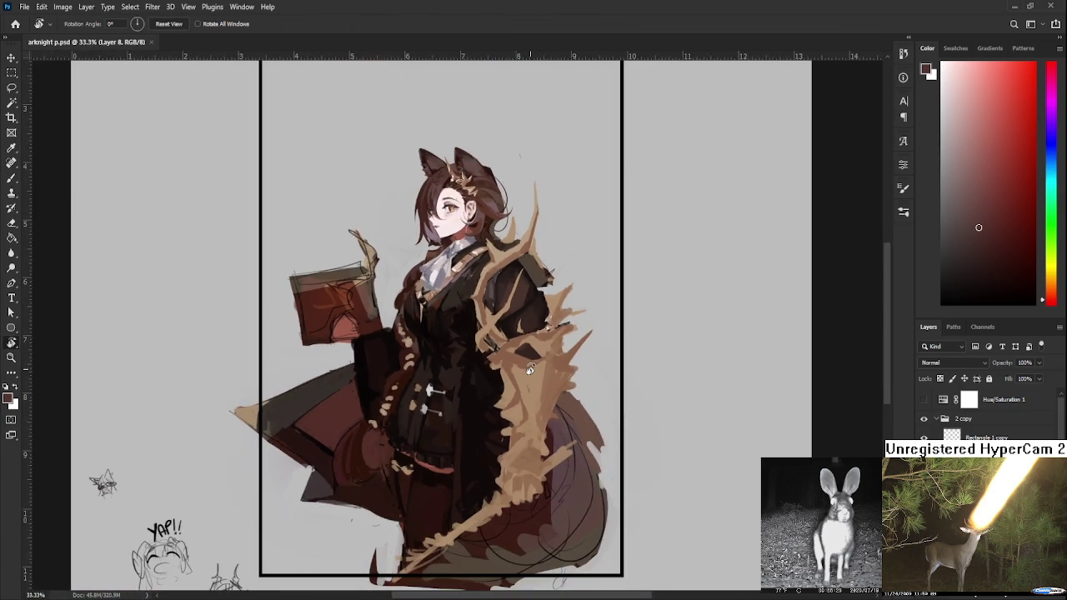
scroll(530, 369, "down", 1)
scroll(531, 369, "down", 2)
scroll(489, 327, "up", 3)
scroll(483, 338, "down", 1)
scroll(476, 342, "up", 2)
scroll(442, 342, "up", 1)
key("b")
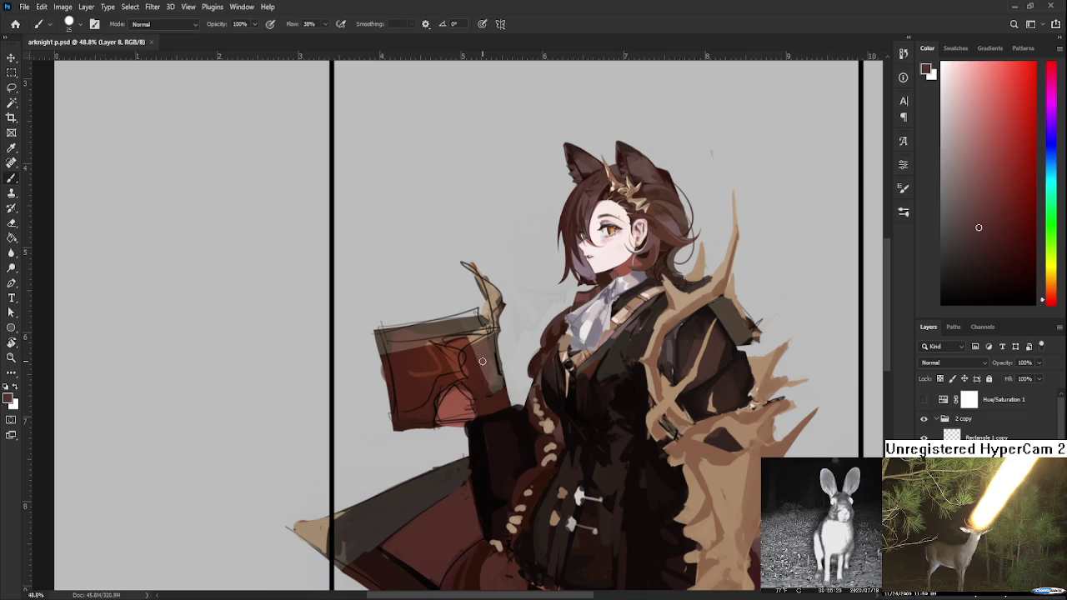
- Sample several reds, including a lighter red, from across the book cover
left_click_drag(400, 340, 402, 374, "alt")
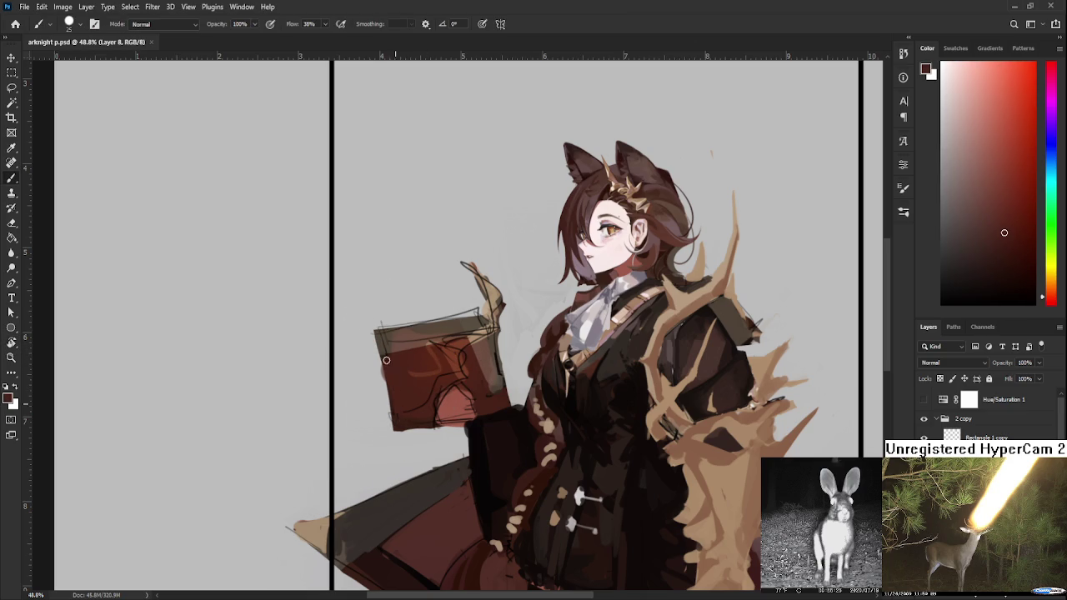
left_click(404, 375, "alt")
left_click_drag(421, 402, 458, 401, "alt")
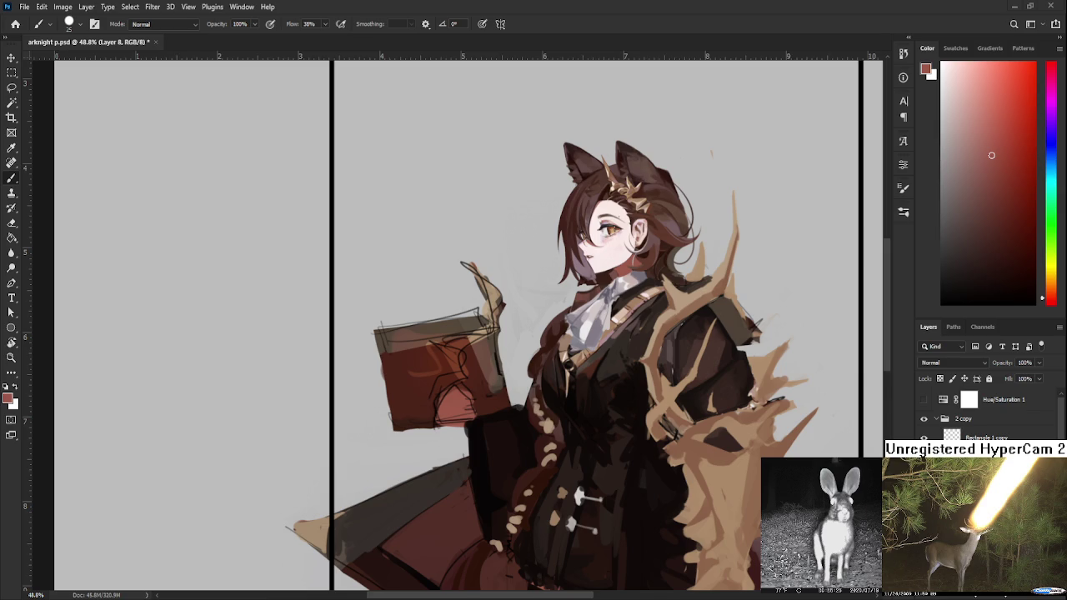
left_click(456, 399, "alt")
scroll(626, 442, "up", 1)
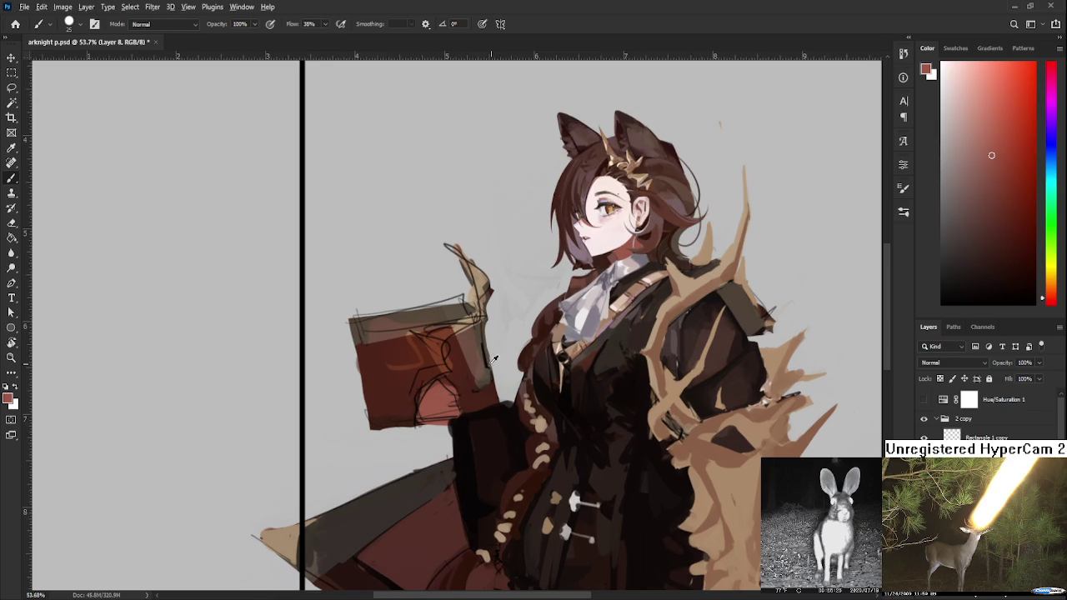
- Brush small darker red strokes over the book cover, softening its dark sketch lines
left_click(419, 405, "alt")
mouse_move(421, 405)
left_mouse_down()
mouse_move(424, 388)
mouse_move(414, 392)
mouse_move(428, 382)
left_mouse_up()
left_click(412, 389, "alt")
left_click(413, 400, "alt")
left_click(419, 404, "alt")
left_click(420, 390, "alt")
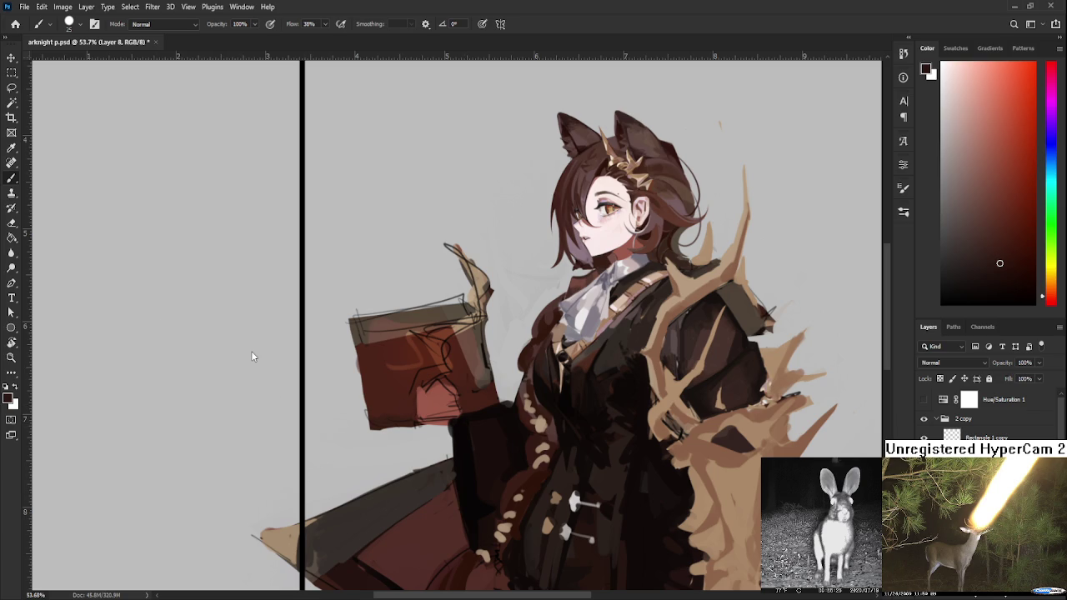
- Sample a lighter red from the book and block in the first finger strokes on the hand
left_click(423, 377, "alt")
left_click(425, 398, "alt")
mouse_move(418, 400)
left_mouse_down()
mouse_move(420, 387)
mouse_move(428, 410)
left_mouse_up()
left_click(425, 382, "alt")
left_click(421, 397, "alt")
- Sample nearby reds and a darker brown from the book to shade the fingers
left_click(435, 392, "alt")
left_click(440, 373, "alt")
left_click(434, 394, "alt")
left_click(444, 380, "alt")
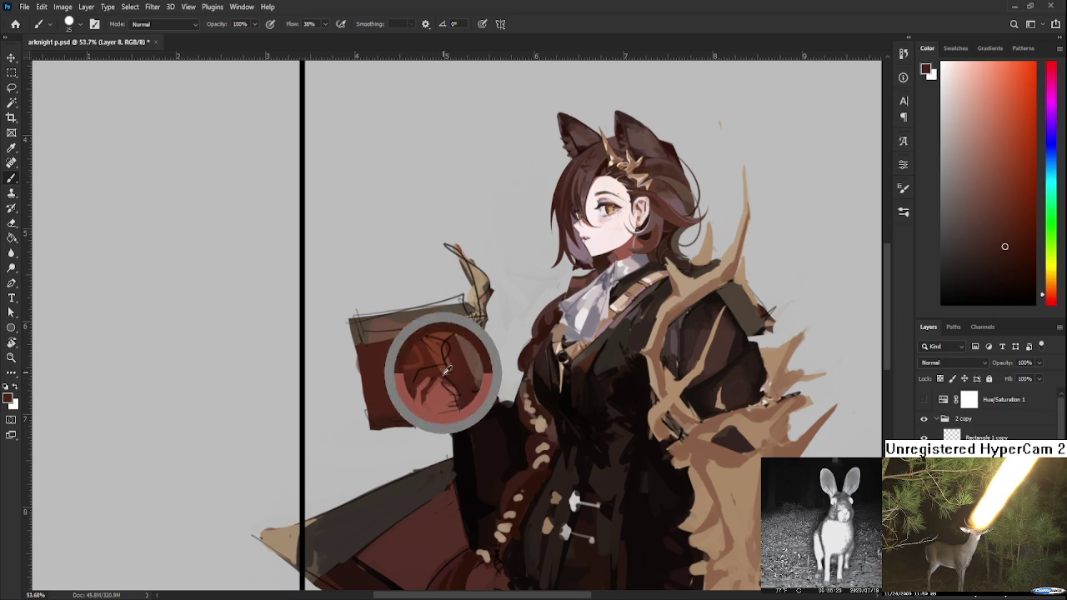
left_click(440, 408, "alt")
left_click(442, 398, "alt")
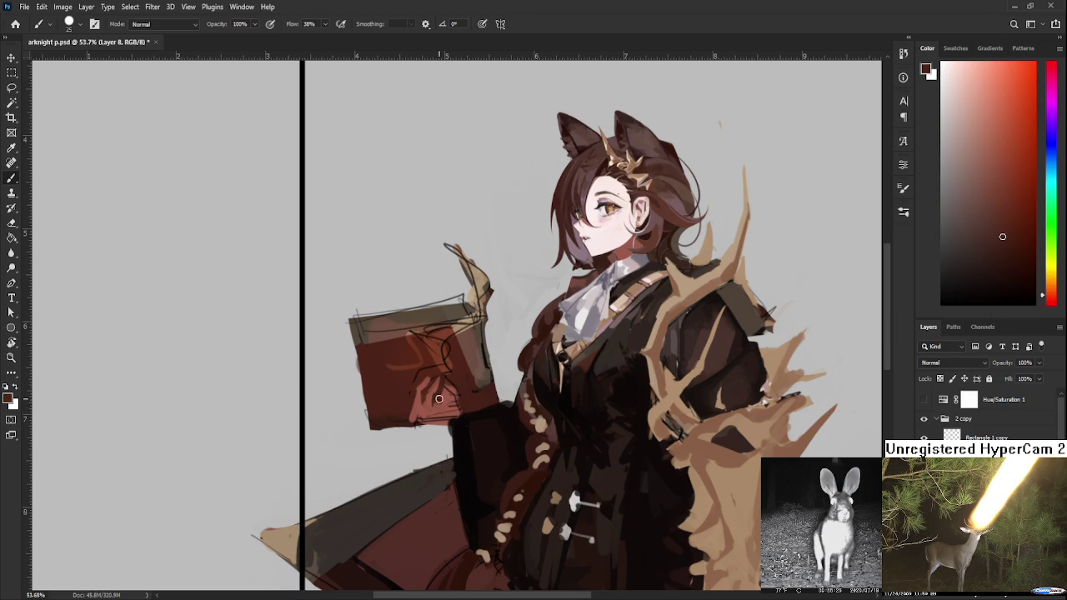
left_click(449, 398, "alt")
- Alternate lighter skin-red and darker brown tones to refine the fingers' highlights and shadows
left_click(447, 388, "alt")
left_click(456, 387, "alt")
left_click(444, 392, "alt")
left_click(458, 382, "alt")
left_click(448, 390, "alt")
left_click(450, 399, "alt")
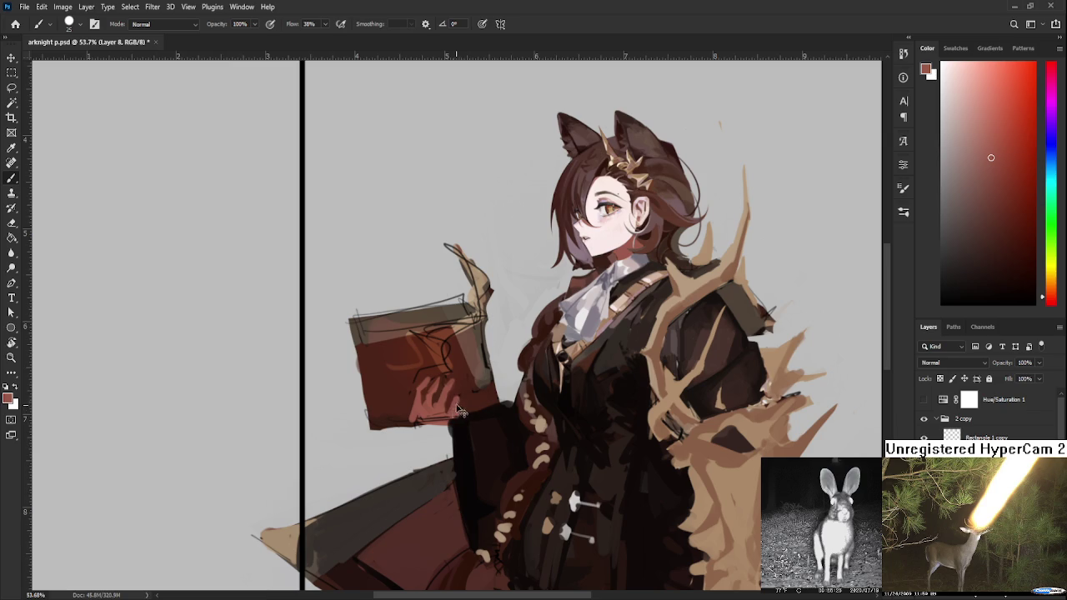